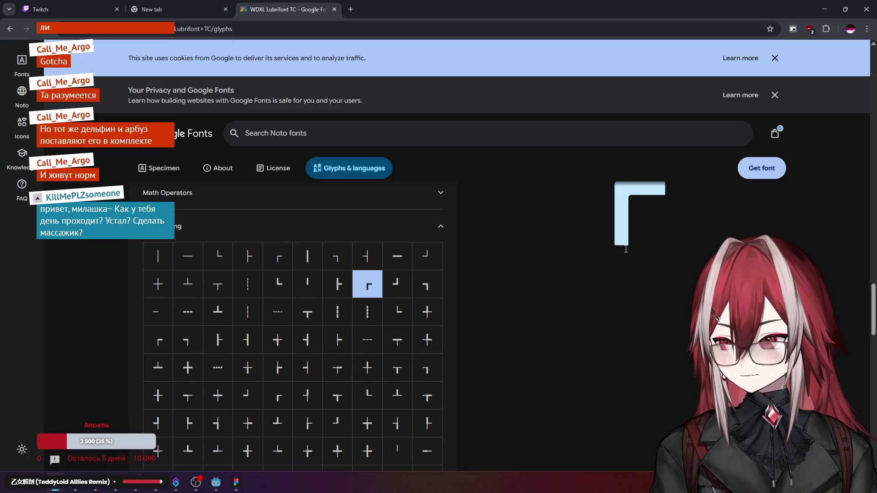
Step: Replace the Figma text layer's contents with the ┌ corner glyph from the Lubrifont TC page
click(236, 483)
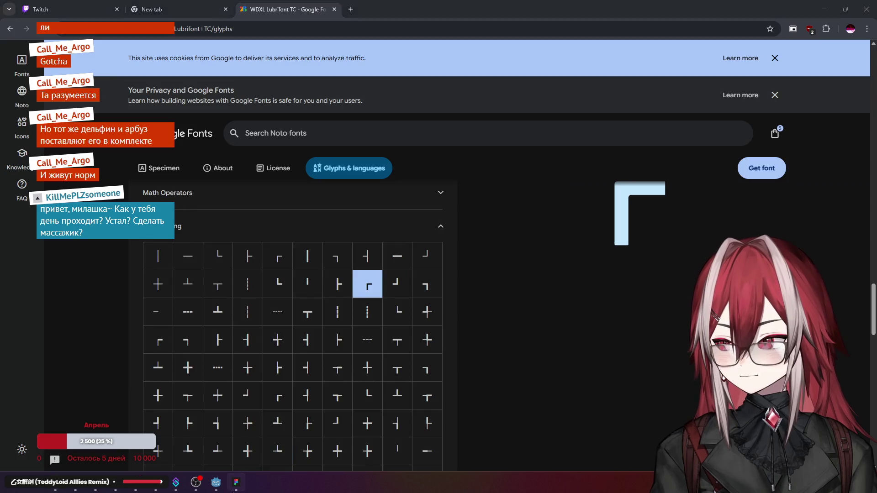
click(441, 205)
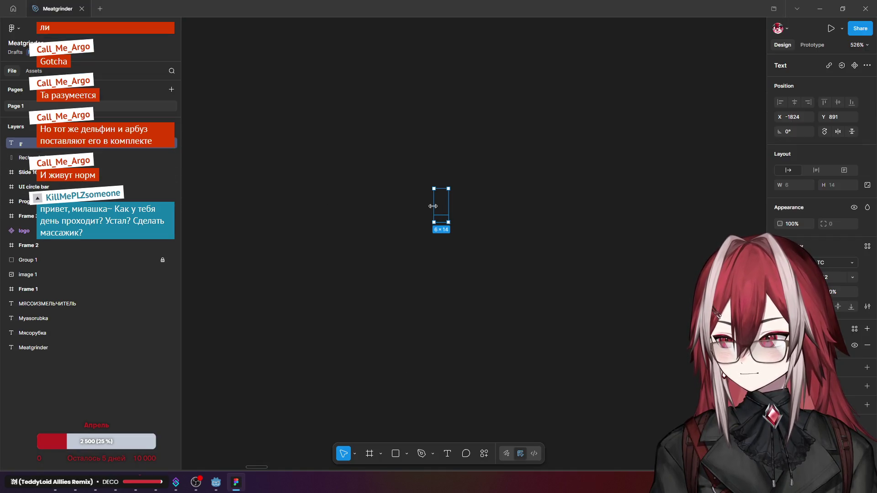
double_click(445, 206)
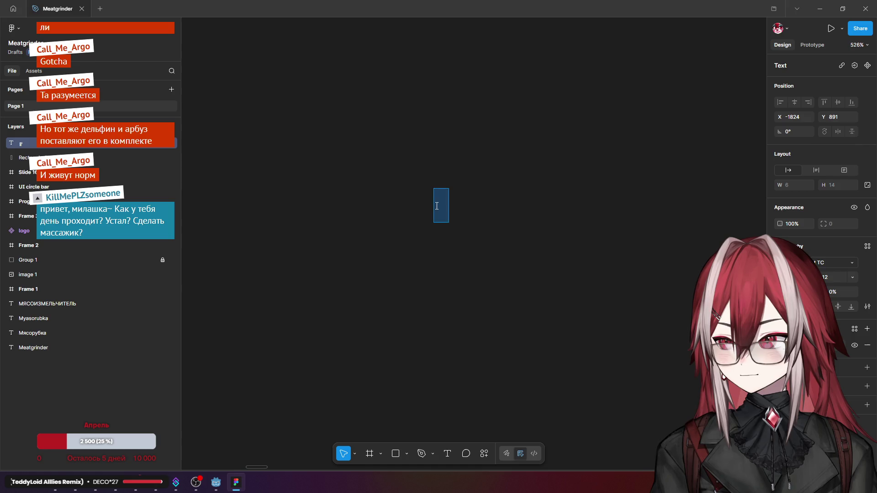
text(WDXL Lubrifont TC)
key(alt+Tab)
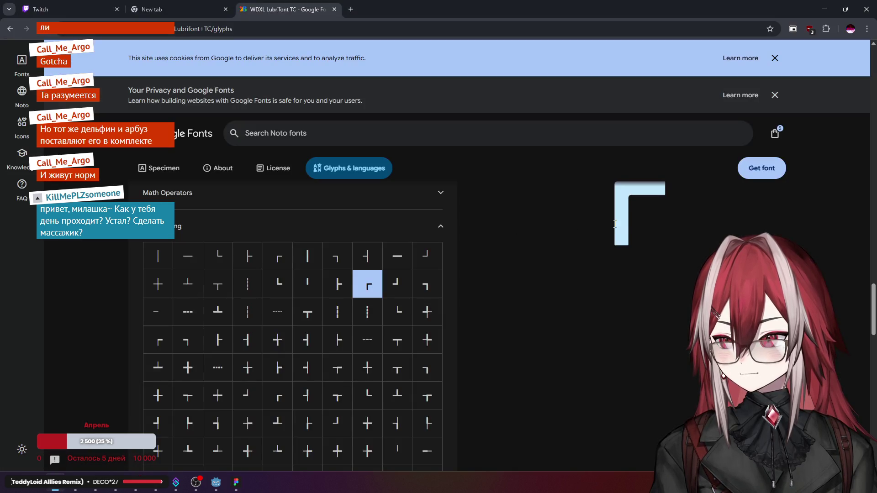
double_click(656, 215)
key(ctrl+c)
key(alt+Tab)
double_click(463, 206)
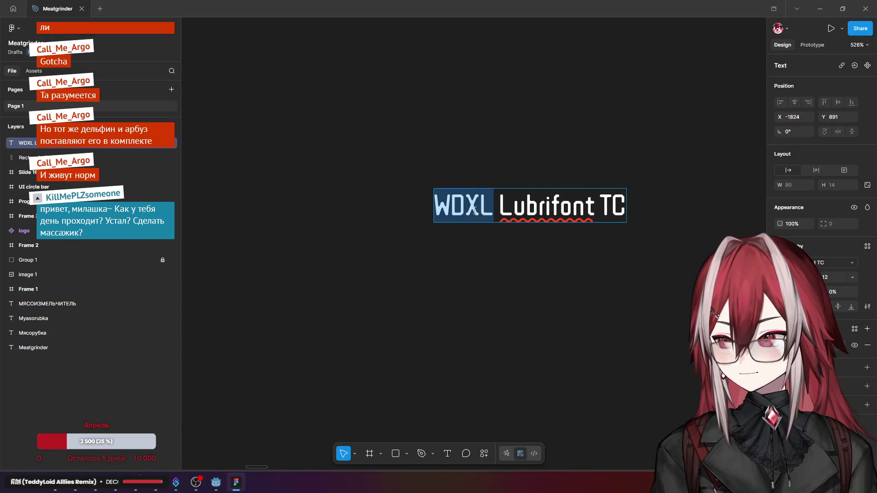
key(ctrl+v)
drag(464, 209, 613, 208)
key(BackSpace)
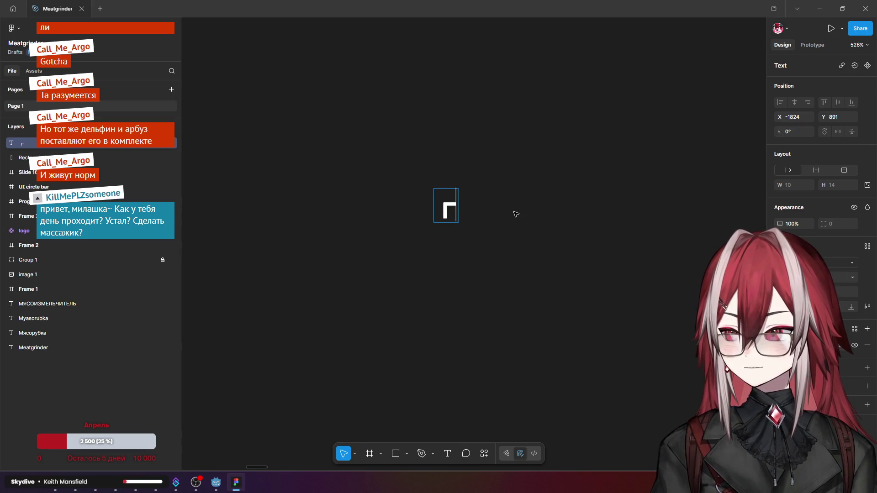
Step: Add the ─ horizontal line glyph after the corner and widen the text box from 19 to 46
key(alt+Tab)
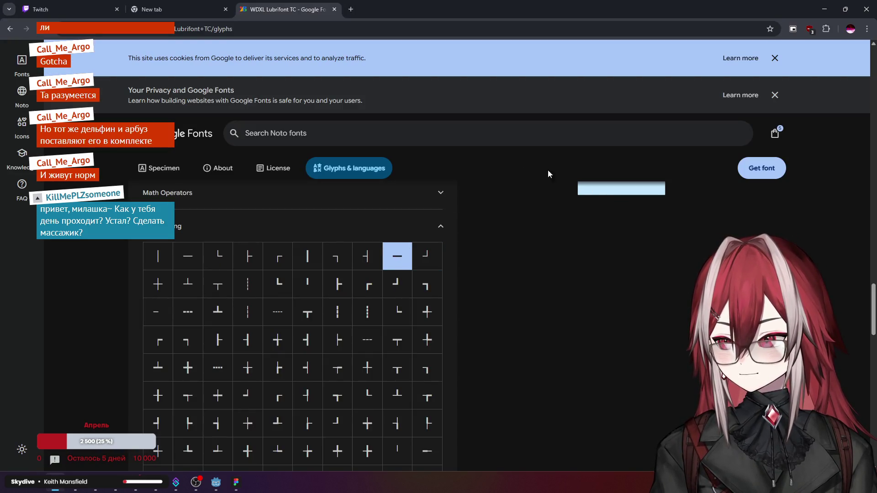
triple_click(594, 188)
click(592, 201)
double_click(591, 202)
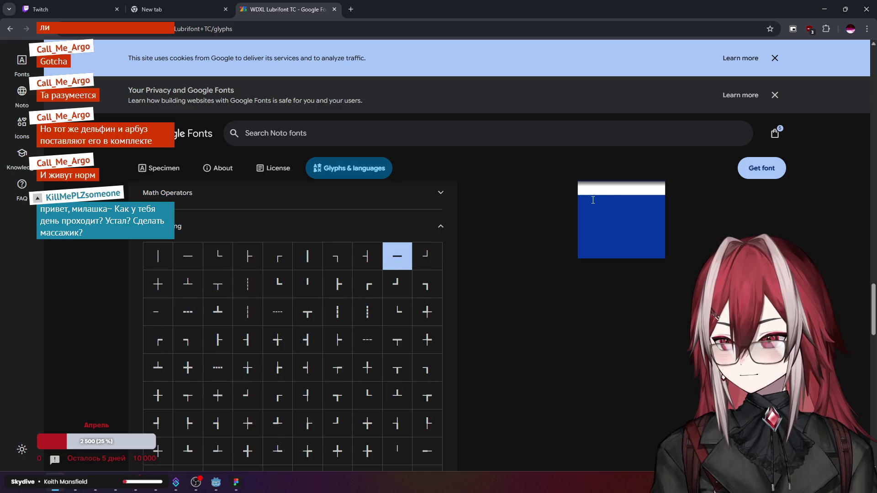
key(alt+Tab)
key(ctrl+v)
key(Escape)
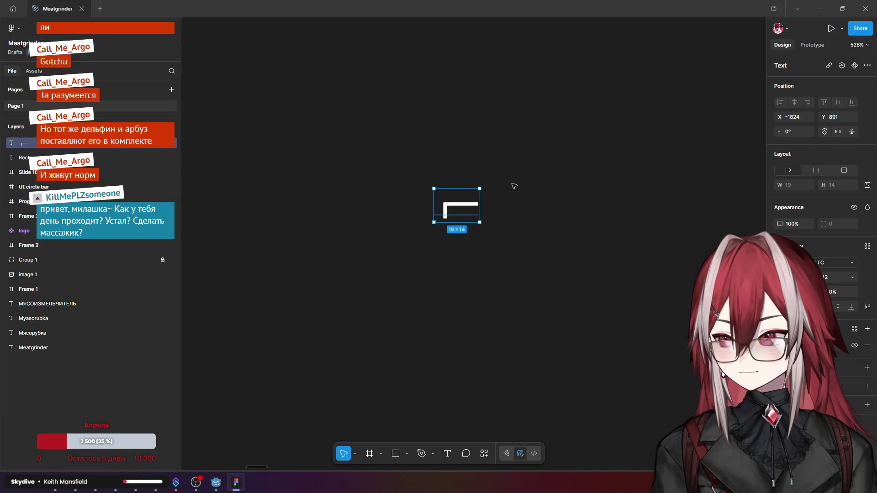
click(524, 205)
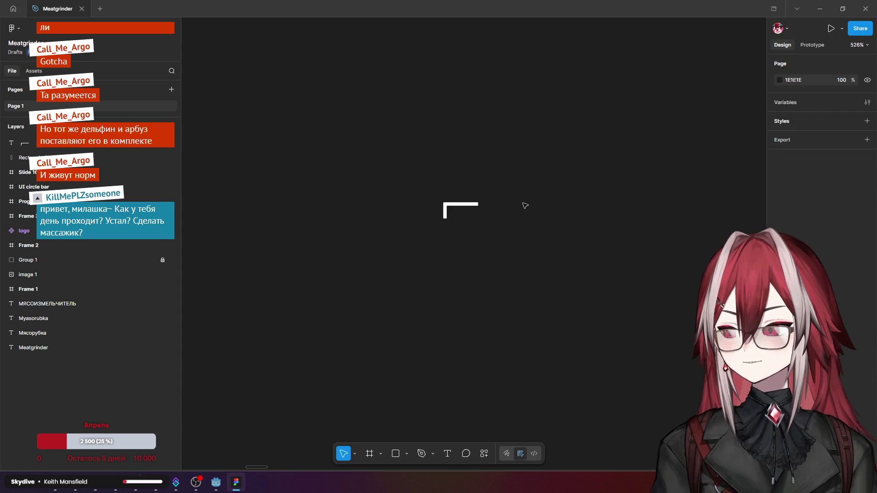
click(476, 211)
drag(476, 210, 545, 210)
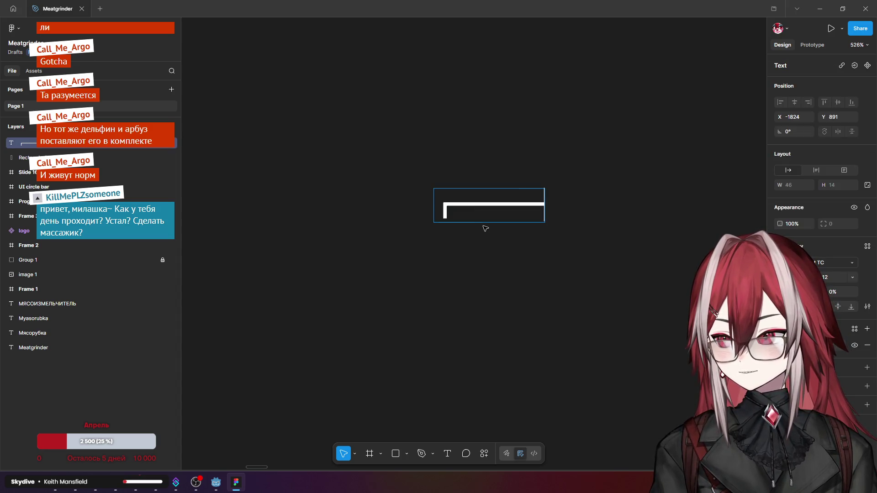
Step: Replace the end glyph with the wider bracket glyph copied from the glyph page
key(alt+Tab)
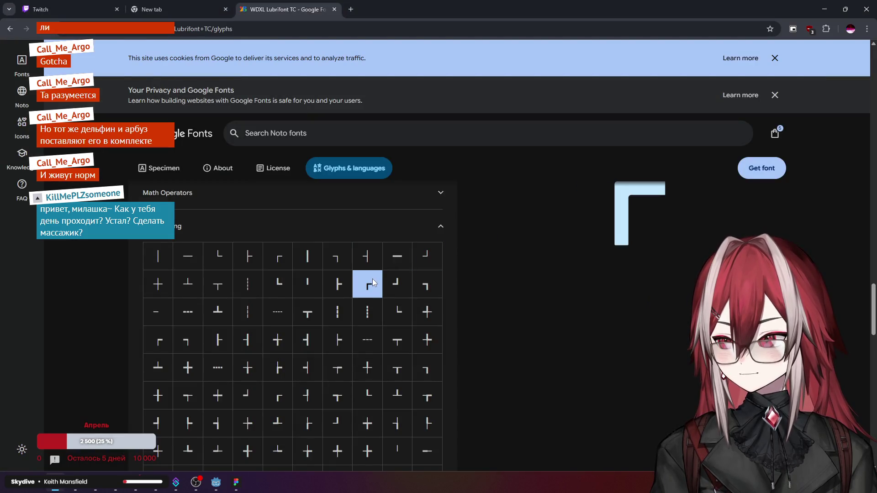
double_click(584, 197)
key(ctrl+c)
key(alt+Tab)
double_click(535, 207)
key(ctrl+v)
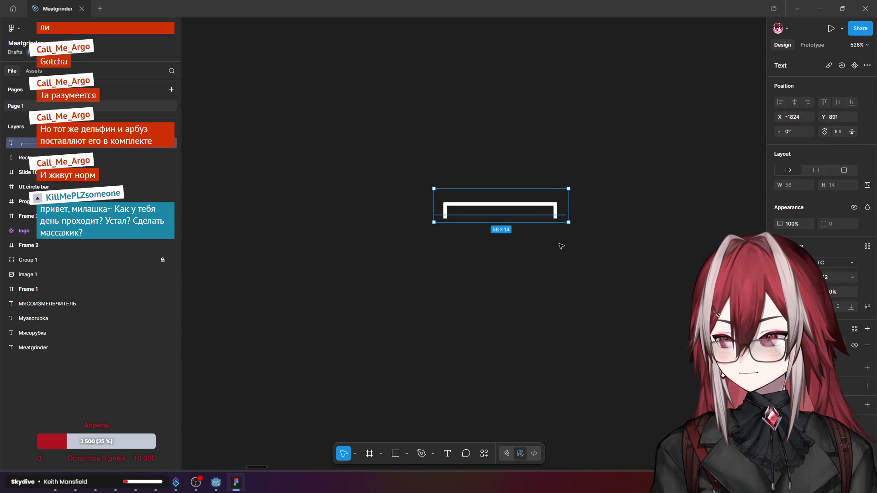
key(alt+Tab)
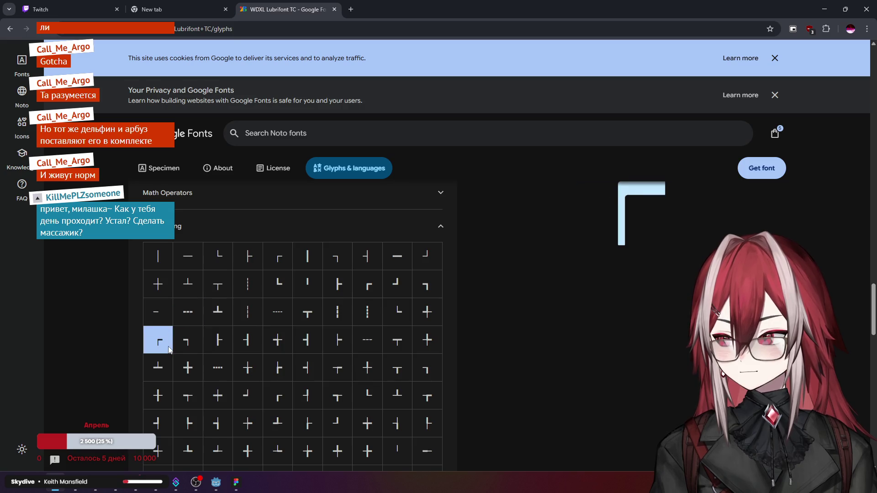
Step: Copy the vertical bar glyph and paste it on a new second line of the box text
scroll(248, 338, down, 1)
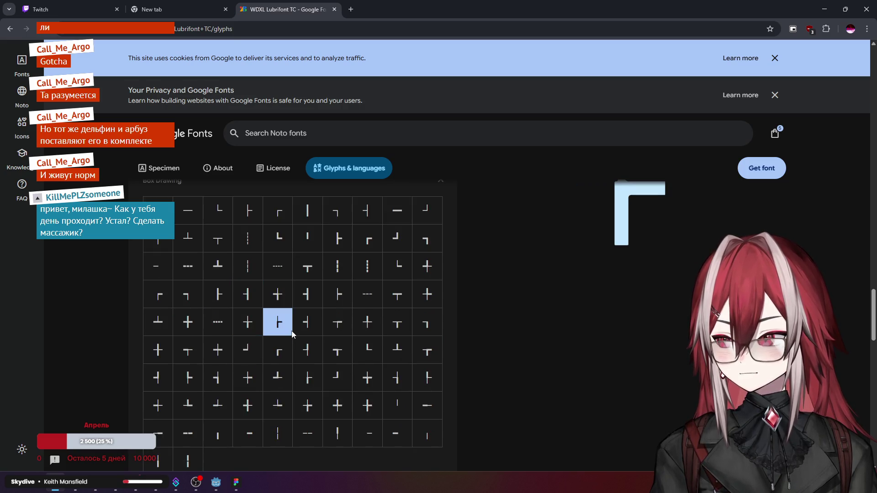
scroll(292, 330, down, 1)
scroll(303, 327, up, 1)
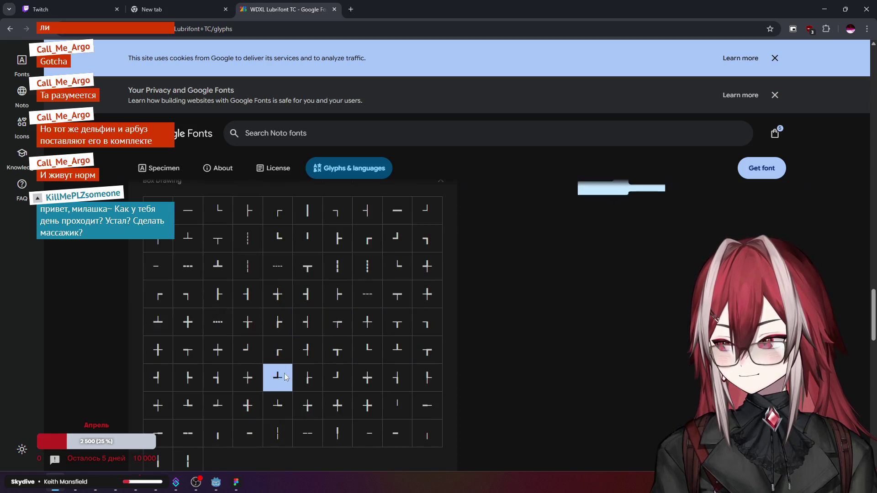
click(300, 214)
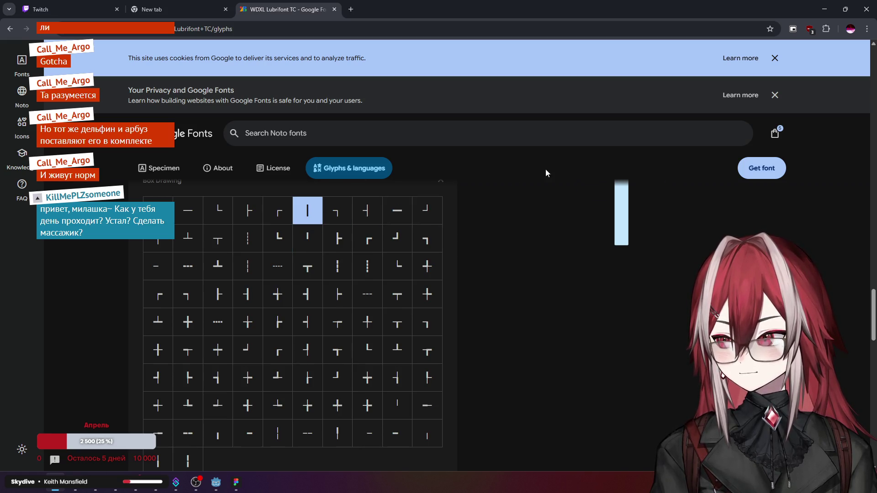
key(alt+Tab)
double_click(552, 209)
key(Return)
key(ctrl+v)
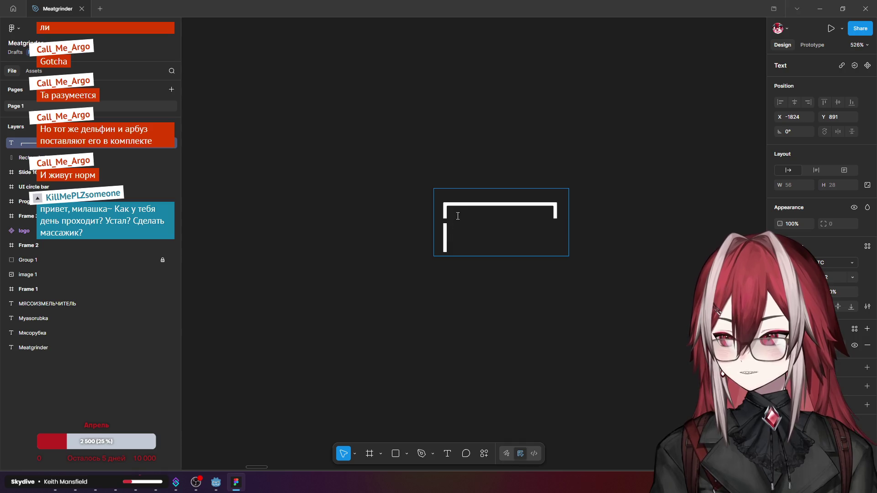
Step: Paste replacement glyphs over the whole box text, then leave text editing
key(ctrl+a)
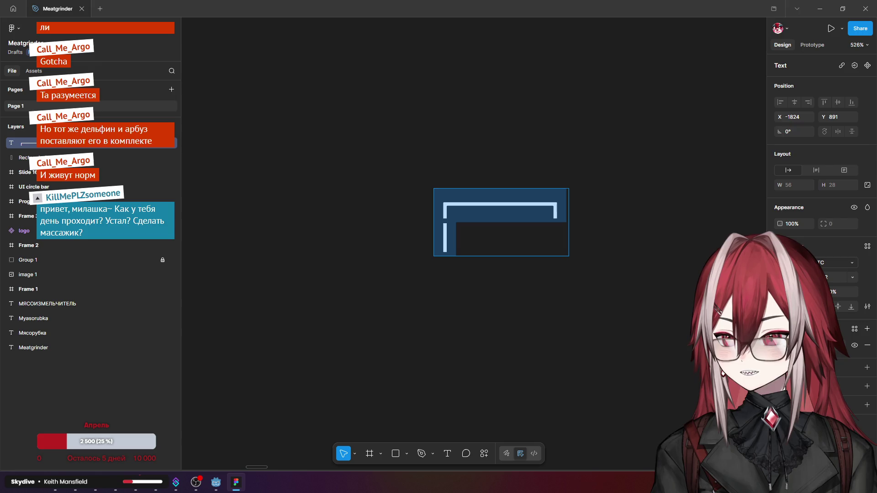
key(ctrl+v)
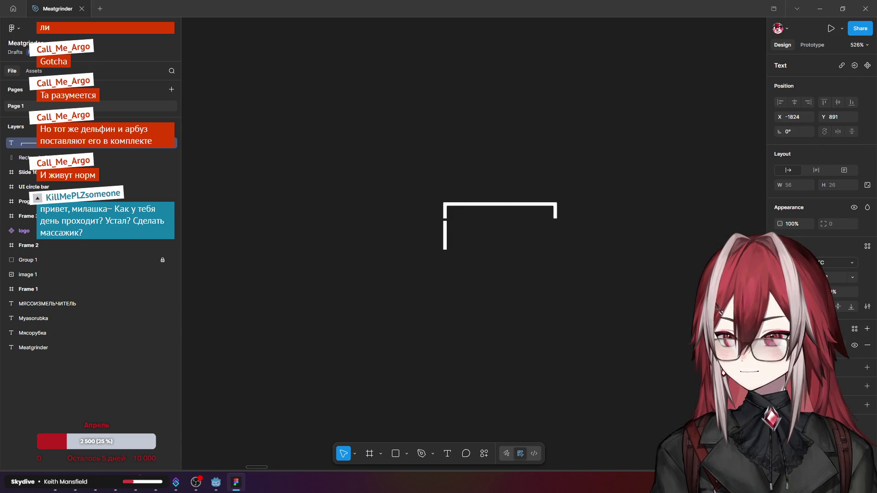
key(ctrl+a)
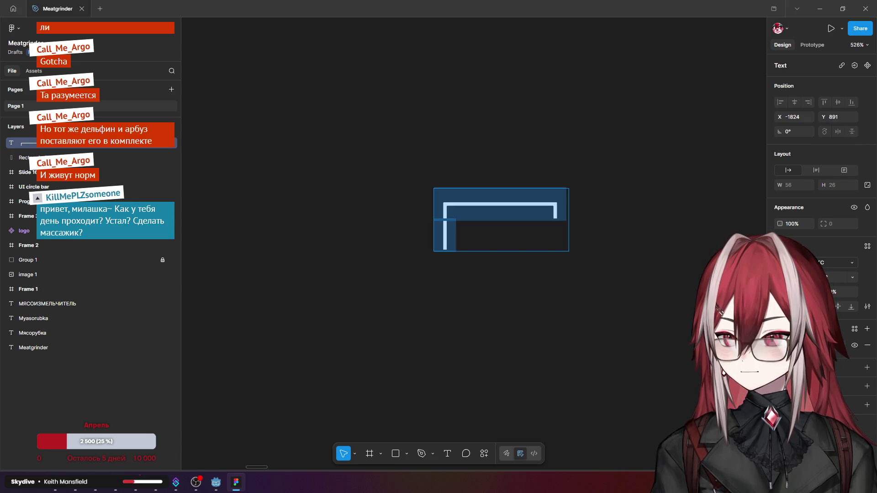
key(Left)
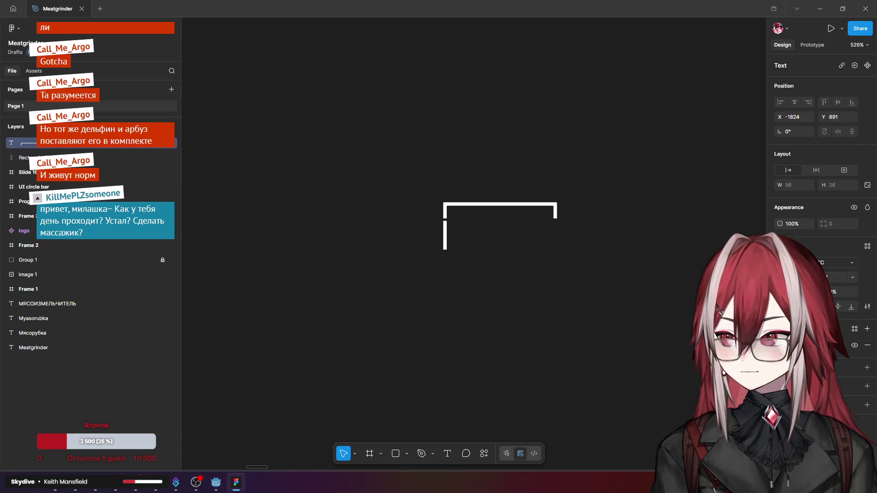
key(Escape)
key(Escape)
Step: Add the right-hand vertical side at the end of the second line, then deselect the layer
click(454, 233)
double_click(455, 233)
click(454, 233)
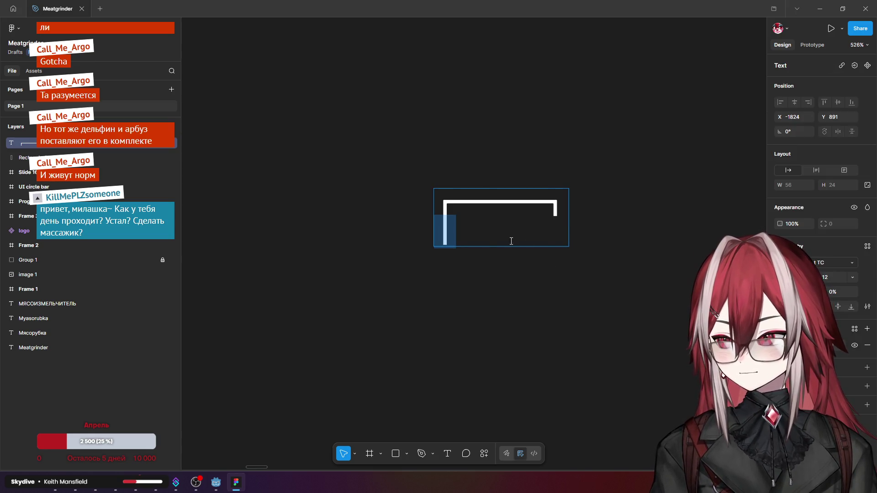
key(Right)
key(Right)
key(Right)
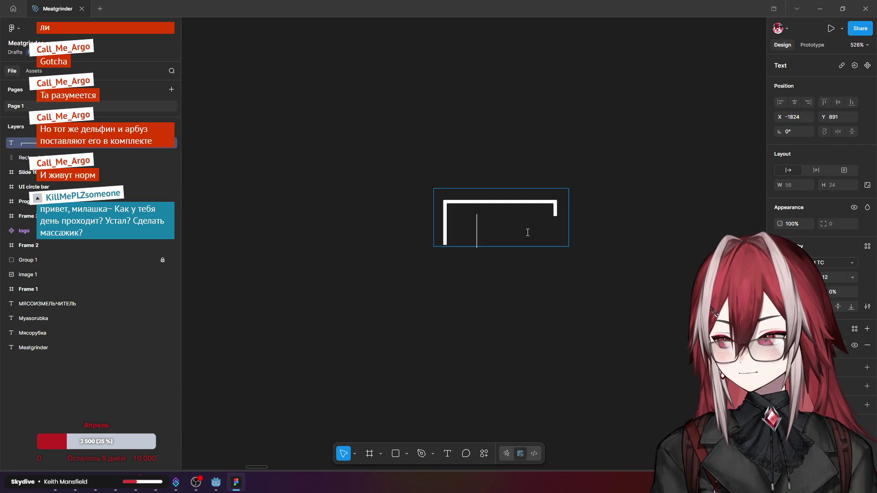
key(Right)
key(Right)
key(Right)
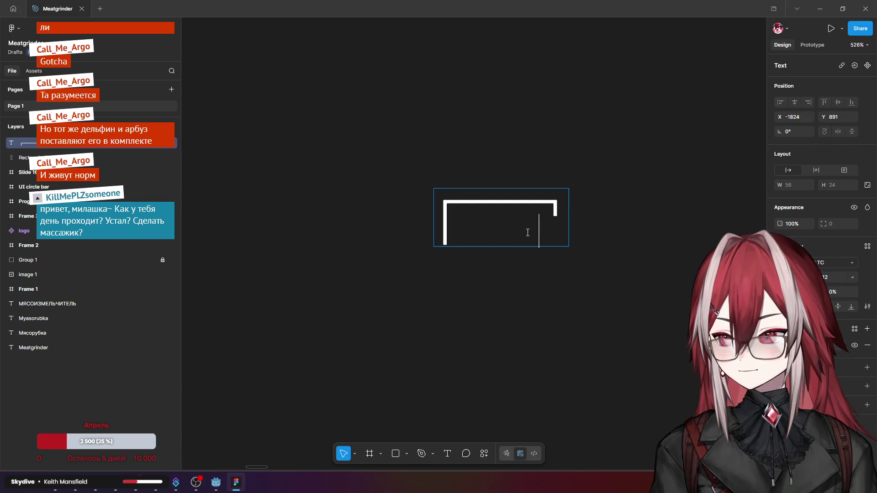
key(Delete)
key(BackSpace)
key(Escape)
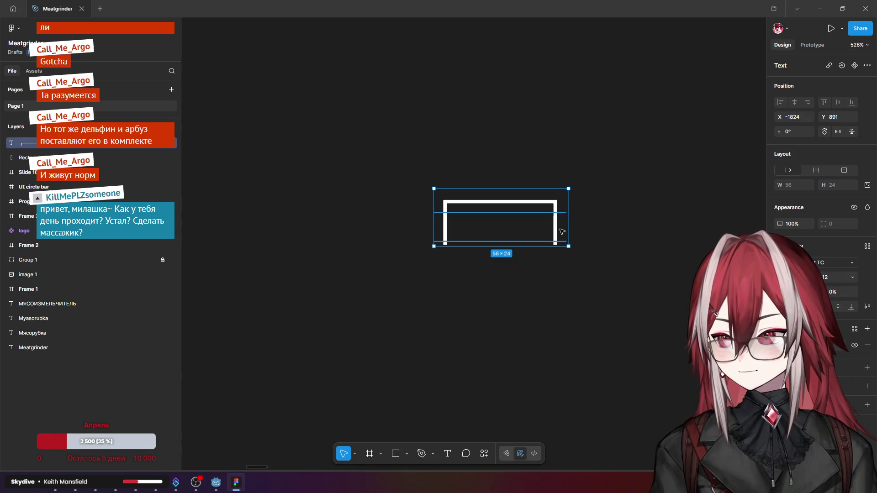
key(Escape)
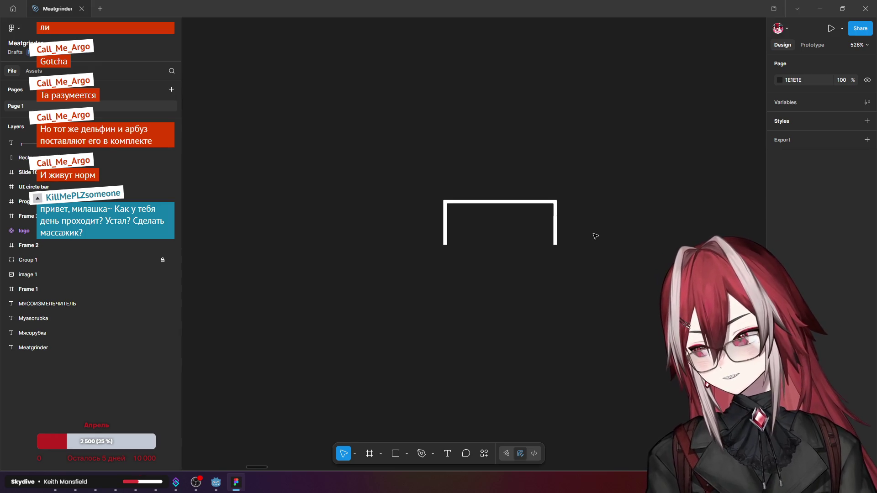
click(55, 483)
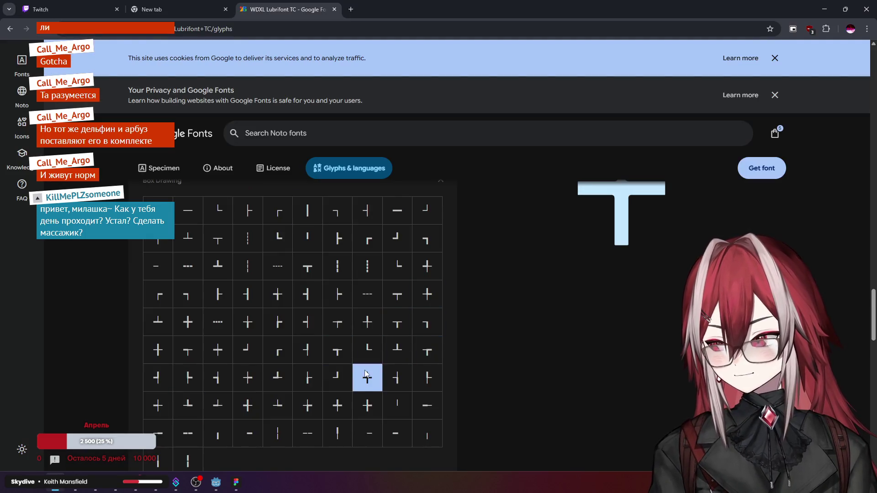
Step: Close the empty new browser tab with Ctrl+W
scroll(311, 346, up, 2)
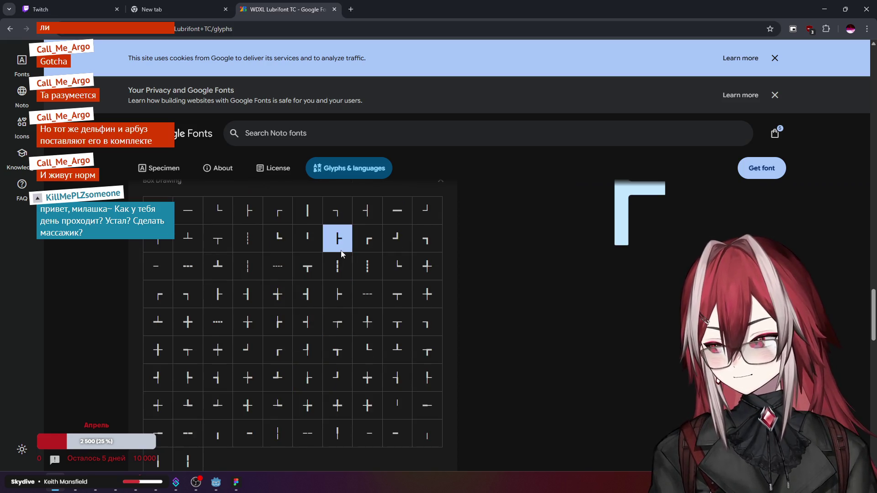
click(205, 11)
key(ctrl+w)
Step: Scroll the Box Drawing glyph grid and open a fresh browser tab
scroll(461, 253, down, 4)
scroll(427, 267, up, 4)
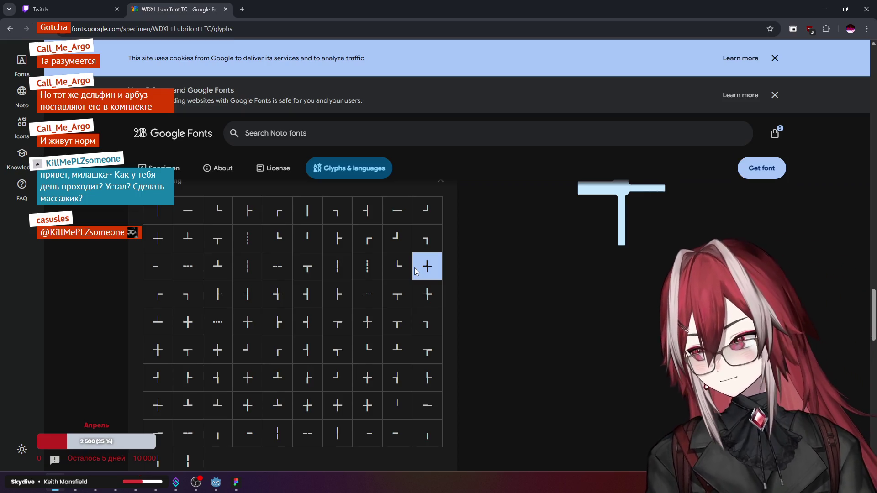
scroll(416, 271, down, 10)
click(242, 9)
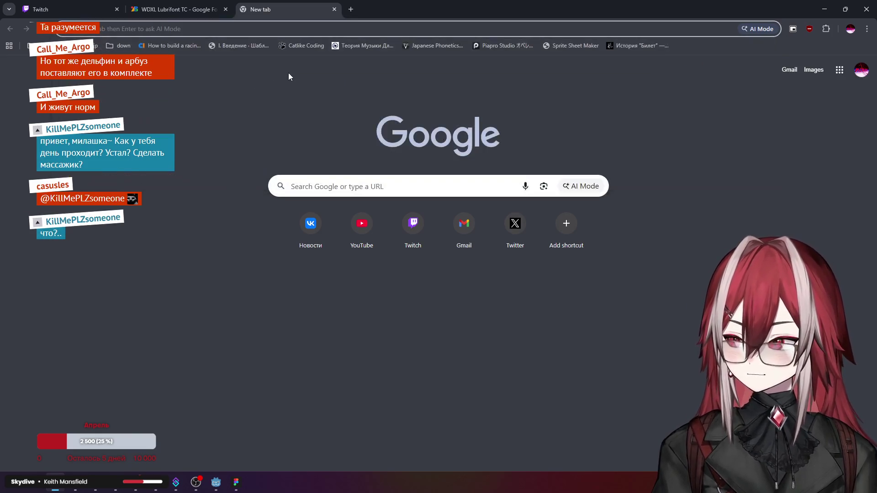
Step: Load pinterest.com in the new tab from the 'p' address-bar autocomplete
text(pinterest.com)
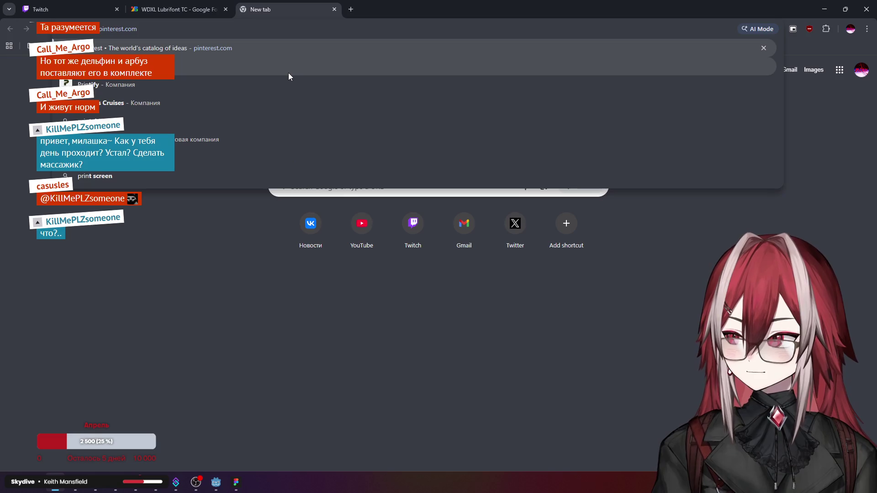
key(Return)
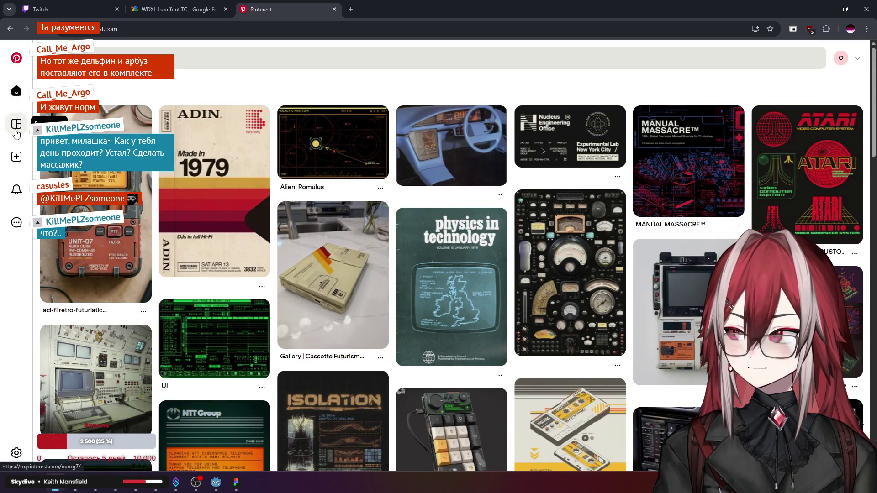
Step: Open the 'жуки не жуки' board from the Saved boards
click(16, 124)
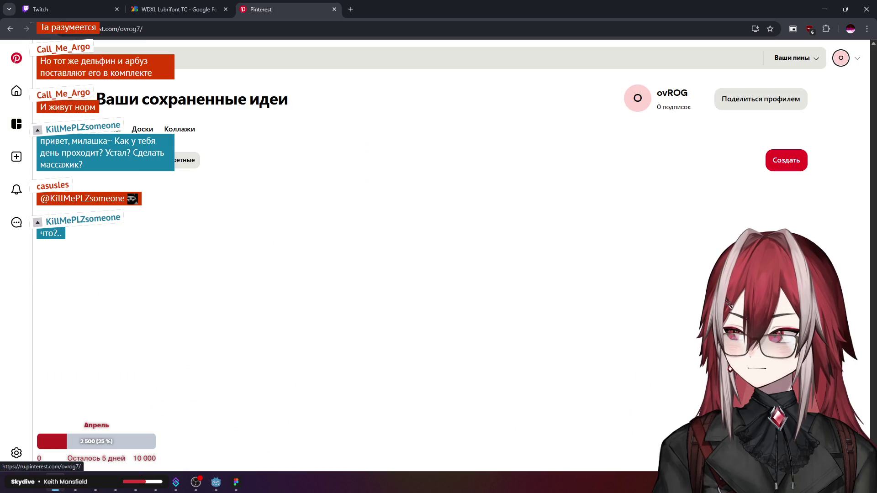
click(127, 131)
click(141, 130)
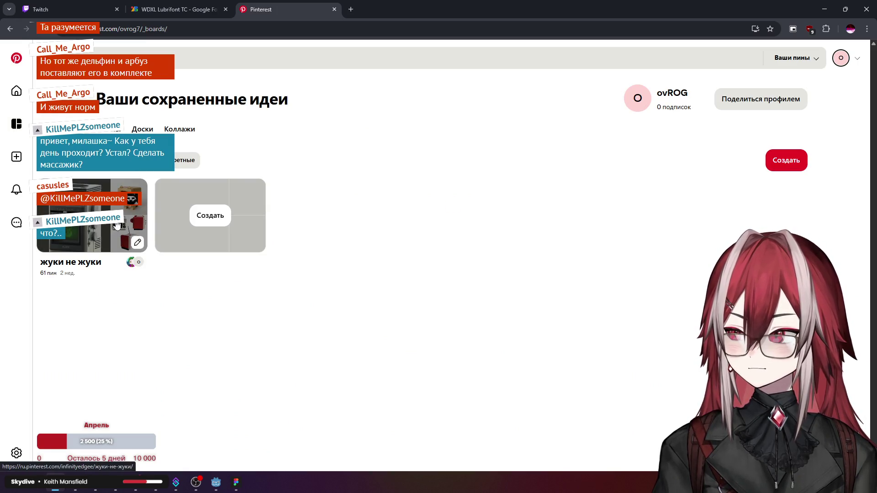
click(66, 266)
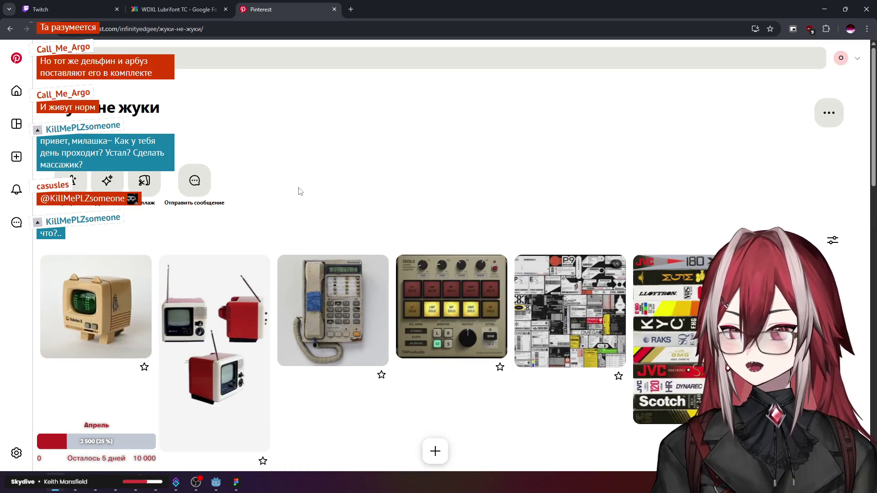
scroll(297, 181, down, 2)
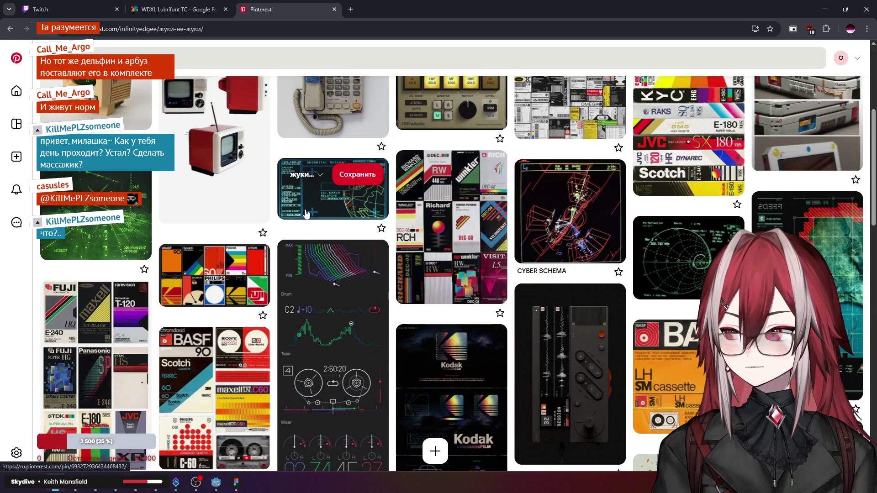
Step: View the Deorbital Descent pin, then return to the board and browse its pins
click(302, 221)
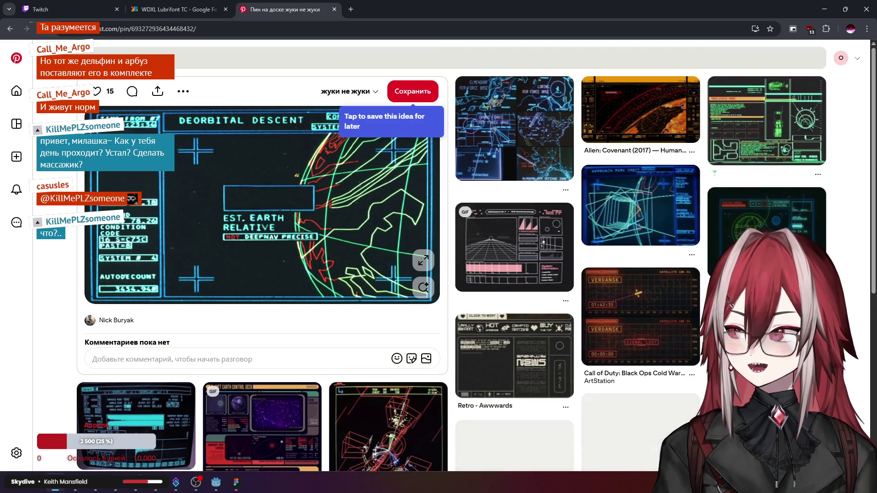
key(alt+Left)
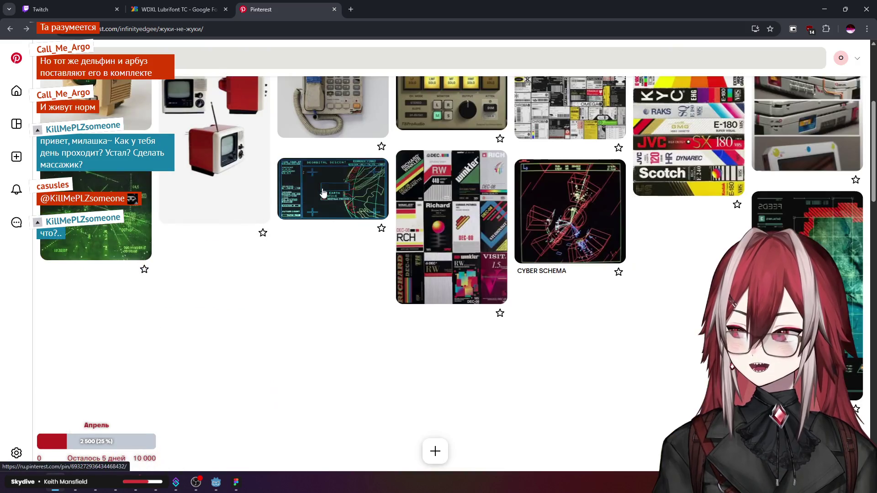
scroll(435, 210, down, 2)
scroll(348, 210, down, 1)
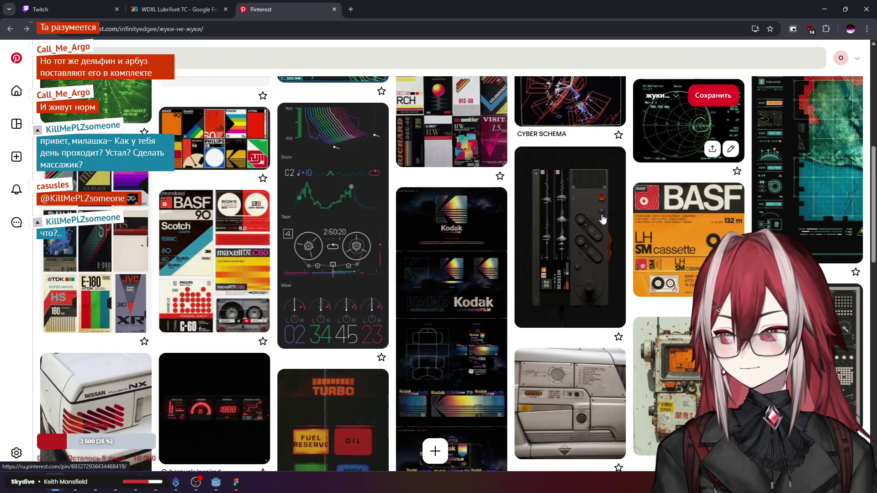
scroll(348, 210, down, 12)
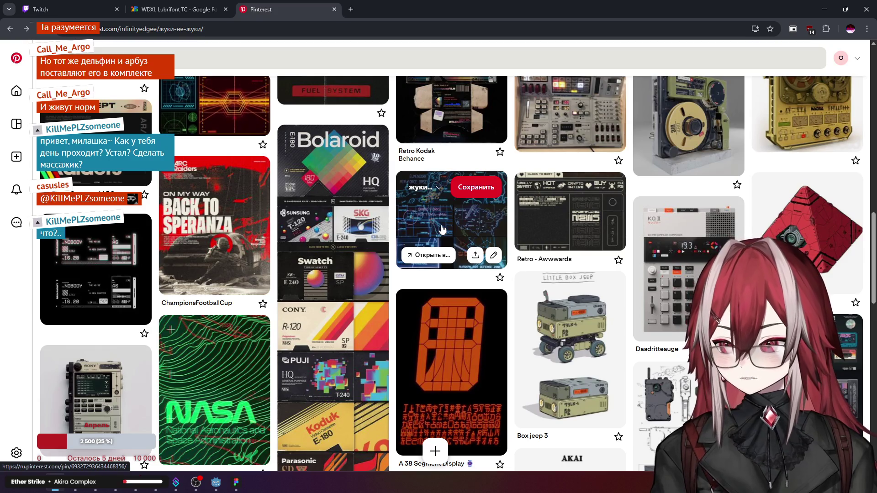
scroll(431, 272, down, 2)
scroll(430, 273, down, 3)
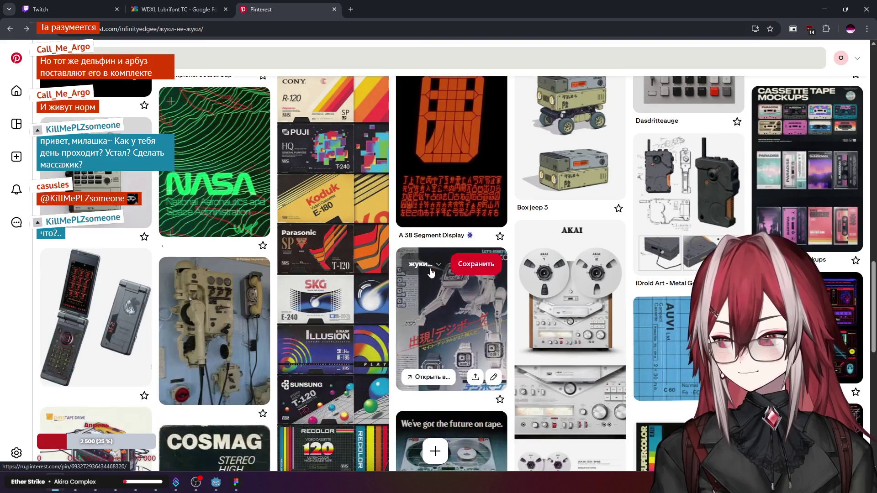
scroll(430, 272, down, 4)
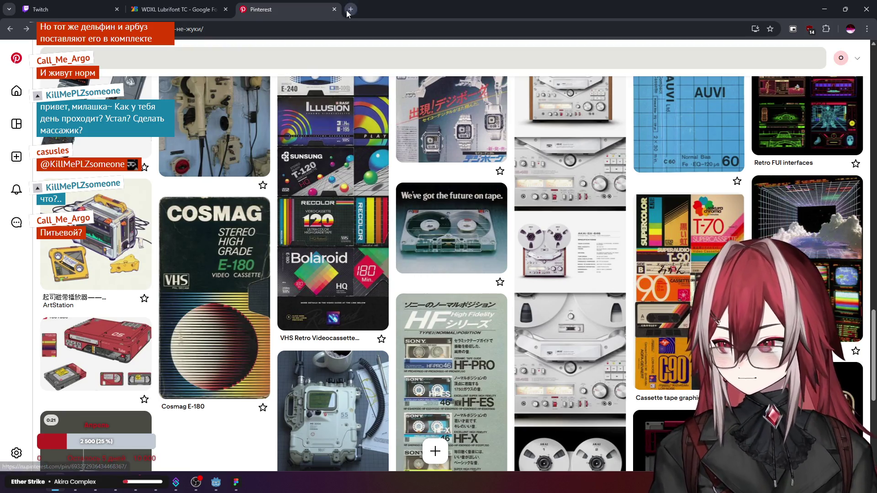
click(347, 10)
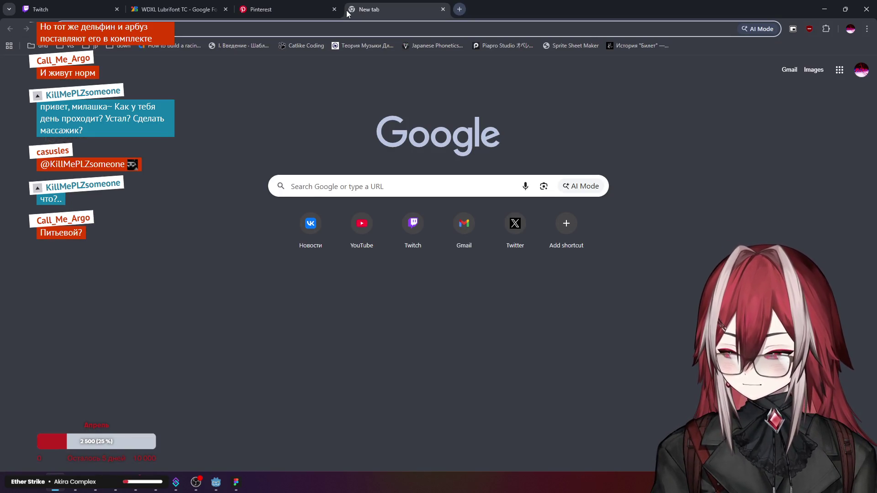
text(xelj `uehn 290)
key(Return)
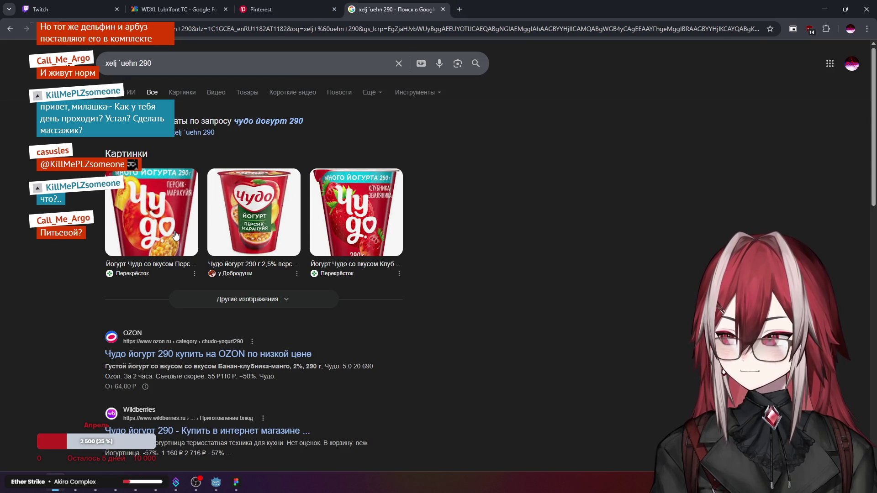
click(175, 235)
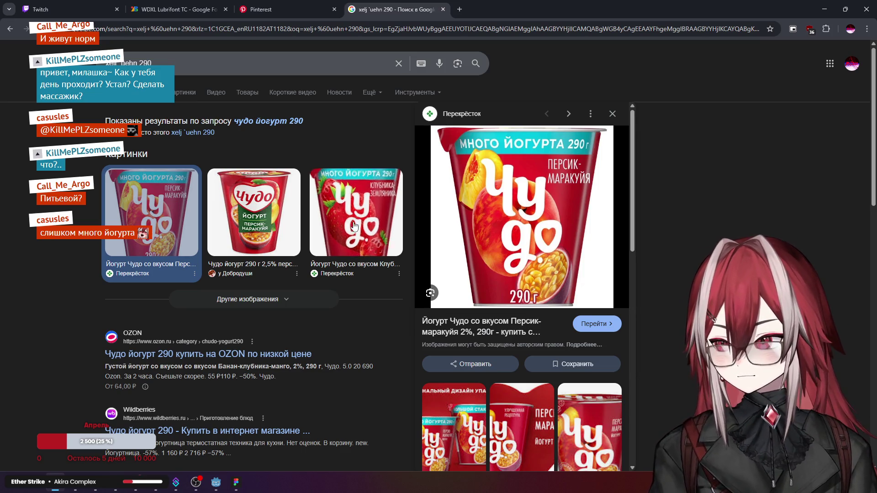
click(443, 10)
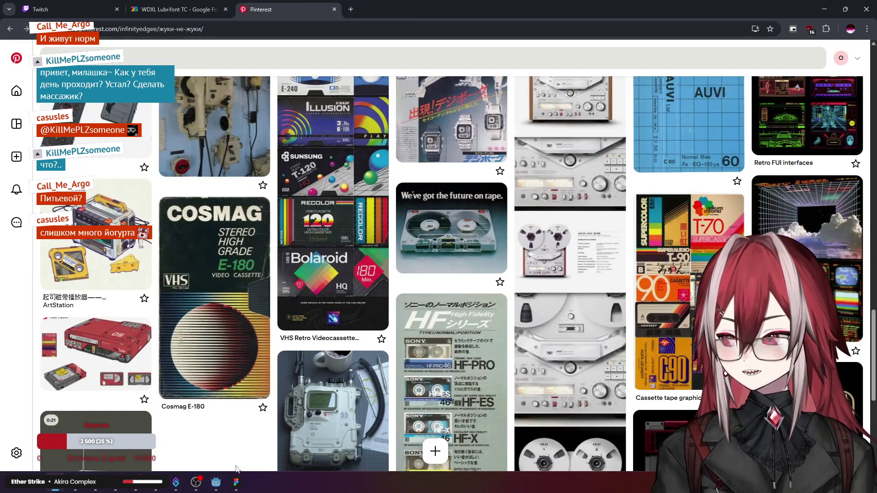
mouse_move(235, 491)
scroll(283, 261, up, 10)
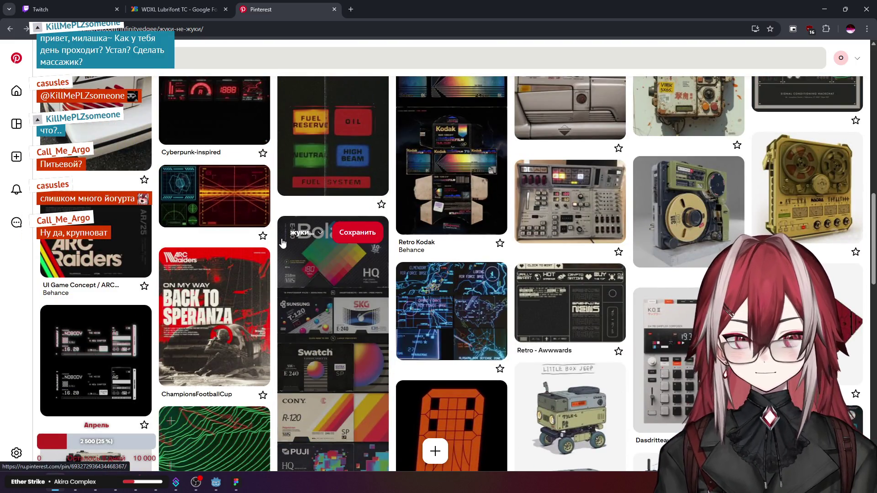
click(203, 224)
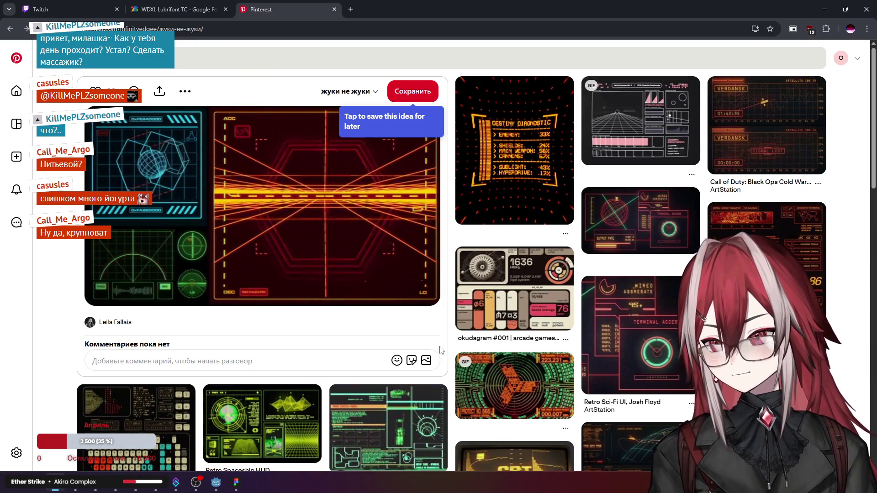
key(alt+Left)
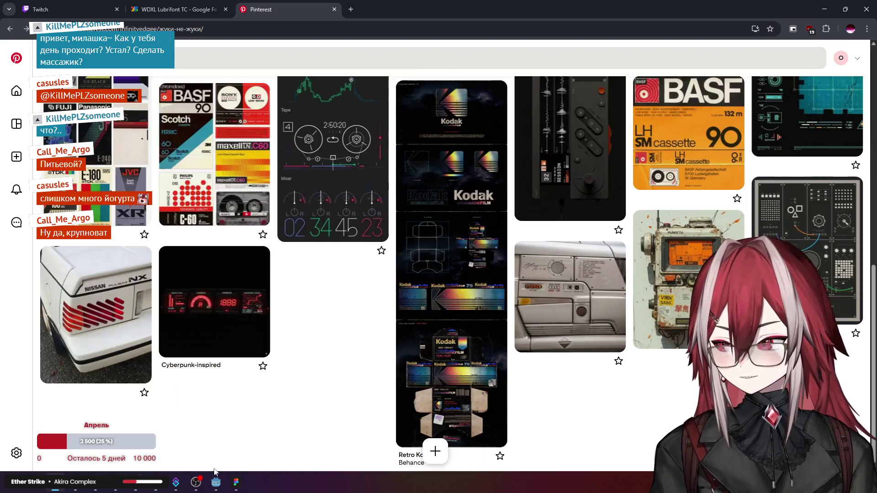
click(216, 482)
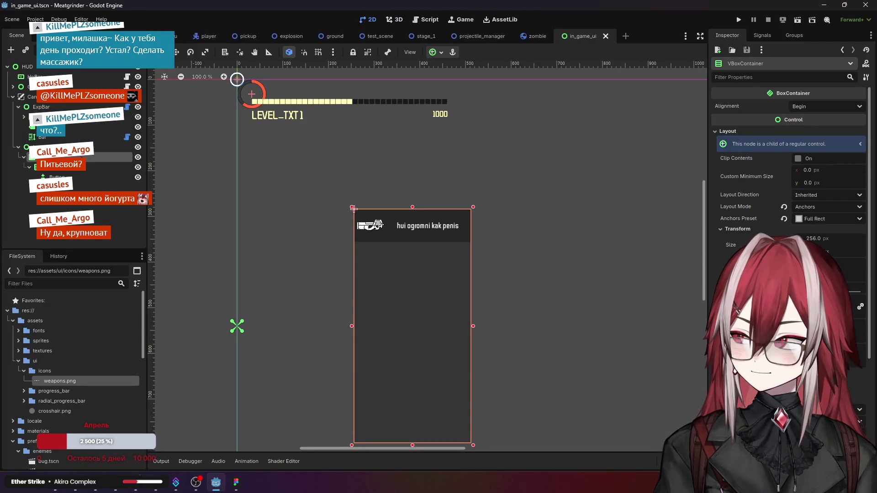
Step: Collapse Transform and assign a New StyleBoxFlat to the Panel style override
scroll(434, 264, up, 3)
scroll(434, 264, down, 4)
scroll(434, 264, down, 3)
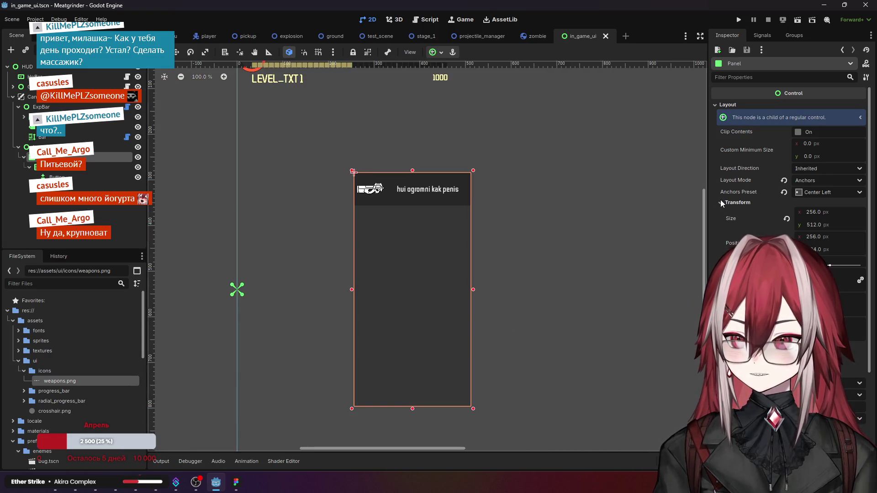
click(721, 201)
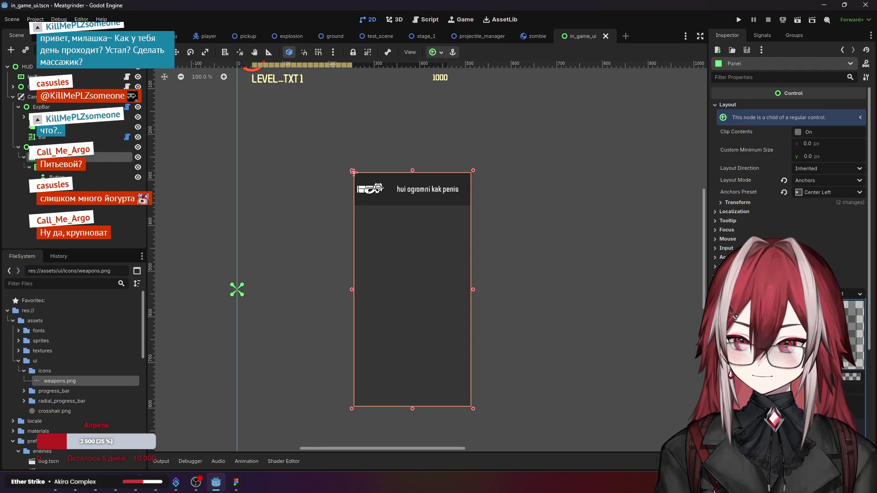
scroll(789, 229, down, 3)
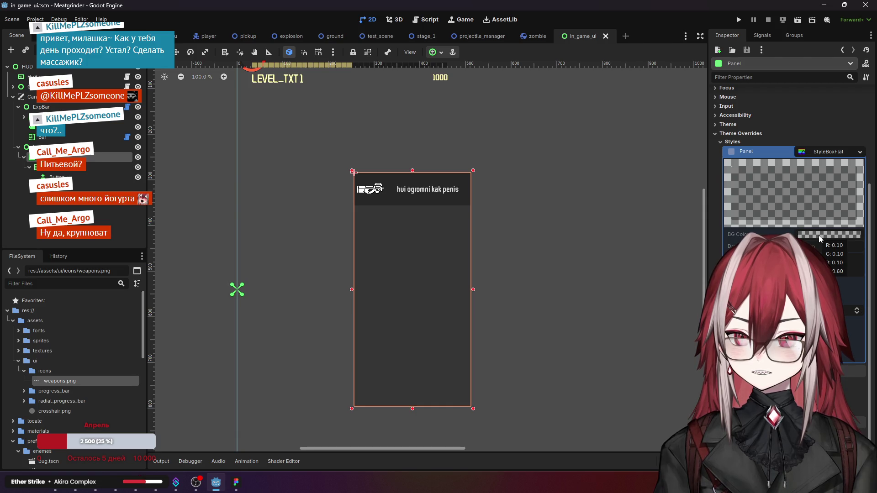
scroll(819, 145, up, 5)
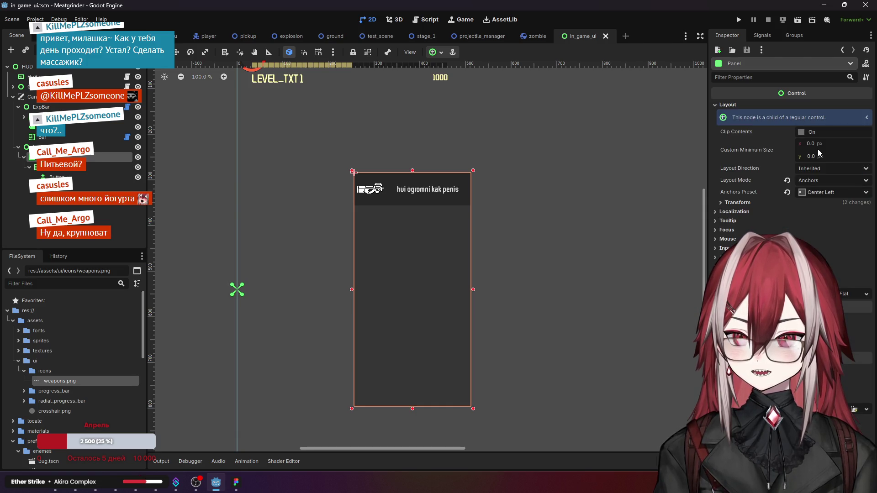
click(823, 294)
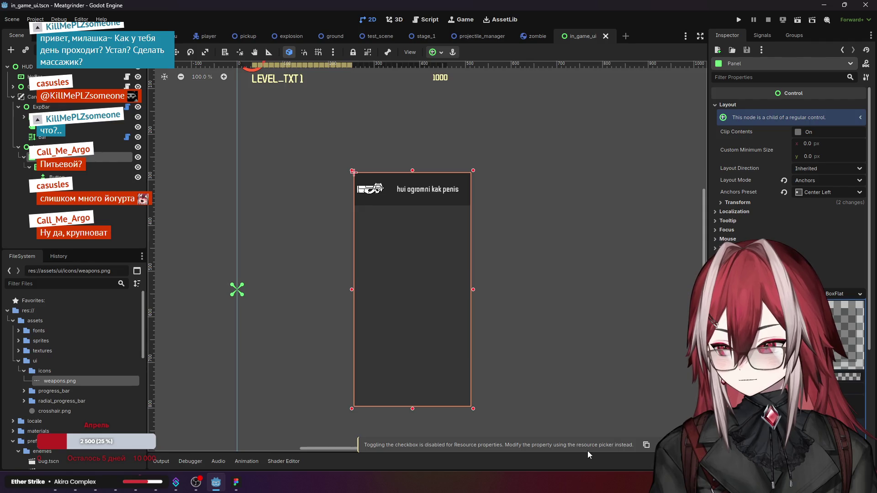
click(860, 293)
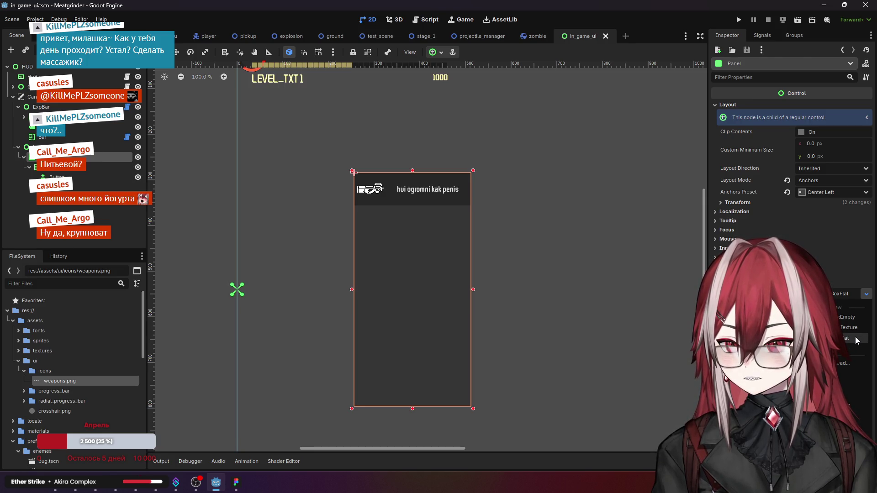
click(856, 339)
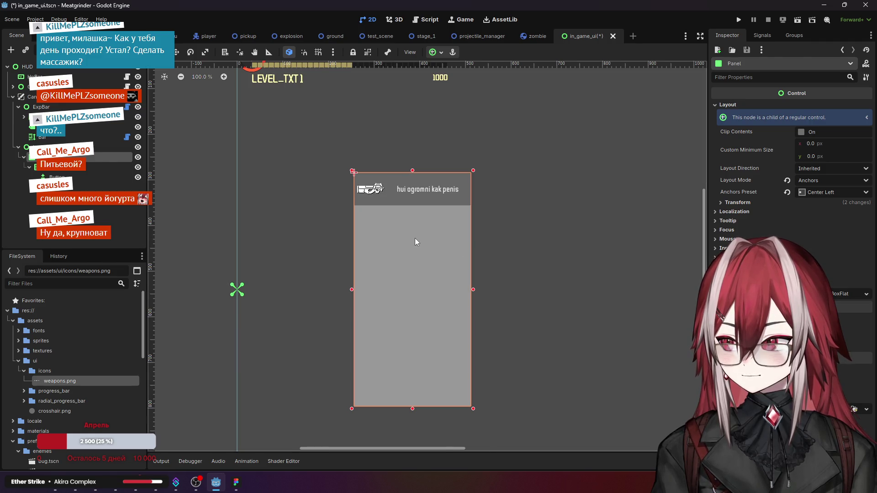
scroll(415, 238, up, 3)
click(833, 299)
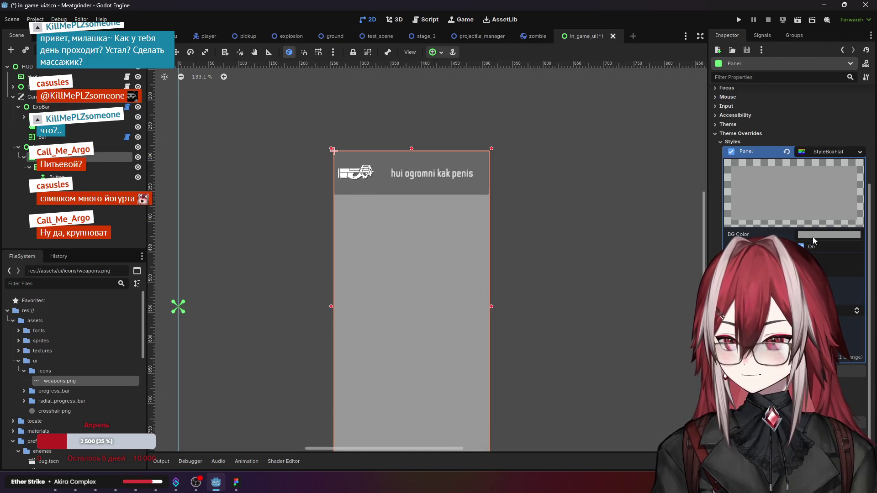
click(814, 237)
drag(777, 416, 731, 416)
drag(863, 274, 868, 343)
drag(849, 415, 856, 415)
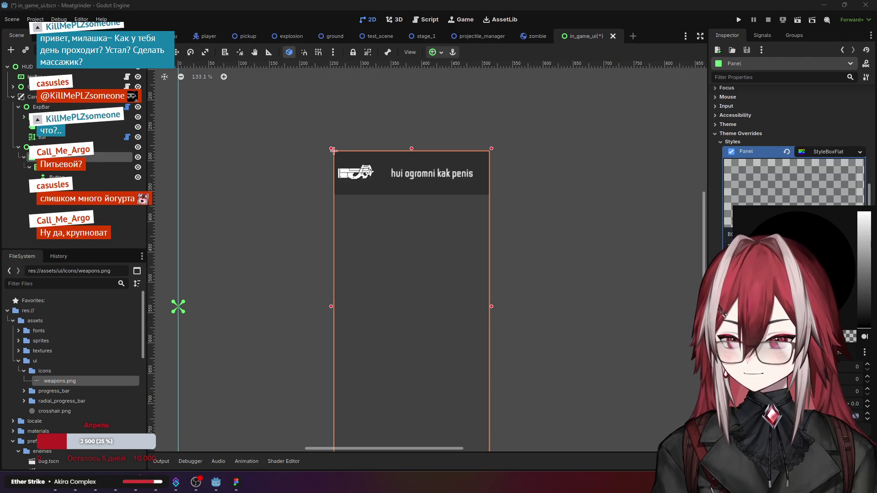
text(34)
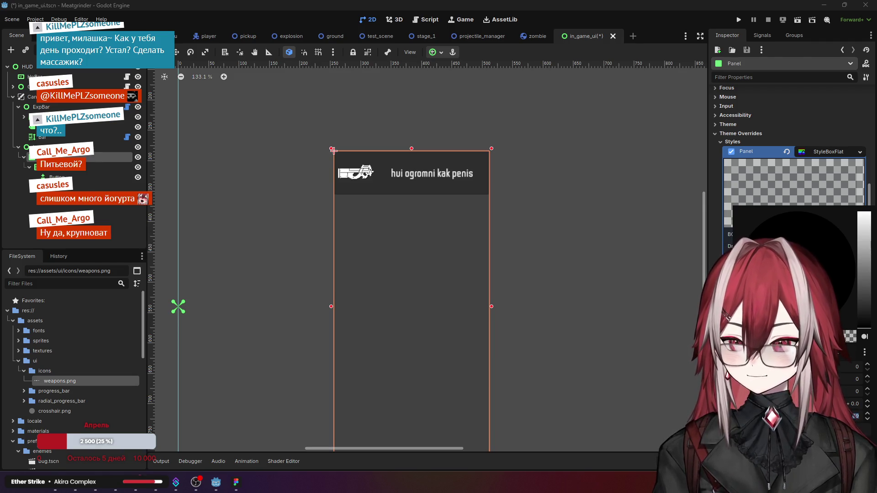
click(604, 295)
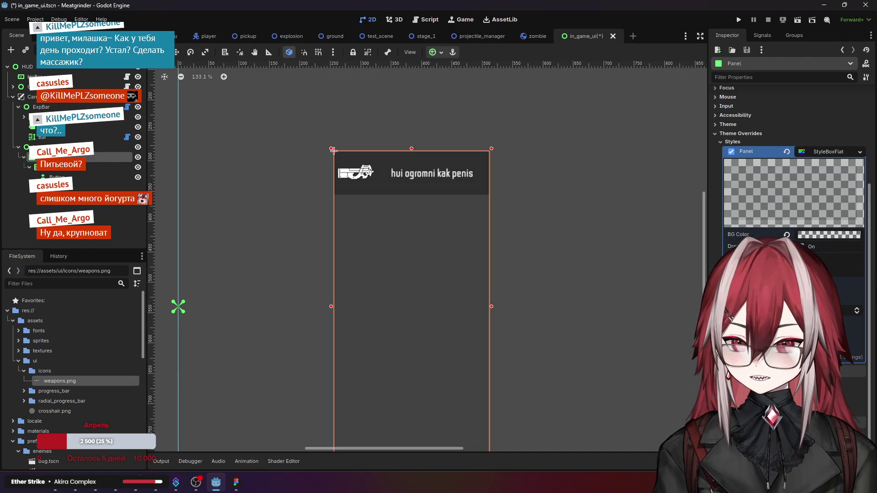
scroll(604, 295, down, 2)
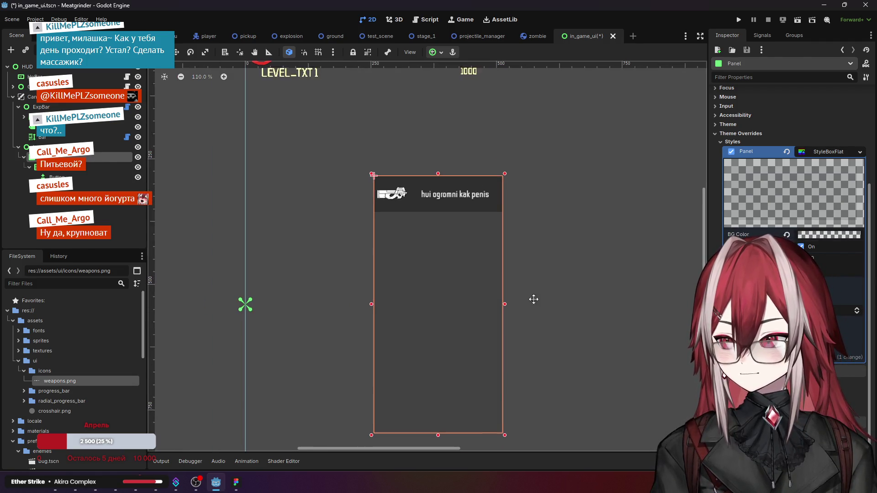
scroll(590, 264, up, 1)
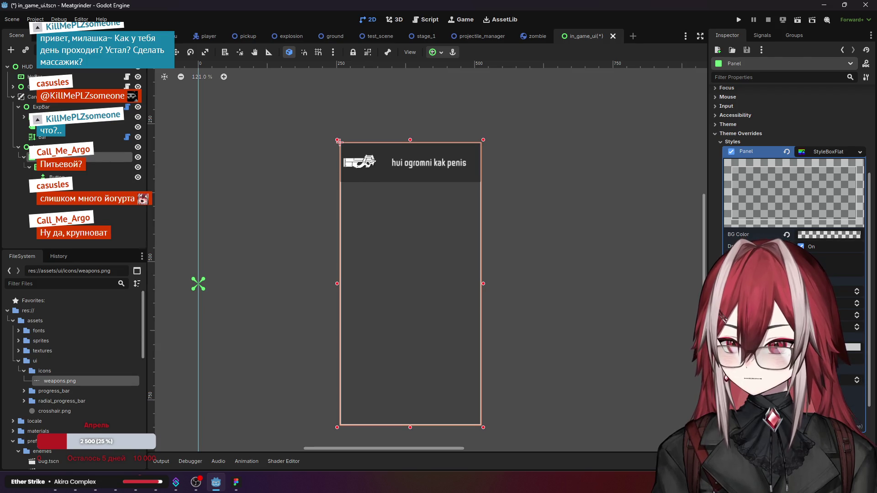
click(592, 258)
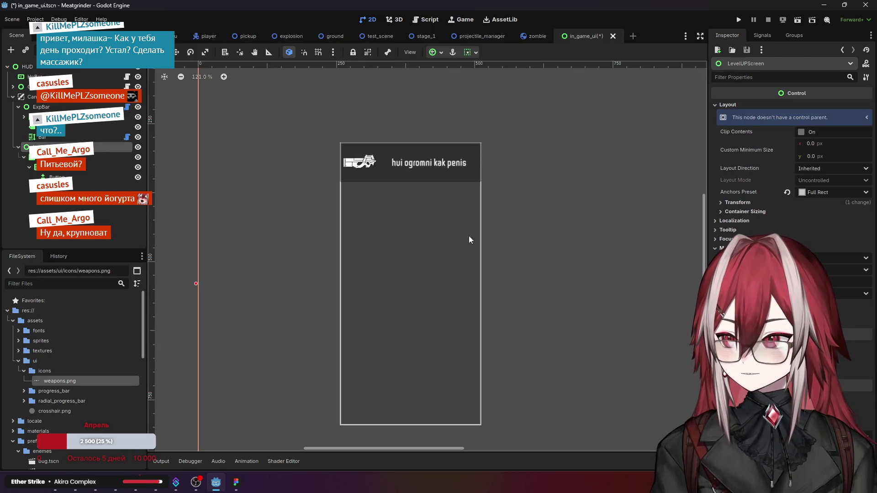
scroll(356, 191, up, 5)
scroll(358, 197, down, 1)
scroll(351, 201, up, 2)
scroll(439, 296, down, 2)
scroll(436, 273, down, 1)
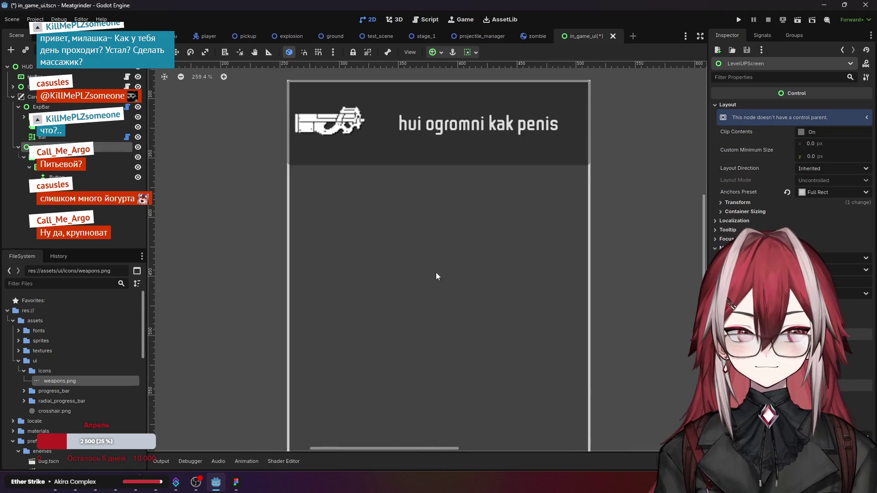
scroll(411, 234, down, 3)
scroll(438, 256, down, 3)
scroll(319, 212, up, 2)
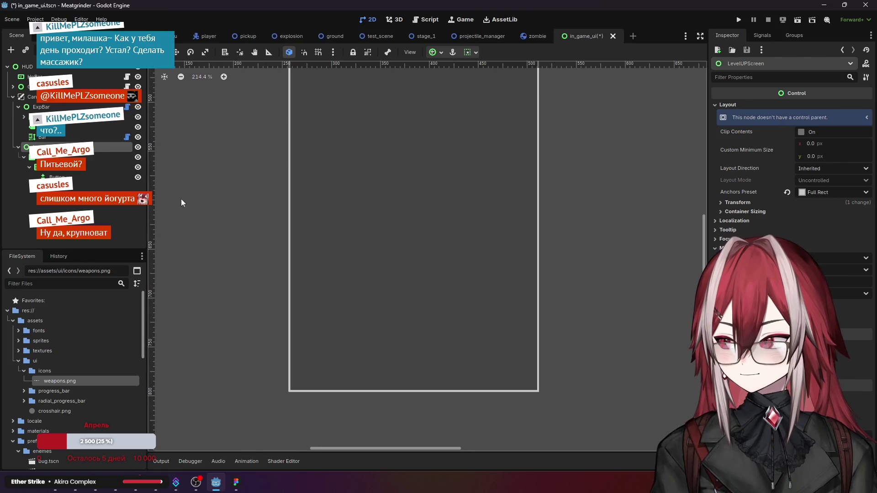
click(87, 157)
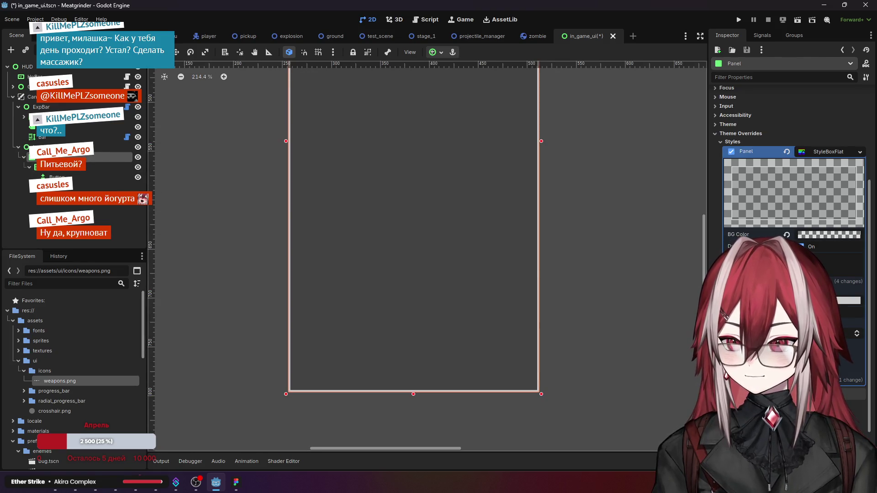
Step: Change the Panel StyleBoxFlat outline colour to a pale cream in the HSV picker
click(829, 235)
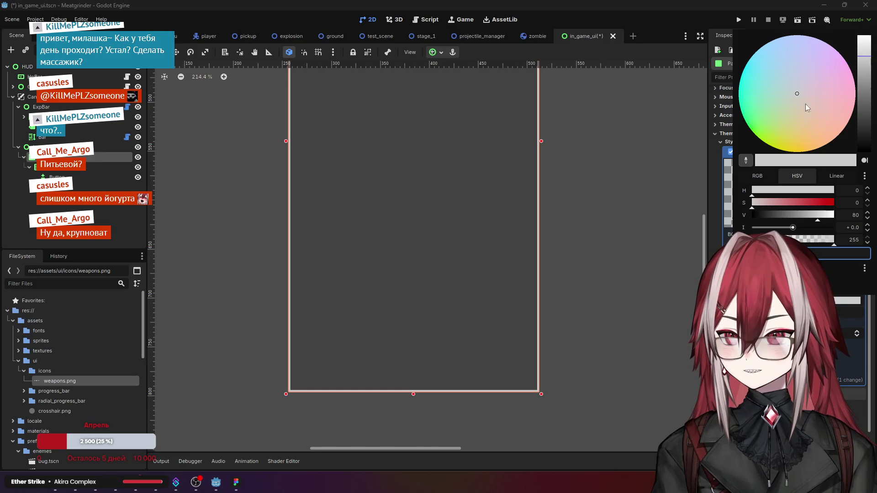
drag(781, 141, 811, 137)
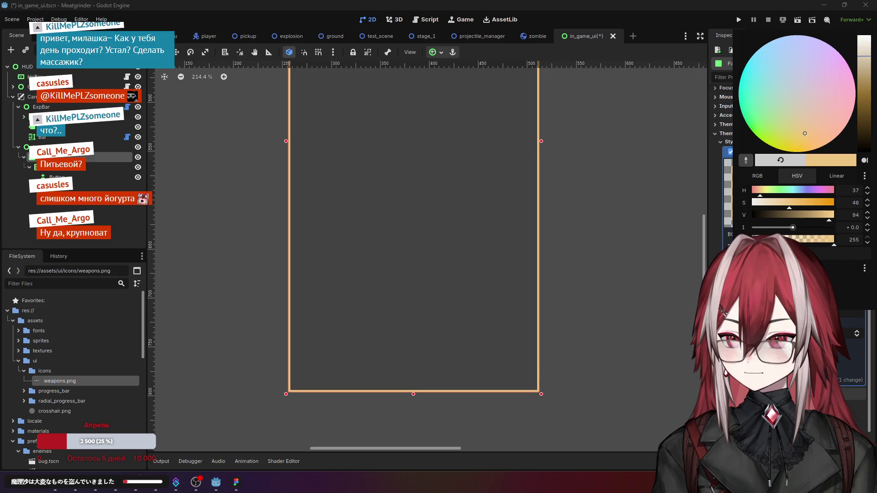
mouse_move(805, 133)
mouse_down()
mouse_move(797, 35)
mouse_move(792, 152)
mouse_up()
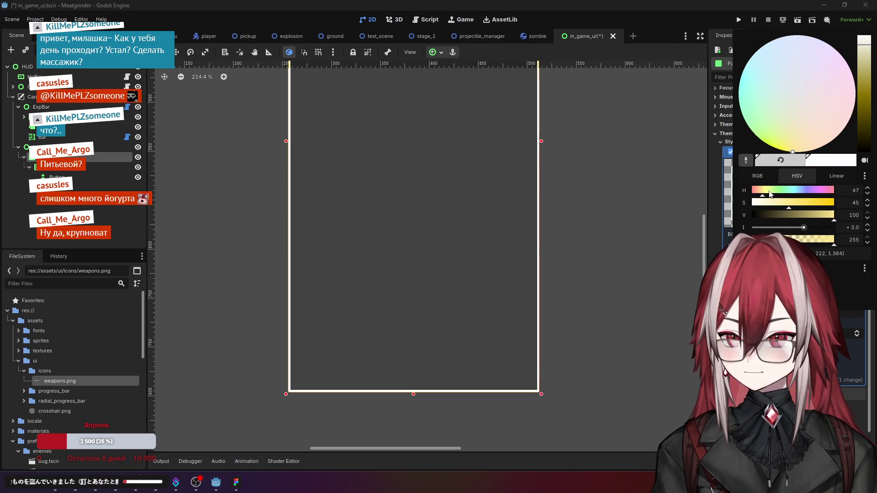
key(Escape)
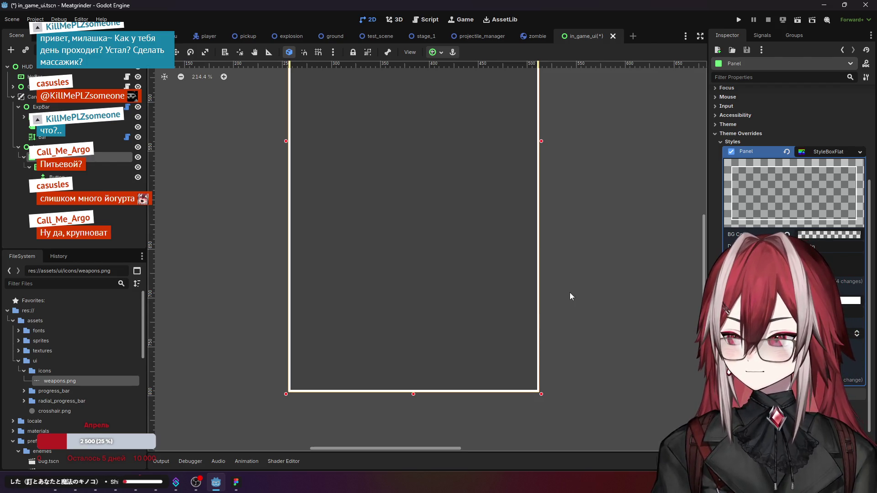
Step: Frame the whole panel on the canvas and expand the style's Corner Radius settings
scroll(574, 239, up, 12)
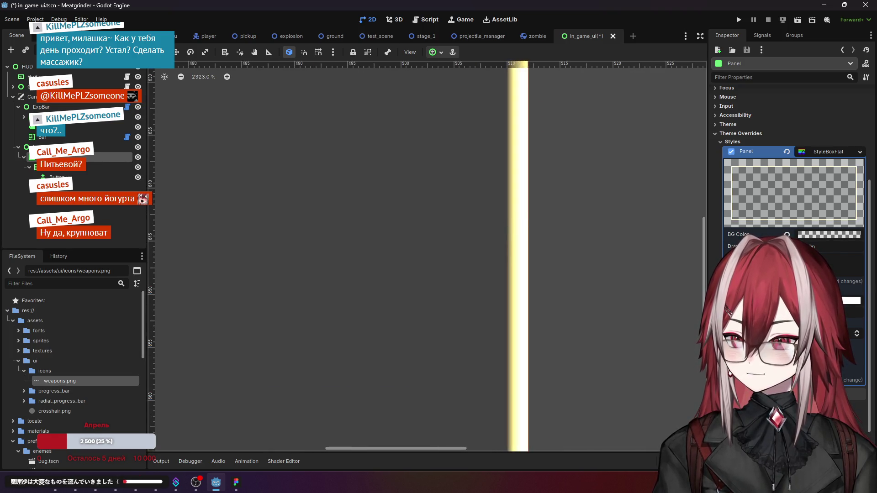
scroll(544, 209, down, 12)
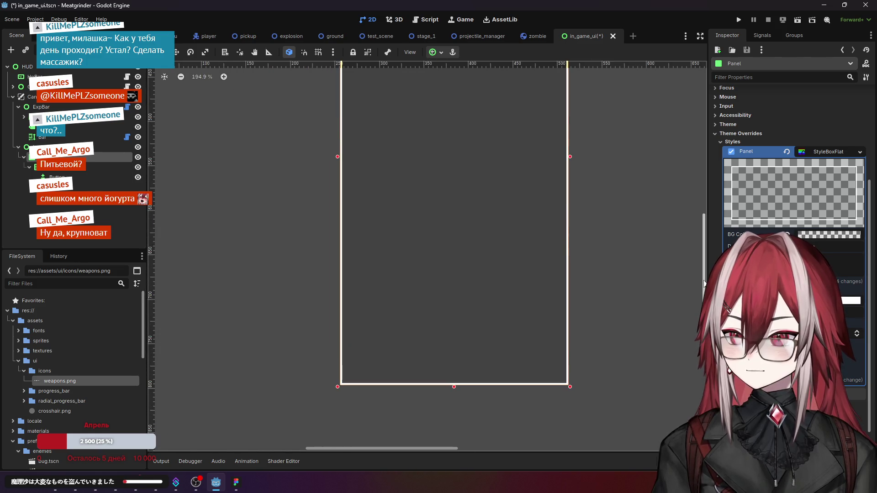
drag(615, 326, 604, 303)
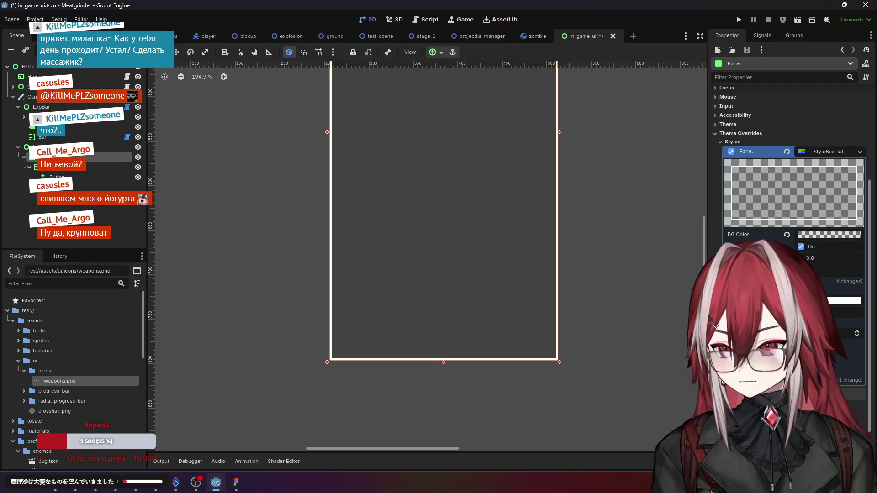
mouse_move(750, 333)
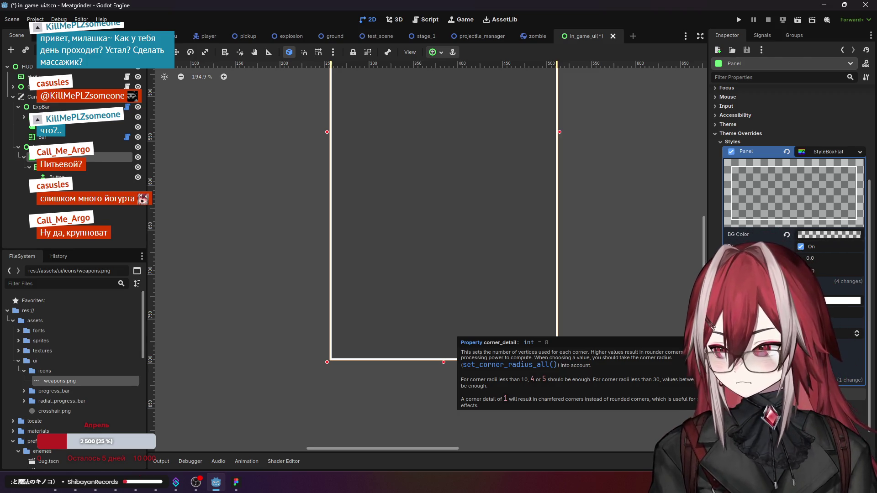
click(776, 380)
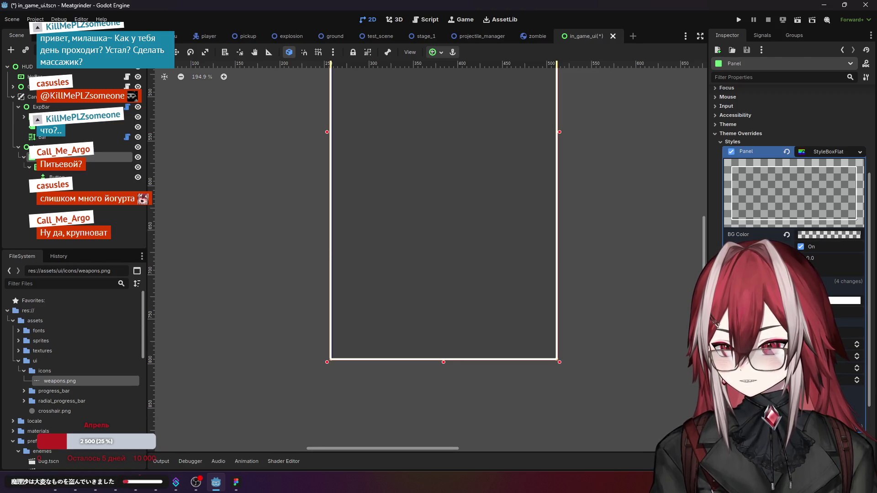
scroll(559, 361, up, 10)
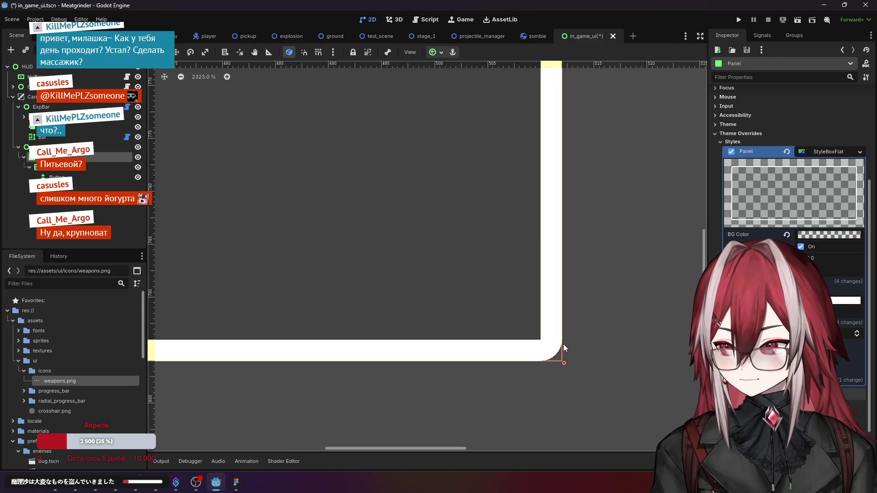
scroll(563, 344, down, 4)
scroll(563, 344, up, 4)
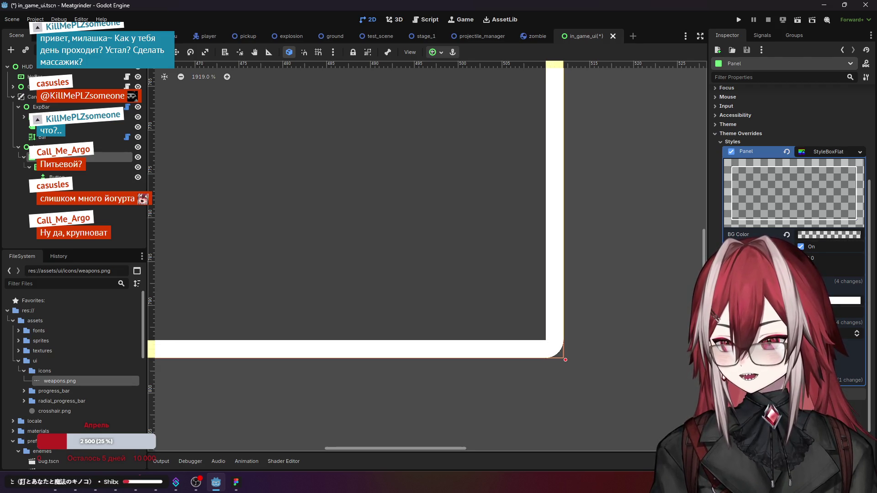
click(777, 322)
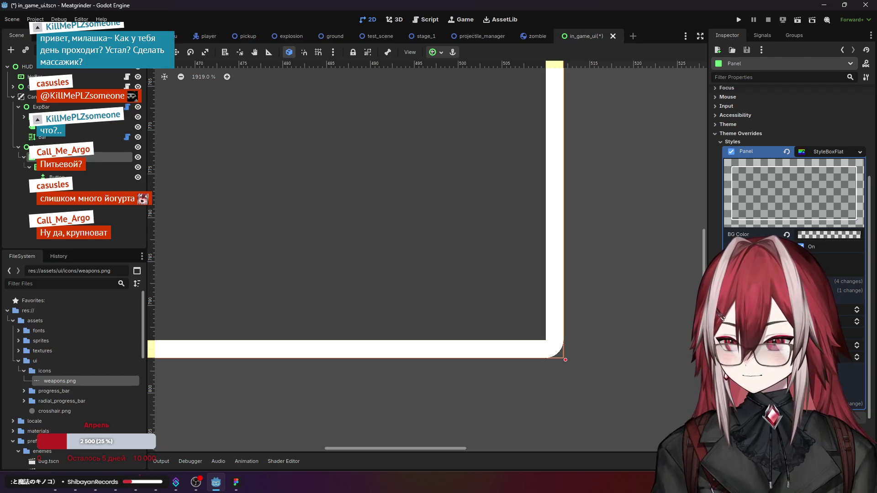
Step: Set a small corner radius after trying stronger rounding values first
key(Return)
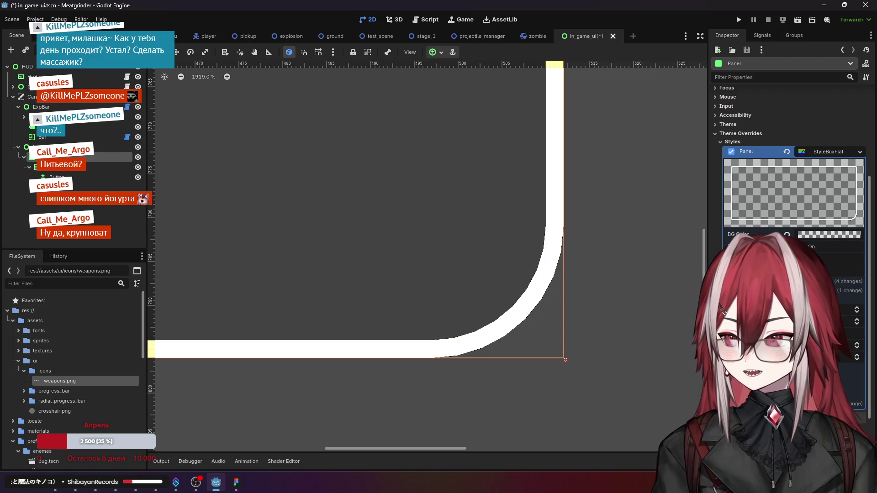
key(Return)
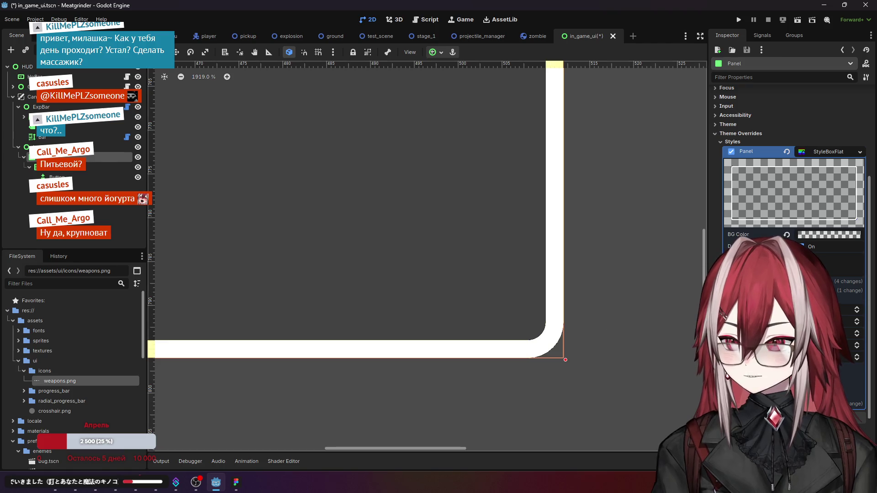
key(Return)
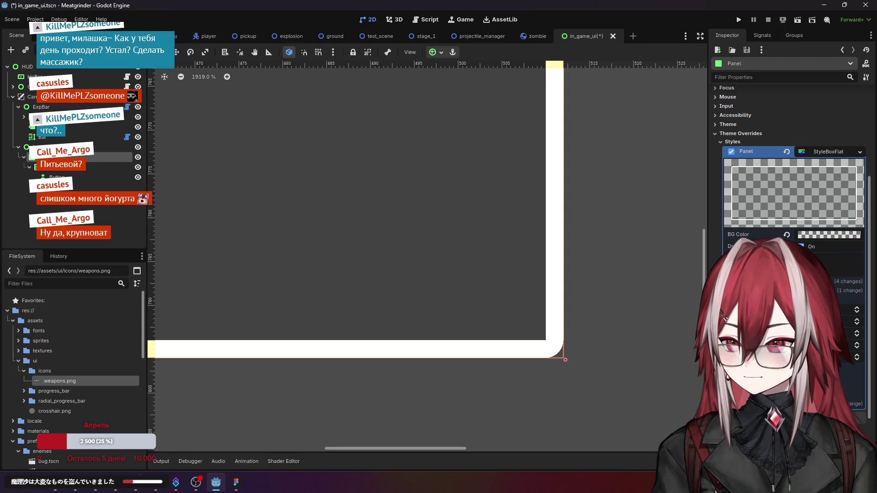
click(857, 319)
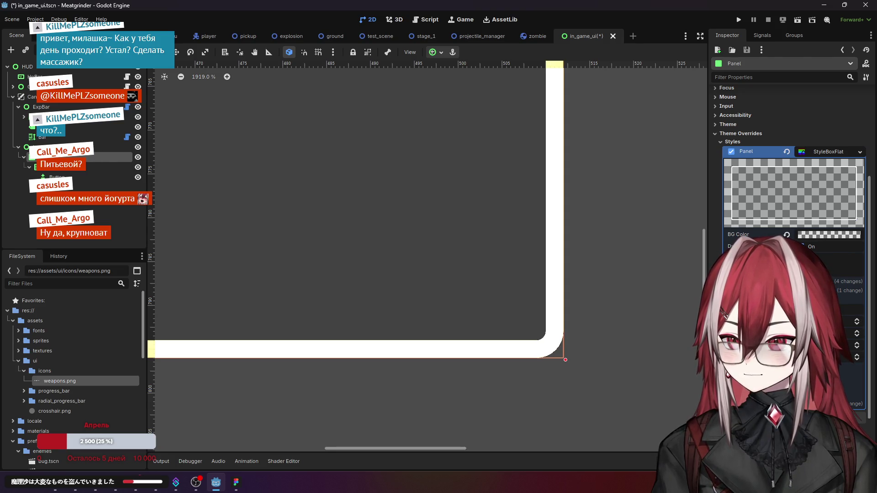
scroll(592, 297, down, 2)
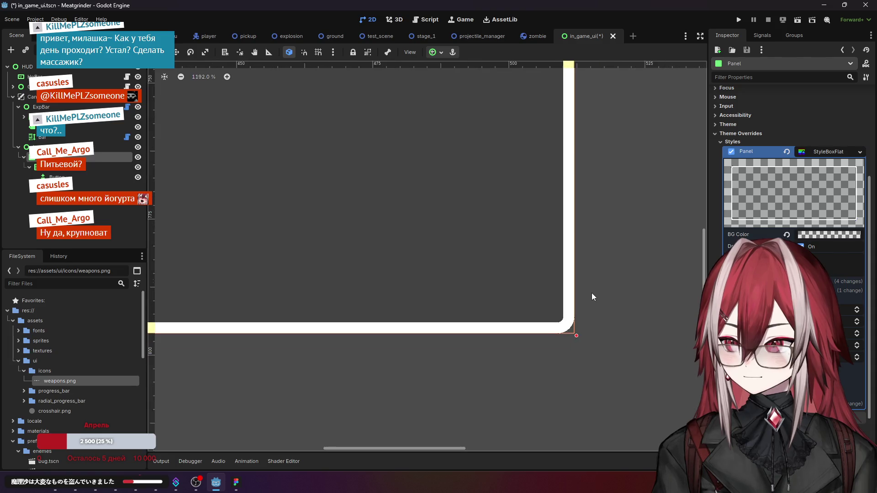
scroll(592, 297, down, 7)
Step: Select LevelUPScreen to check the result and hide the Button node's icon and label
click(583, 344)
scroll(506, 344, up, 2)
scroll(490, 281, up, 3)
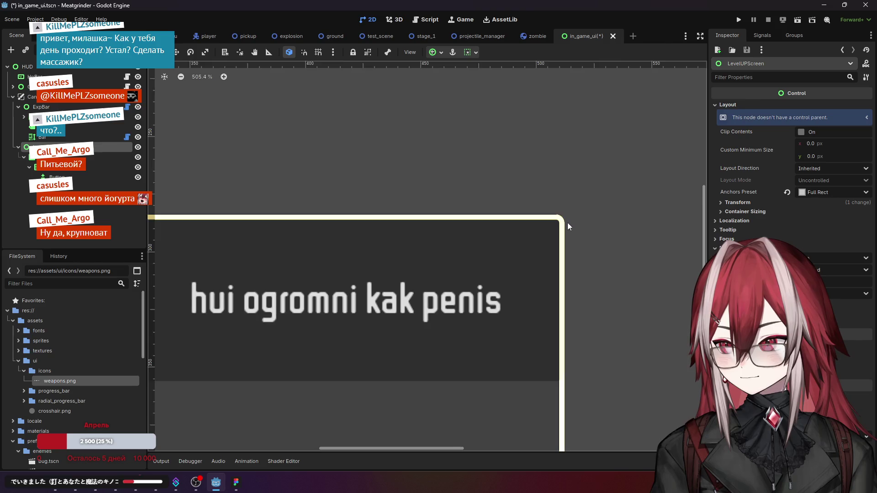
scroll(568, 226, up, 1)
scroll(567, 238, down, 4)
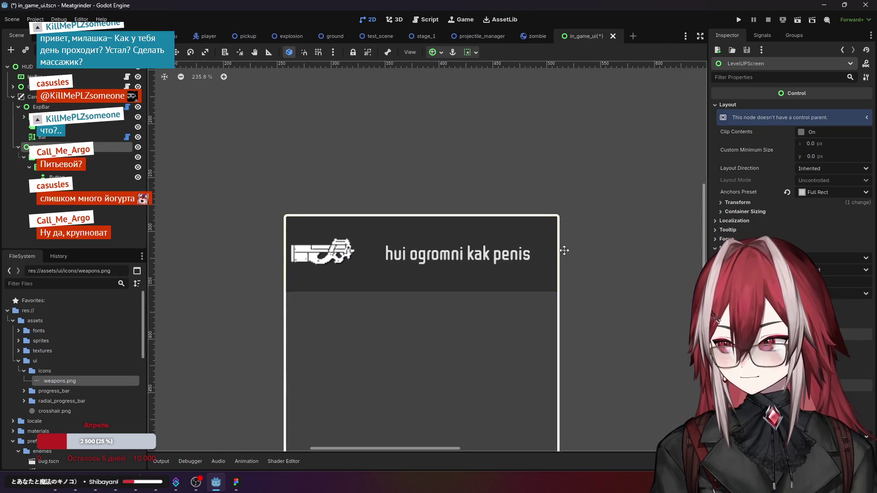
scroll(554, 181, down, 3)
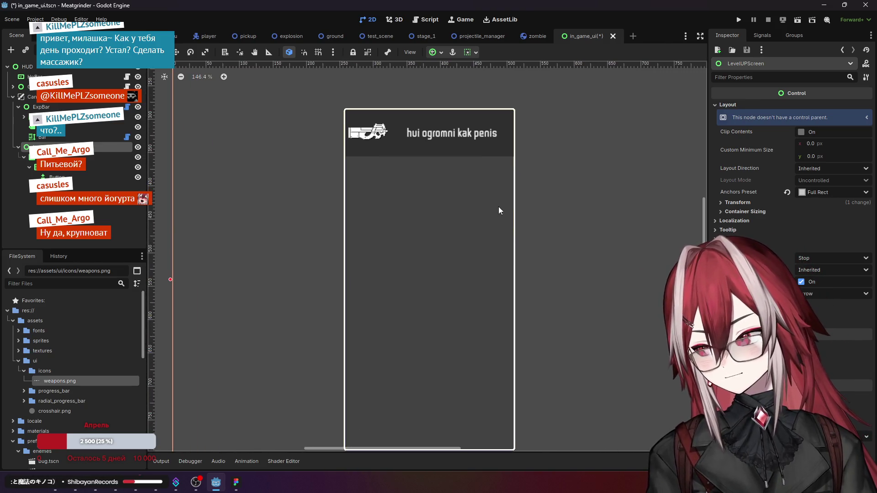
scroll(488, 219, down, 2)
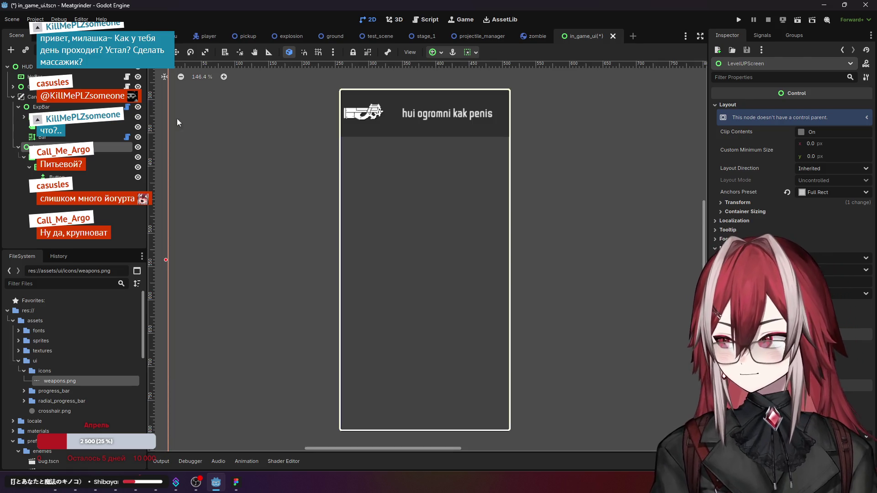
click(138, 178)
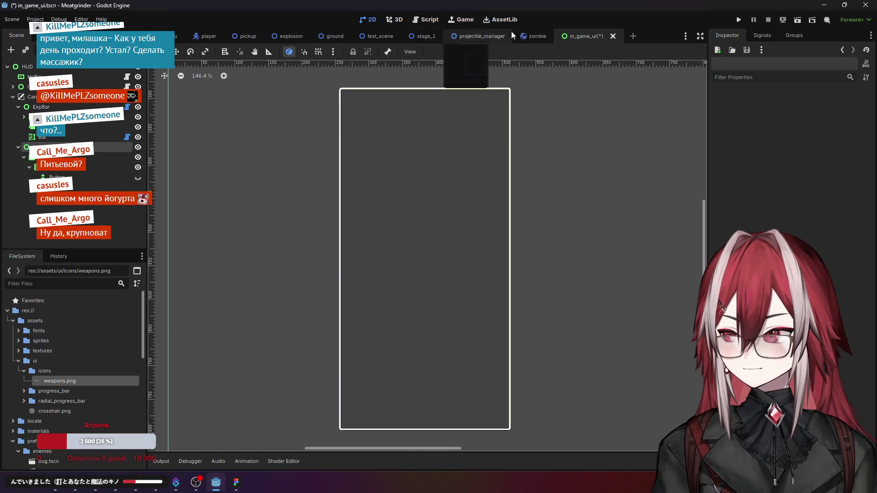
Step: Run the project, start a game from the title menu, and move and shoot in the arena
click(744, 18)
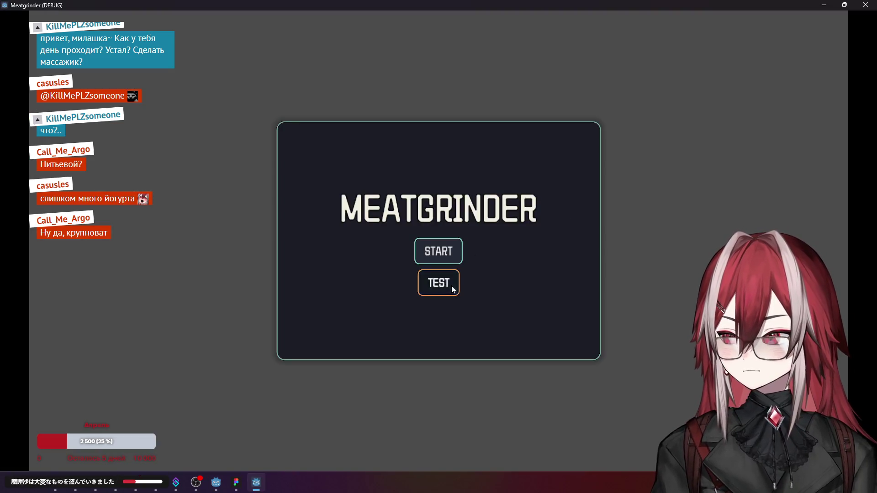
click(451, 286)
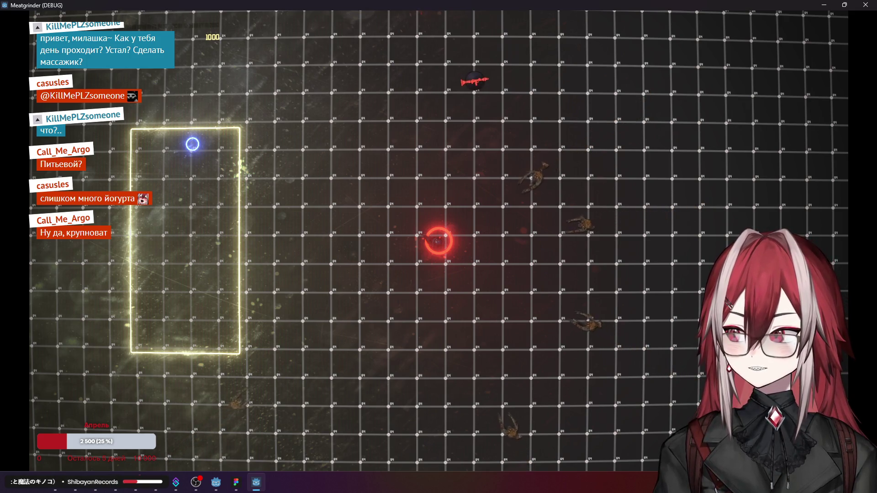
key(space)
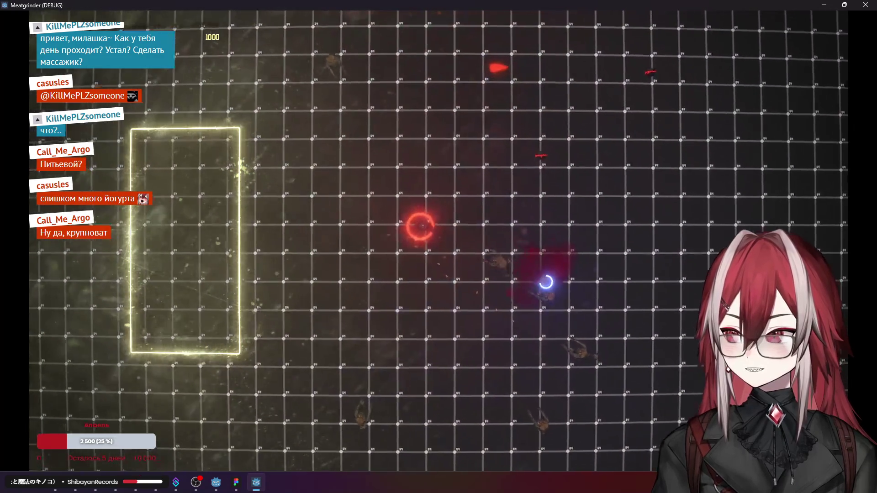
key(s)
key(a)
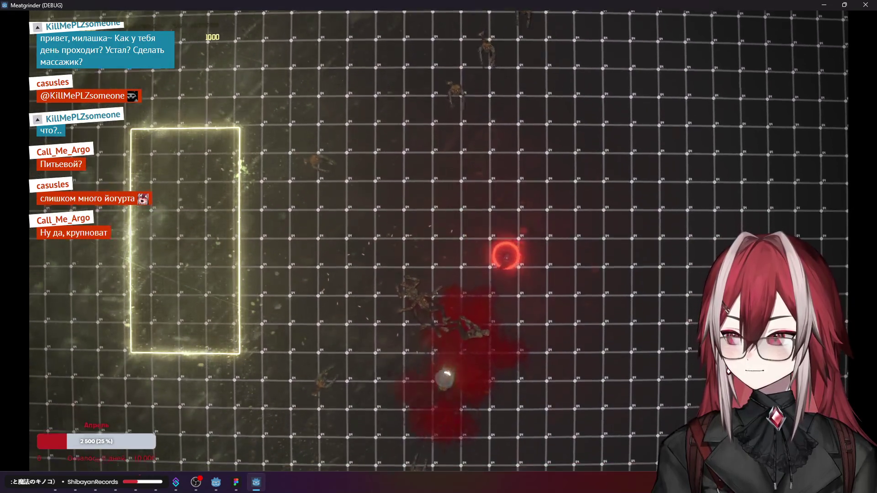
click(571, 300)
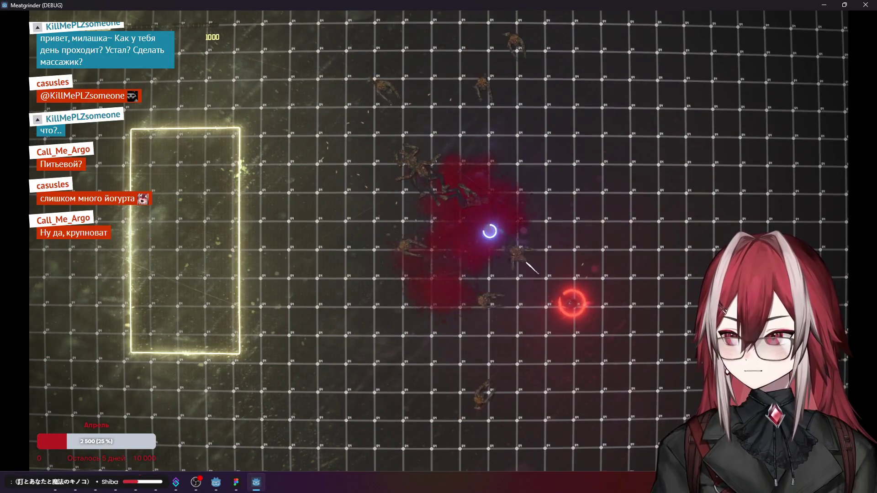
Step: Move the player up and right, then stop the game with F8
key(a)
key(d)
key(w)
key(d)
key(w)
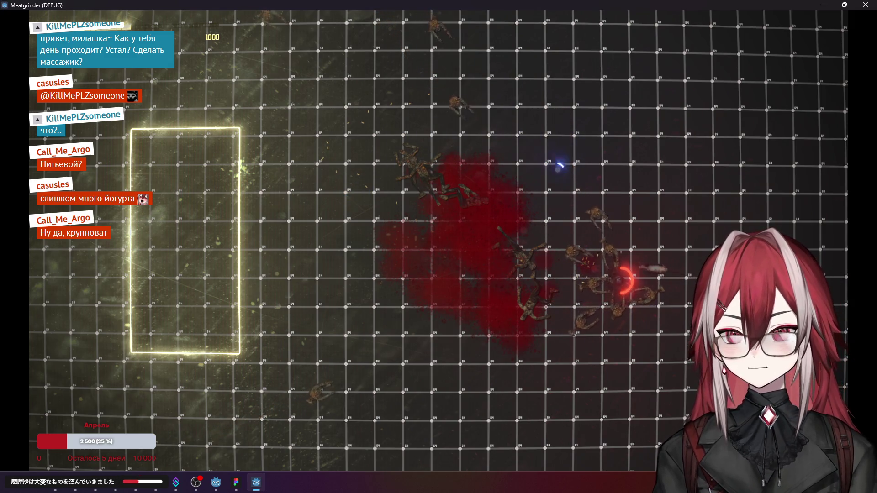
key(F8)
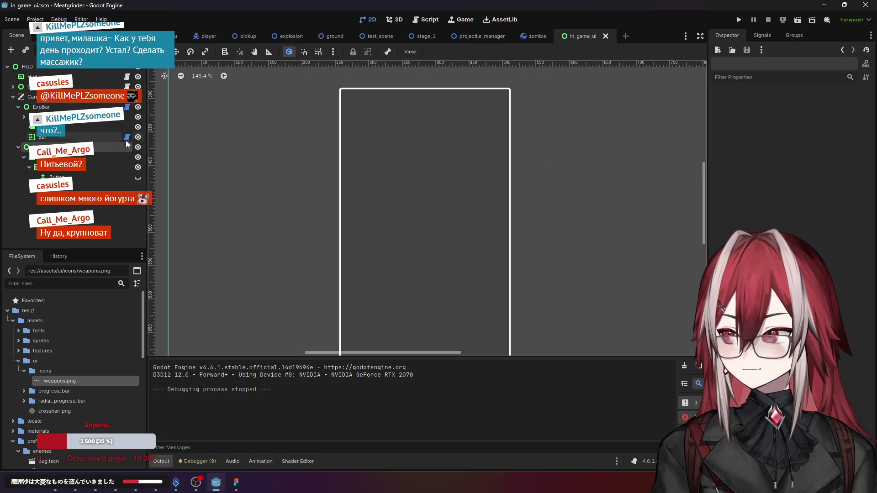
Step: Set the Panel StyleBoxFlat border widths to remove the cream outline
click(68, 157)
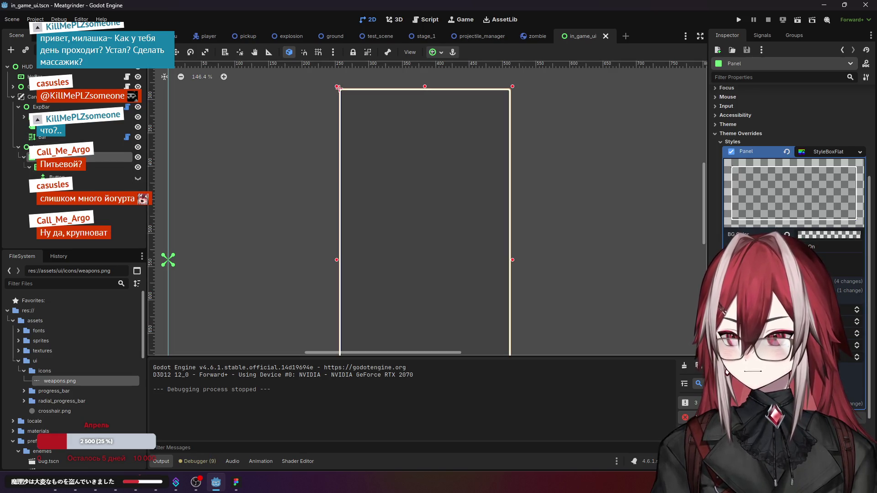
click(740, 300)
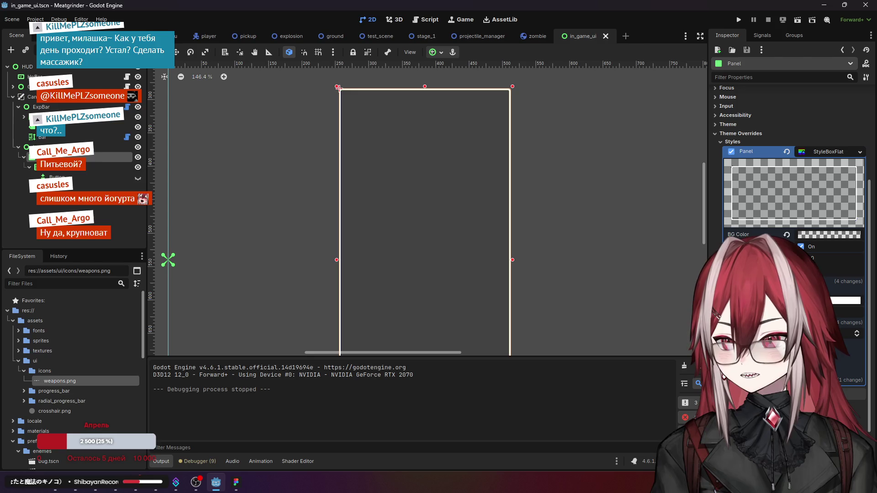
key(Return)
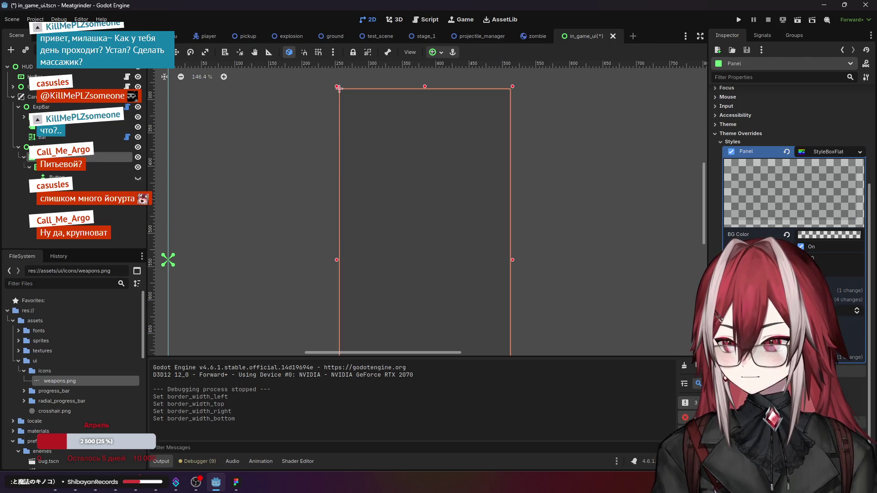
click(112, 210)
scroll(407, 182, down, 4)
scroll(382, 97, up, 1)
scroll(356, 122, up, 3)
scroll(336, 149, down, 5)
drag(373, 206, 368, 146)
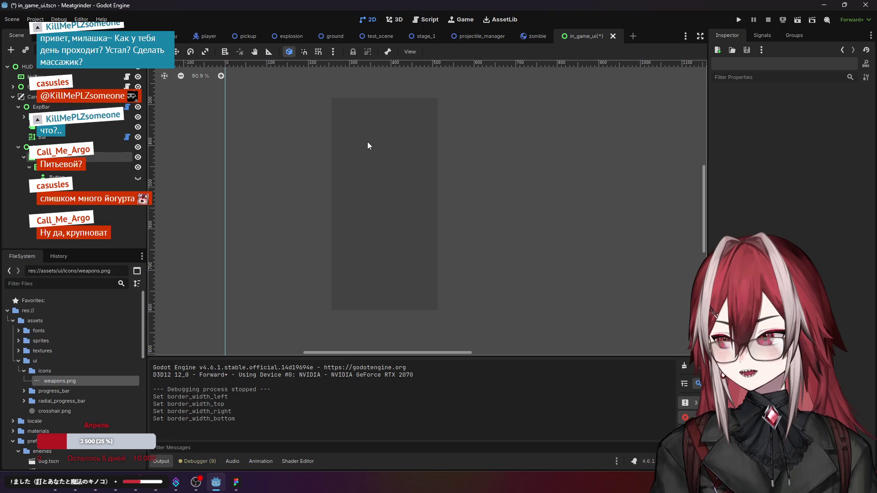
Step: Test-run the game, move the player around, then close the game window
click(739, 20)
click(432, 283)
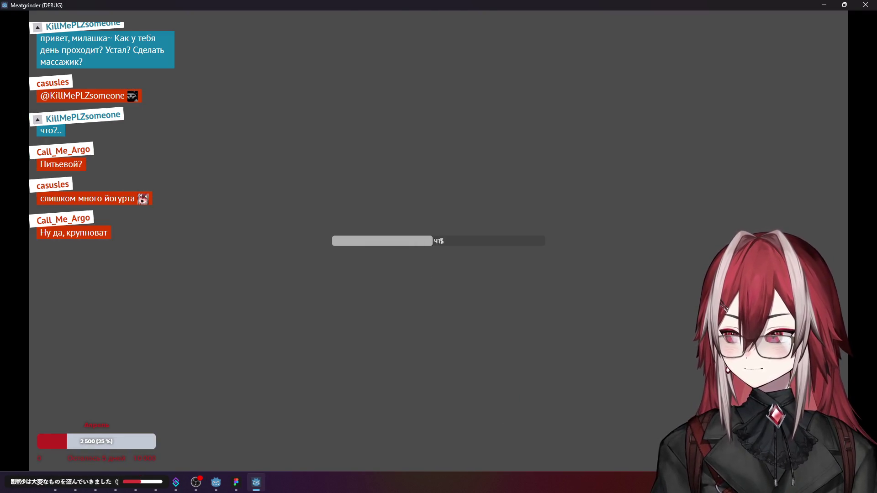
key(d)
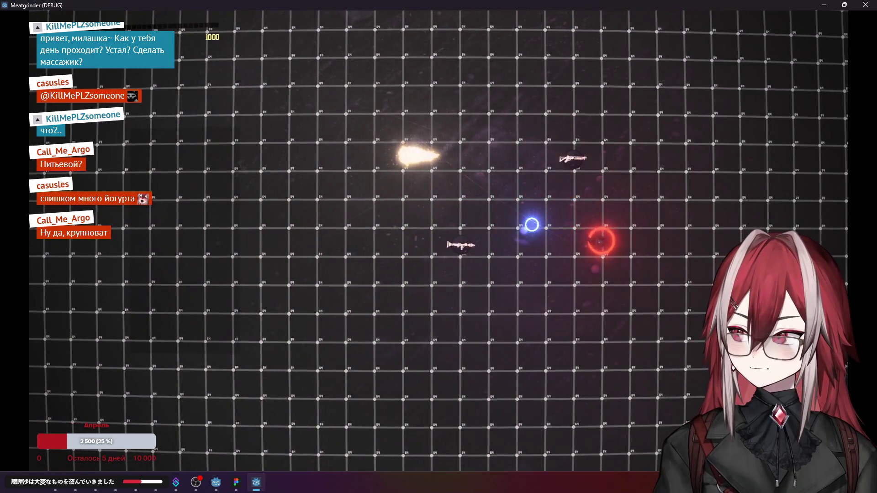
key(s)
key(a)
click(863, 5)
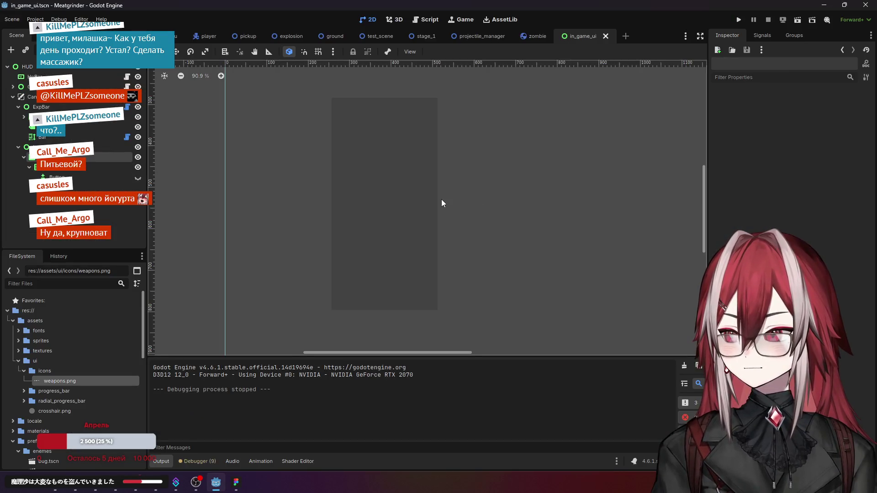
Step: Select the Panel, unhide its Button with the eye icon, and zoom the canvas to 200%
click(92, 157)
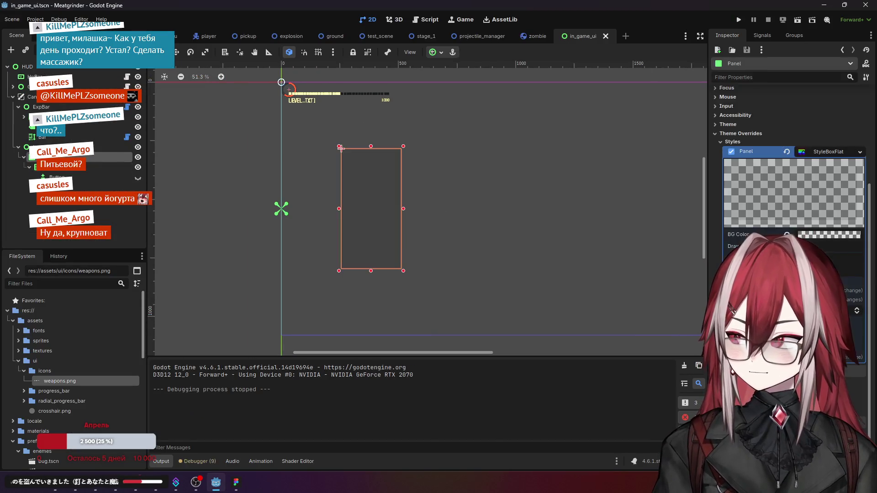
key(Escape)
click(109, 157)
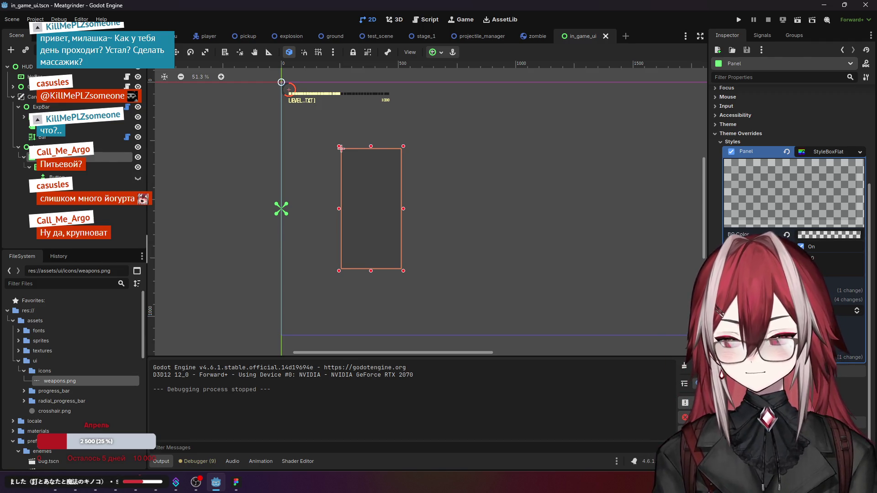
click(135, 178)
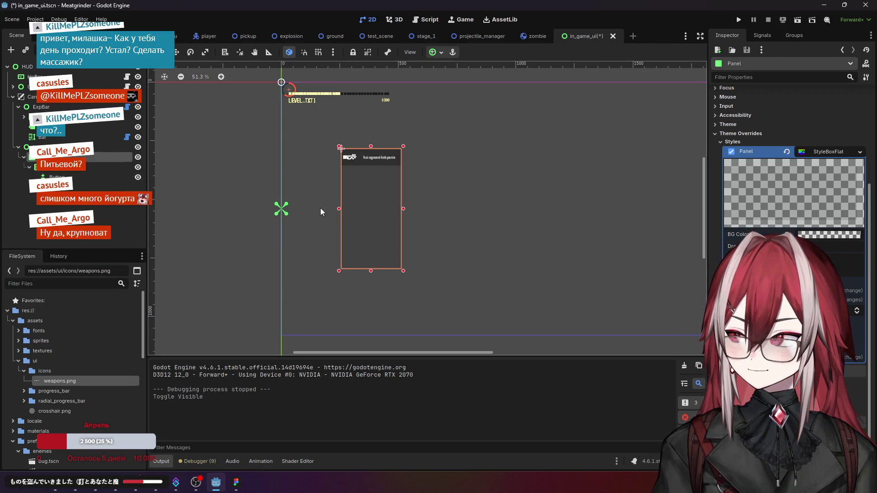
scroll(360, 150, up, 2)
scroll(352, 193, up, 1)
scroll(358, 197, down, 1)
scroll(365, 183, up, 5)
scroll(373, 200, down, 1)
scroll(373, 200, down, 2)
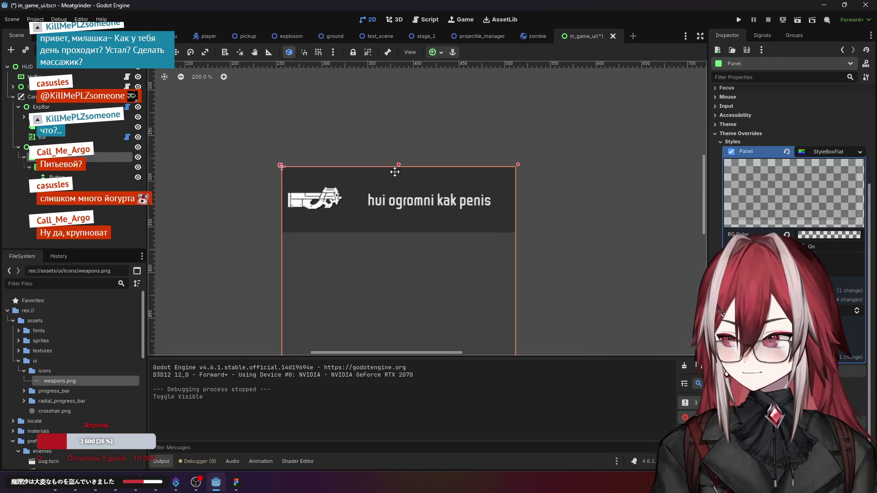
Step: Select the weapon Button, collapse its Transform section and reset its Tooltip text
click(288, 154)
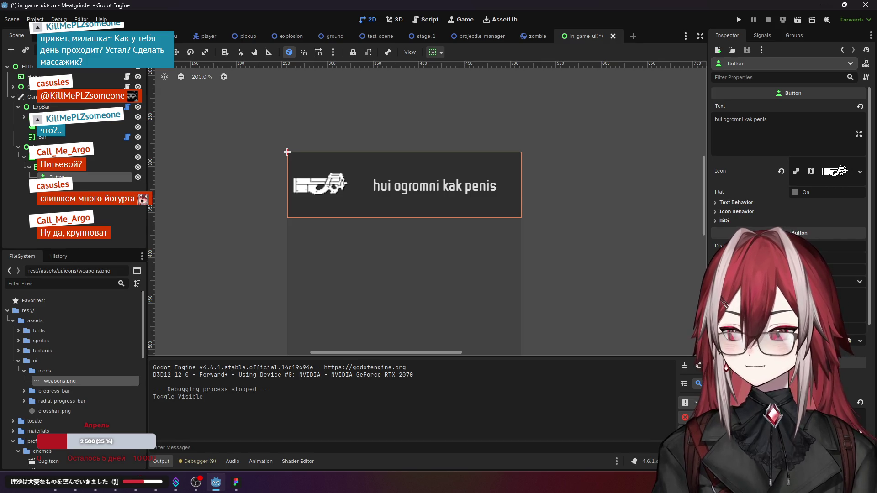
scroll(789, 160, down, 5)
click(731, 251)
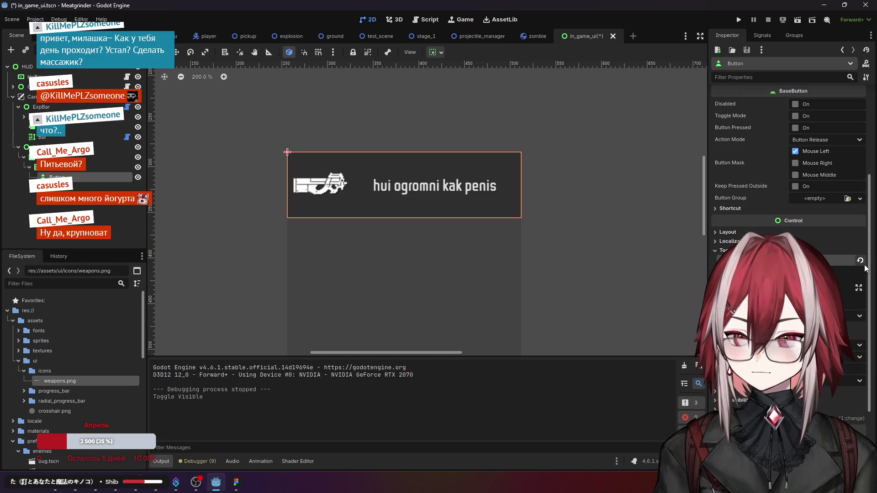
click(722, 250)
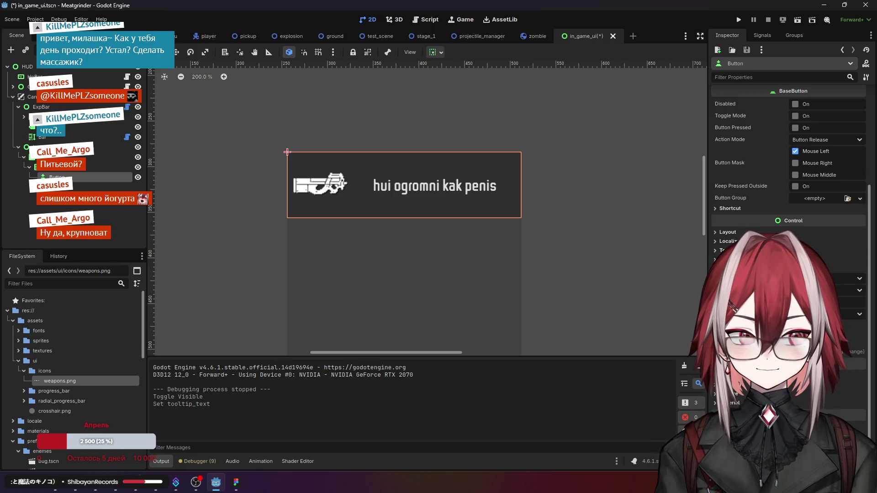
scroll(788, 182, up, 1)
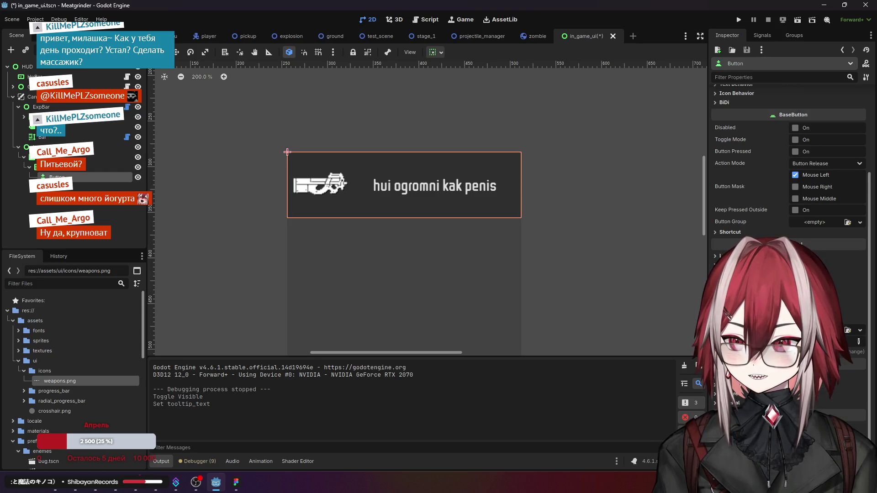
scroll(789, 182, down, 2)
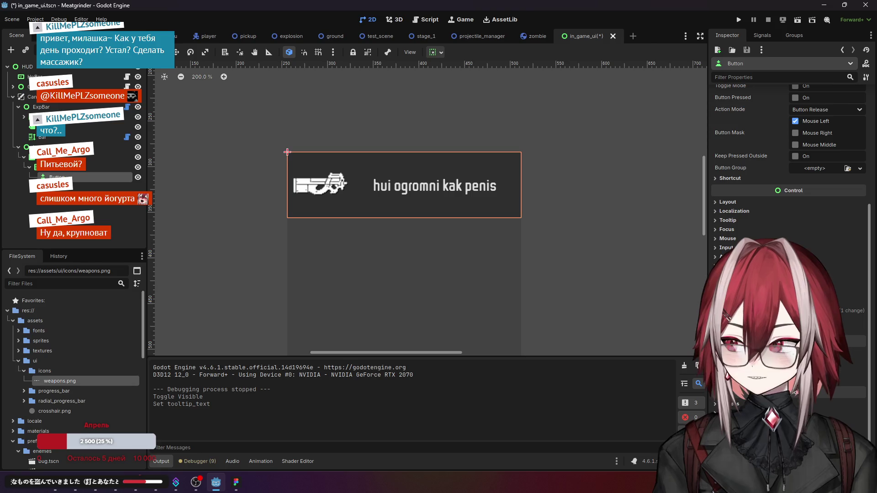
click(87, 168)
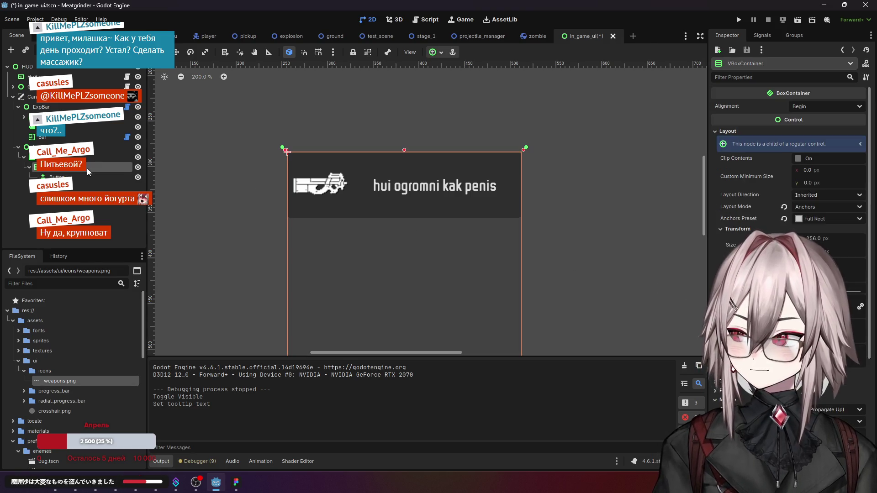
click(81, 177)
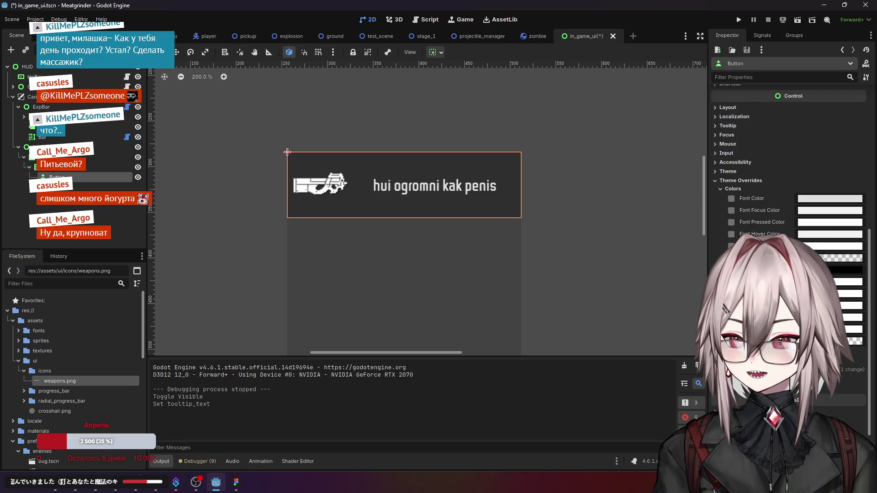
Step: Raise the Button's Outline Size constant override using the spin box
click(733, 188)
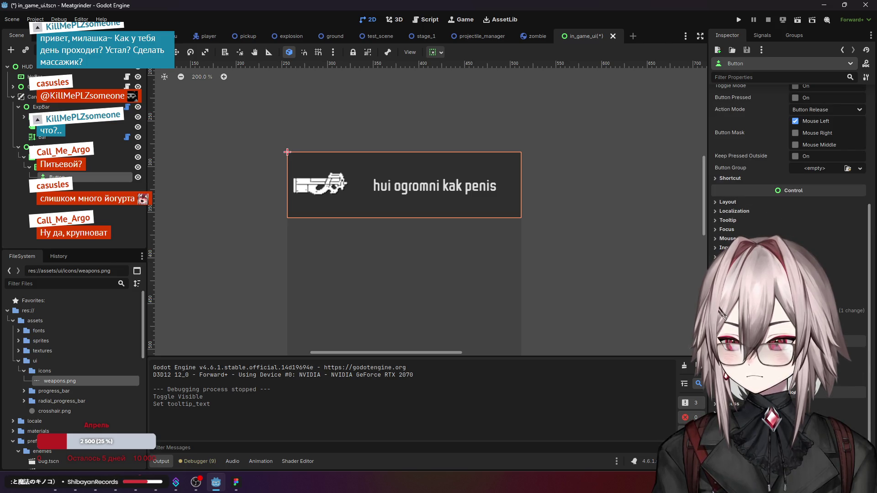
click(730, 292)
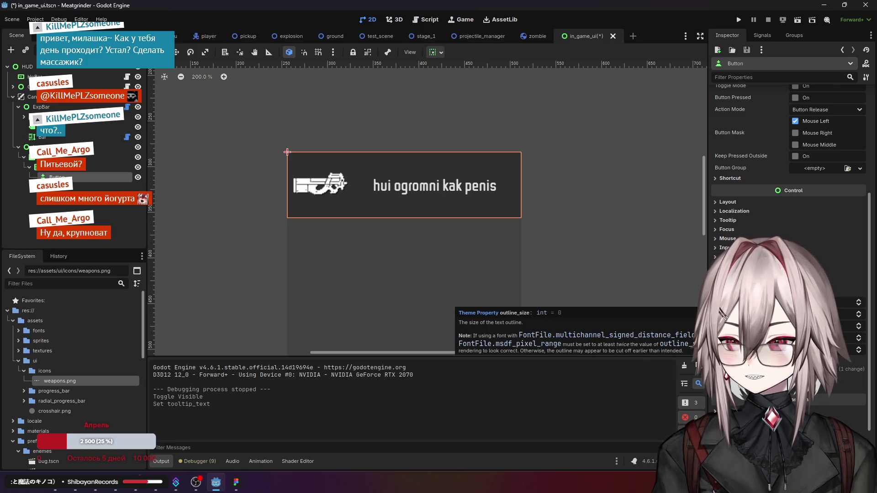
click(848, 291)
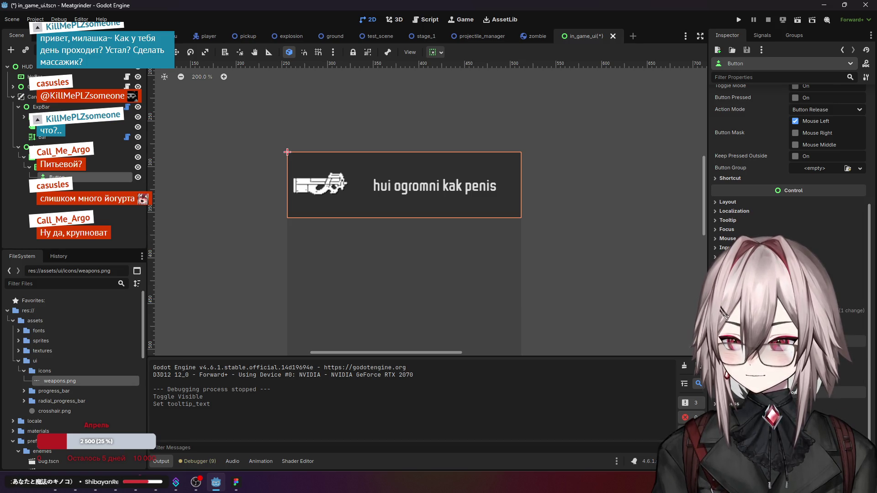
click(840, 311)
click(859, 302)
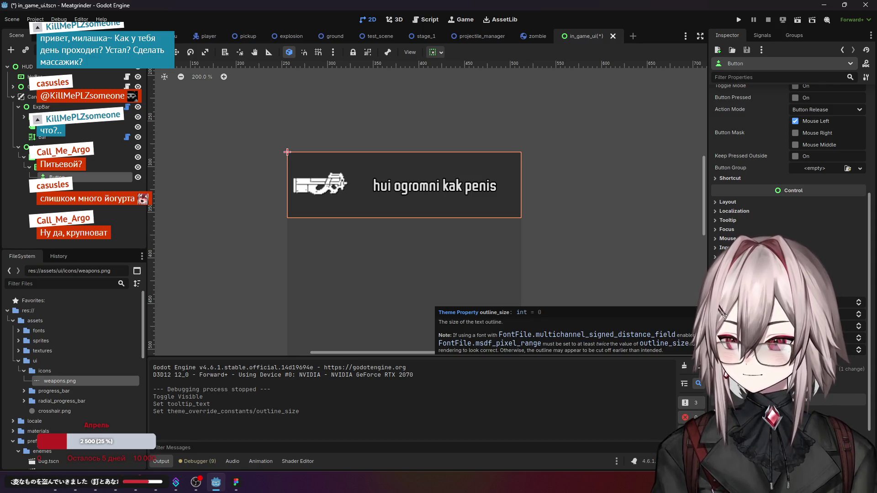
click(859, 302)
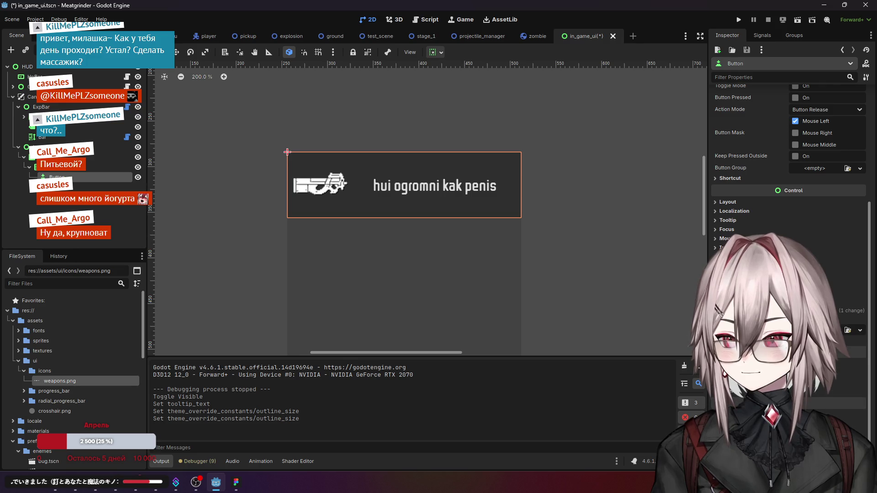
scroll(786, 205, down, 5)
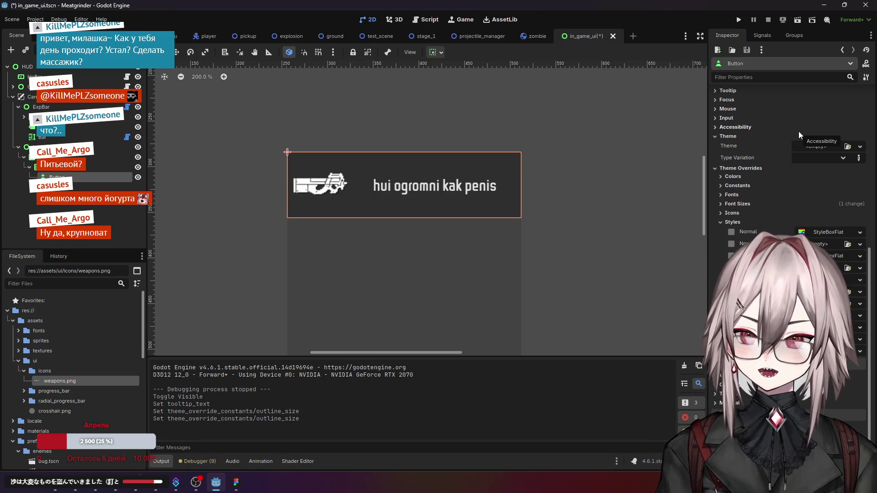
Step: Reselect the Button and scroll to its Theme Overrides > Styles, showing the Normal style options
click(843, 158)
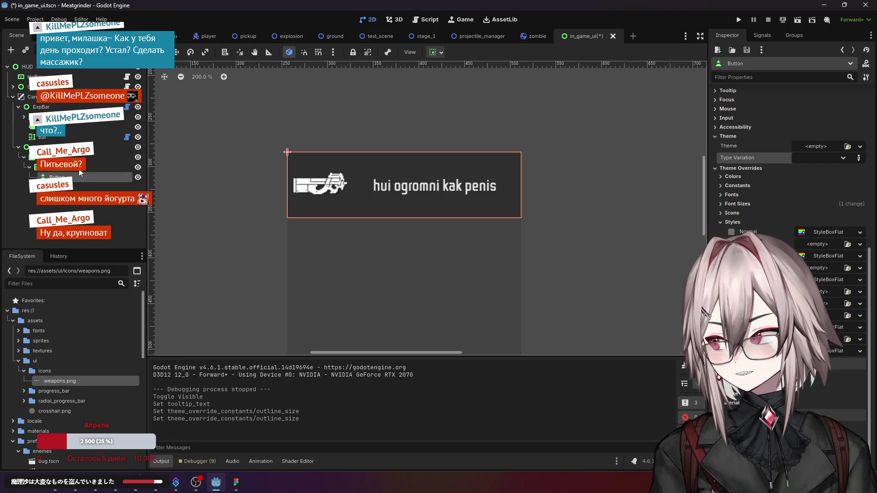
click(68, 157)
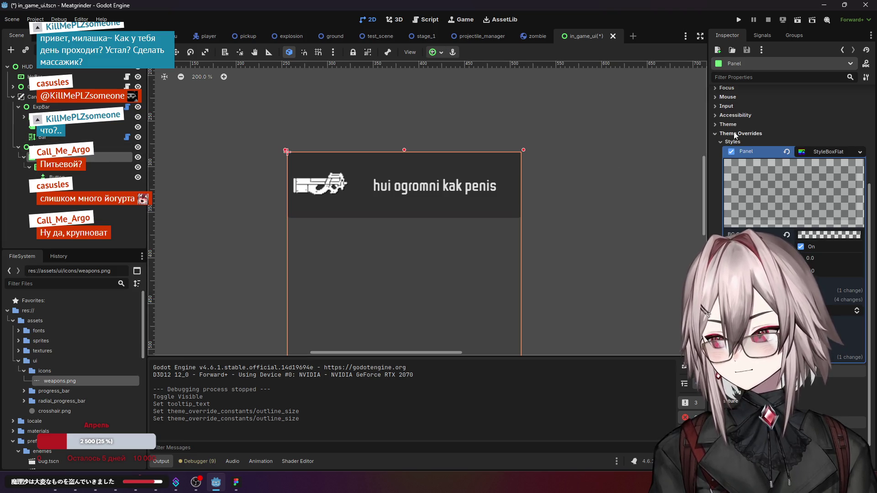
scroll(740, 125, up, 2)
key(Down)
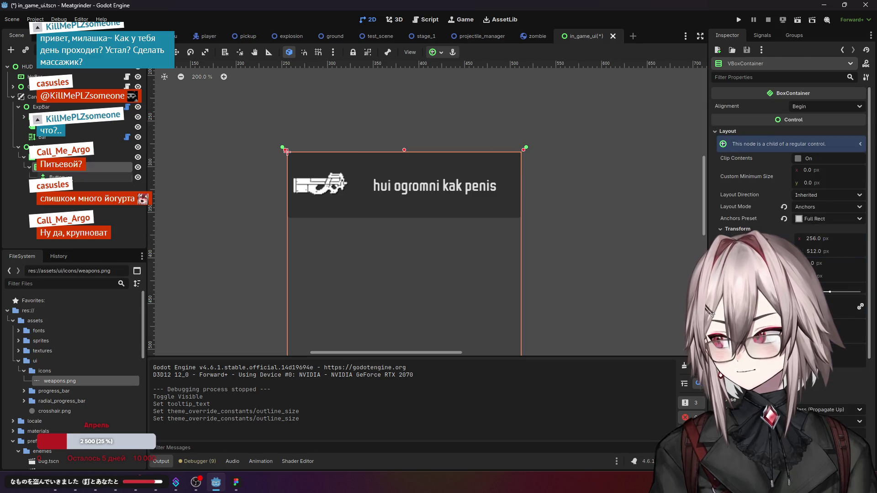
click(89, 207)
click(93, 181)
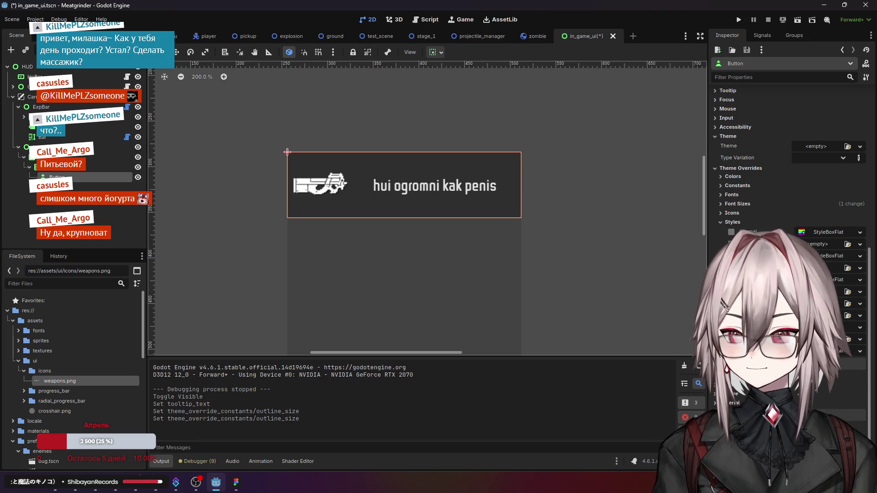
scroll(790, 206, down, 1)
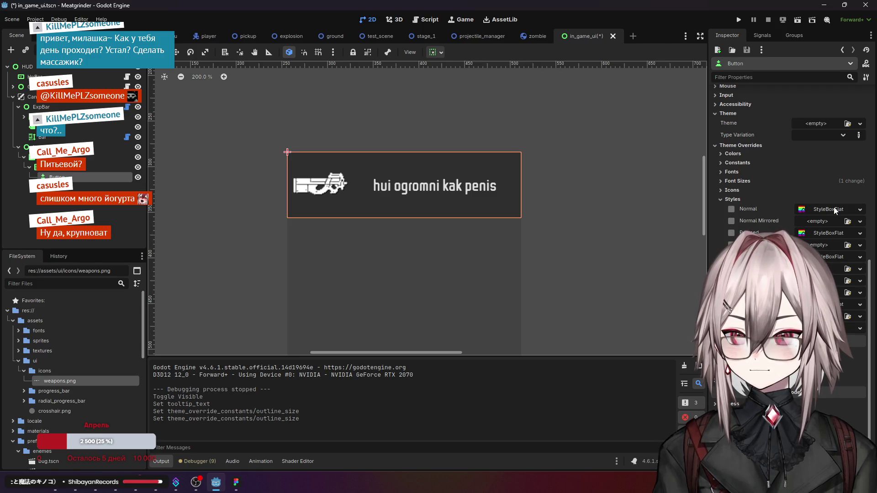
click(858, 210)
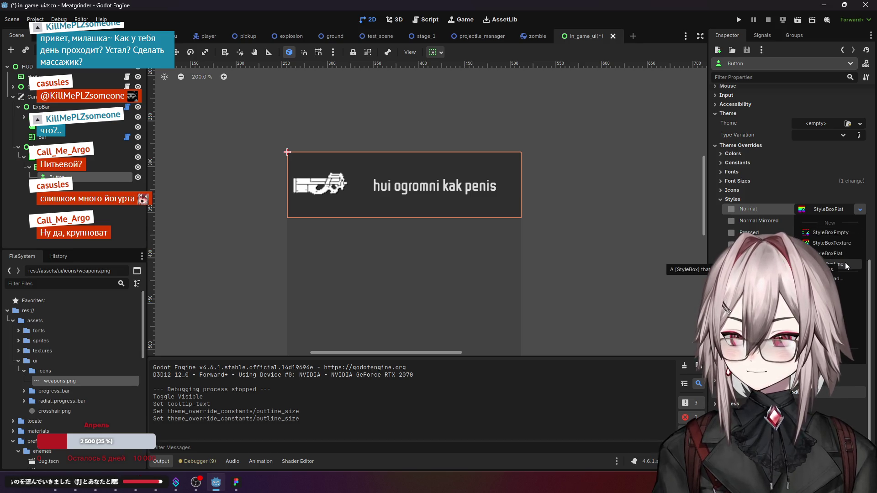
Step: Assign a new StyleBoxFlat to the Button's Normal style and expand it to edit BG Color
click(859, 210)
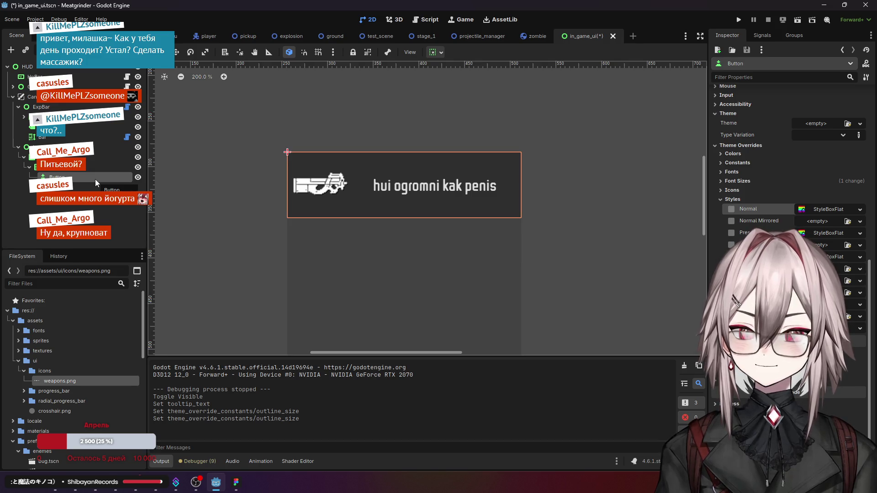
click(860, 209)
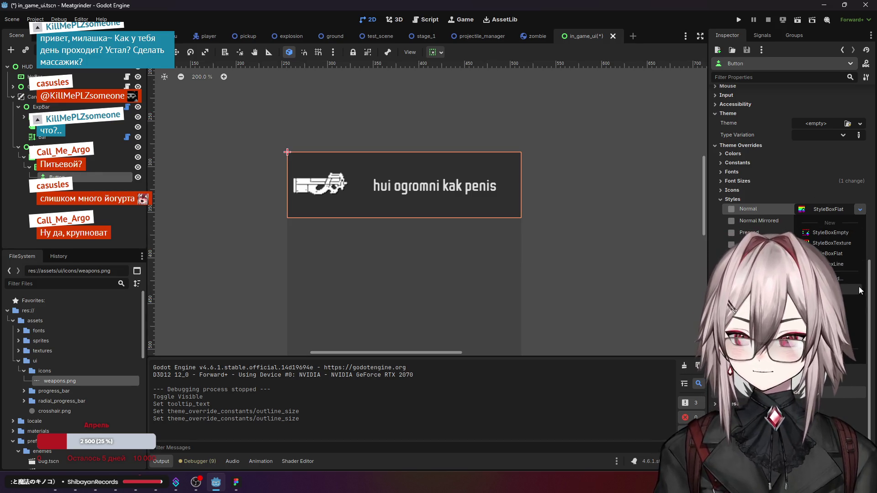
click(846, 252)
click(830, 208)
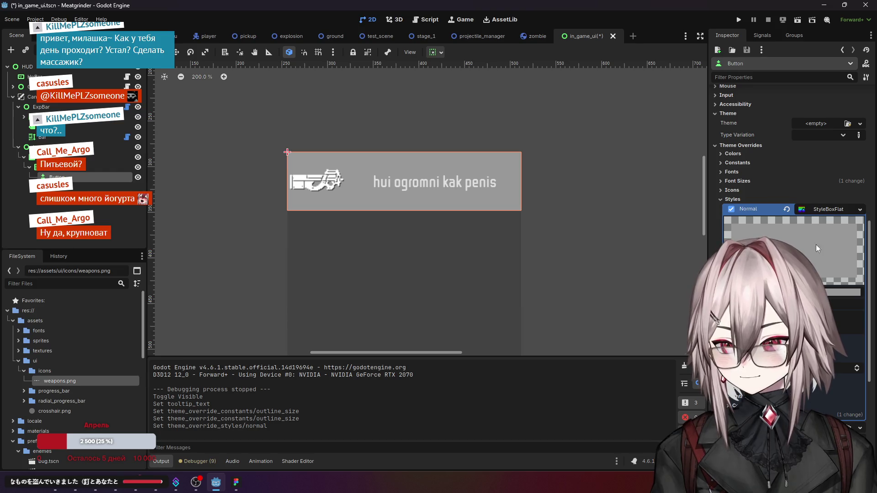
click(795, 236)
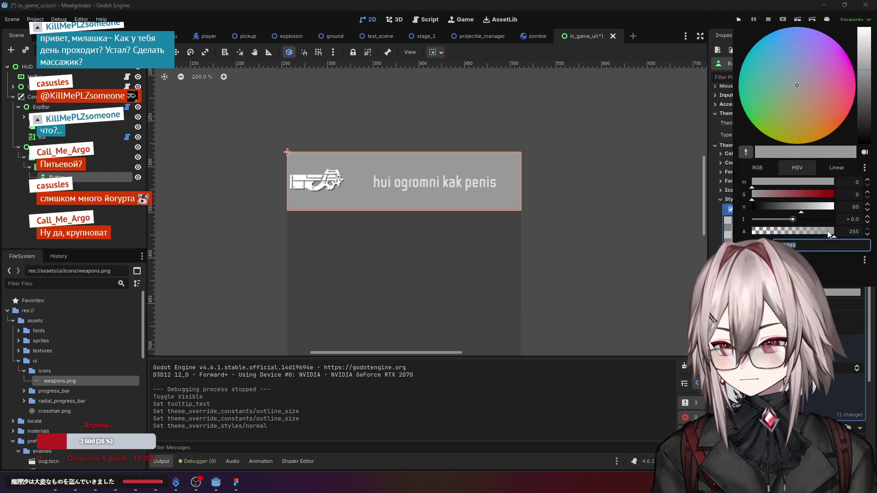
Step: Set the Normal style's BG Color to black with alpha 0
drag(834, 233, 751, 232)
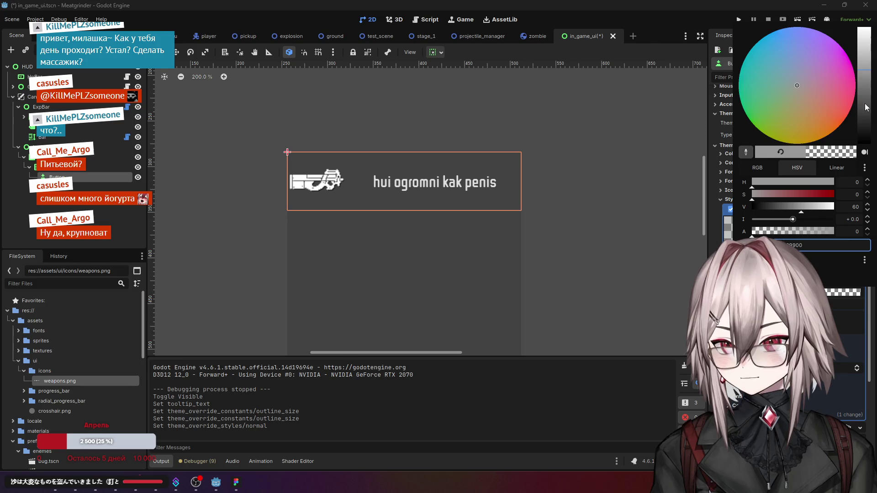
drag(863, 134, 866, 174)
key(Escape)
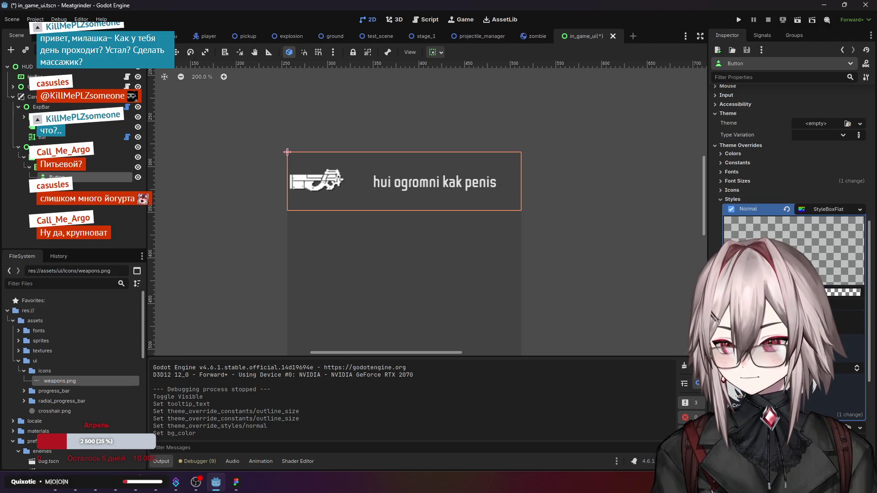
scroll(790, 183, down, 2)
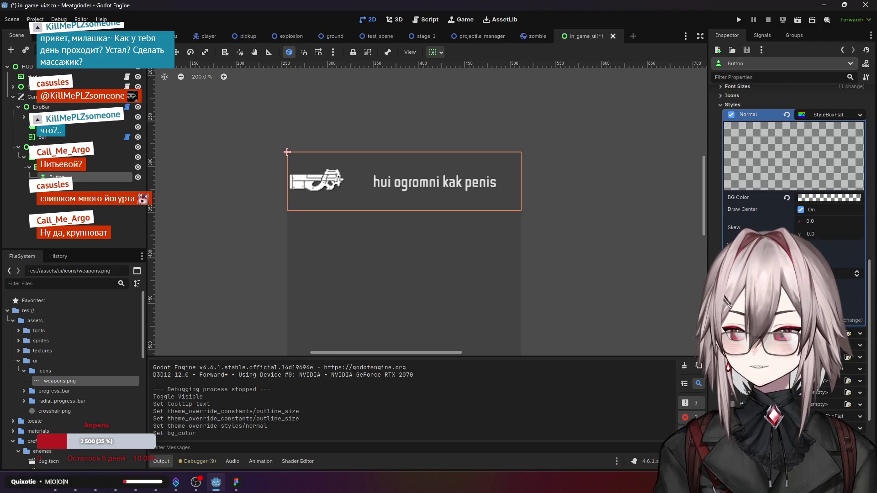
scroll(771, 192, down, 1)
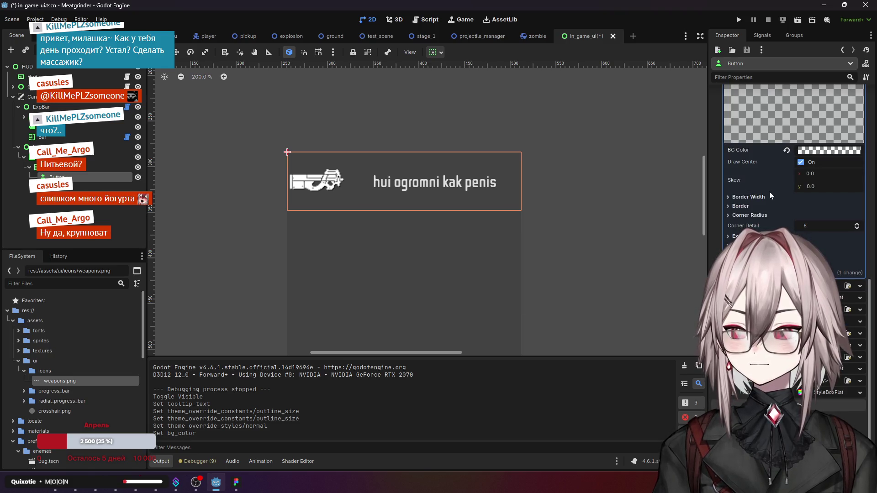
Step: Give the Normal style a corner radius of 10 on Top Left and Top Right
click(741, 206)
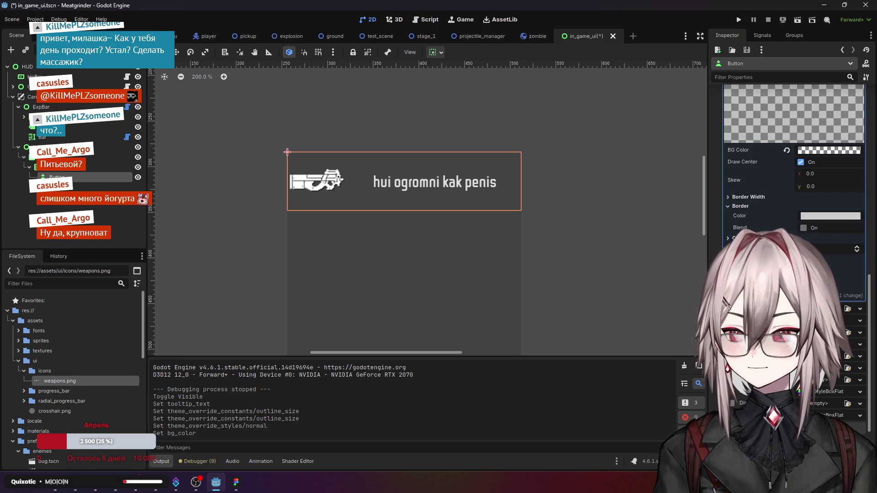
click(814, 238)
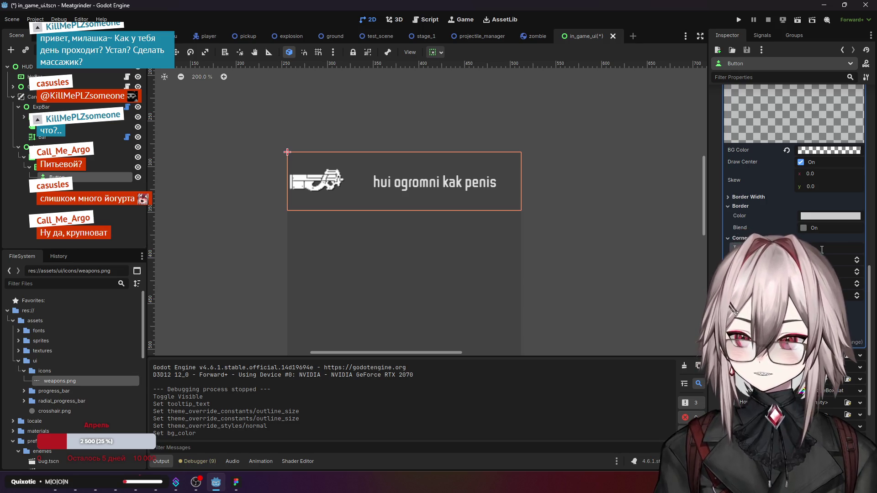
text(10)
key(Return)
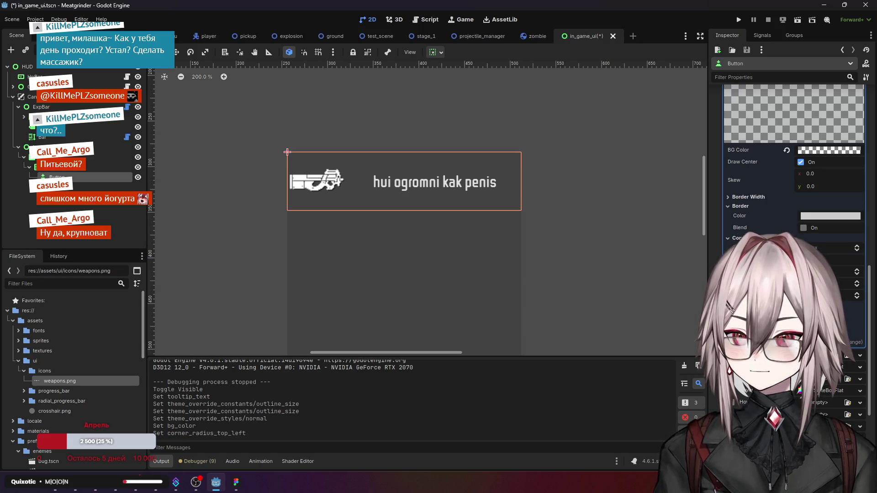
click(731, 238)
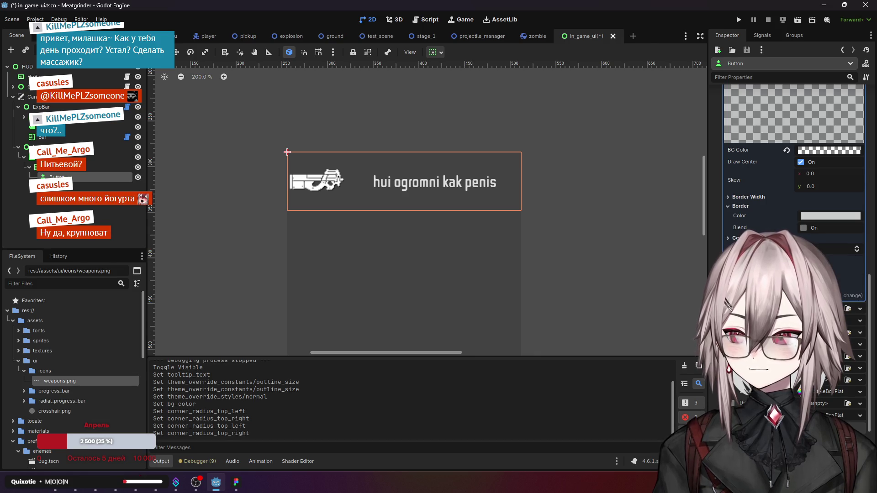
Step: Reselect the Button and collapse its Normal StyleBoxFlat properties
click(606, 230)
click(68, 167)
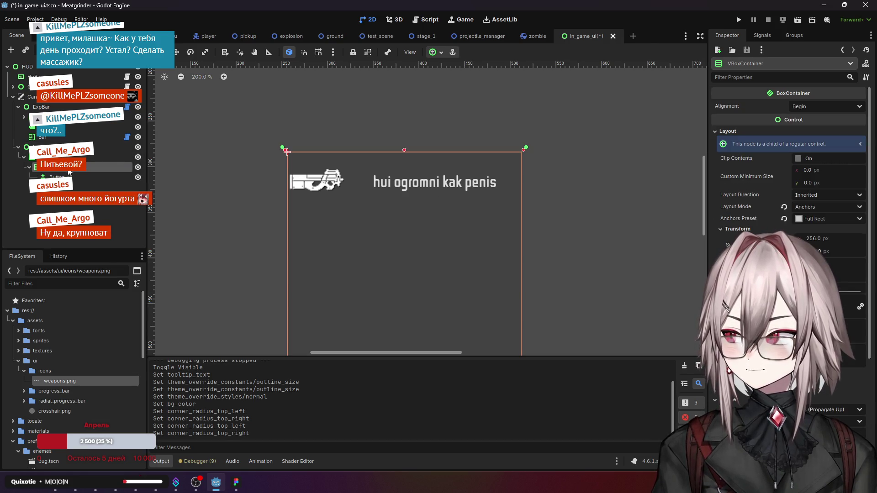
click(71, 180)
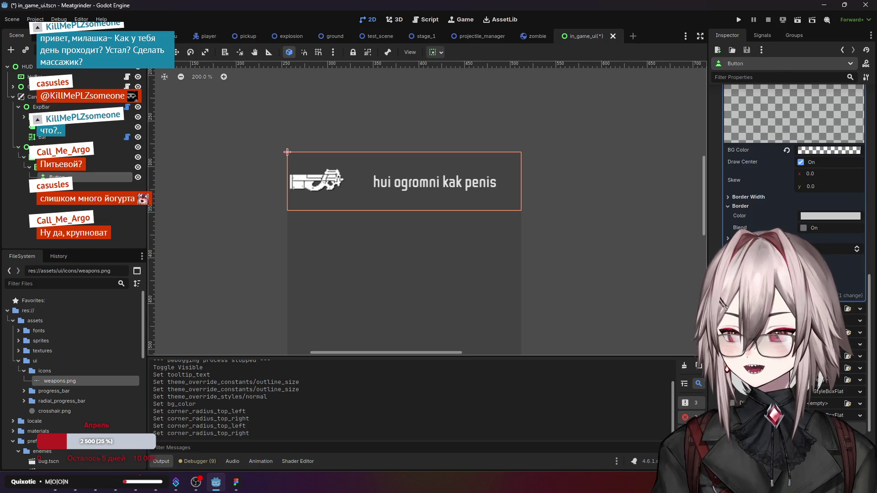
scroll(795, 182, up, 2)
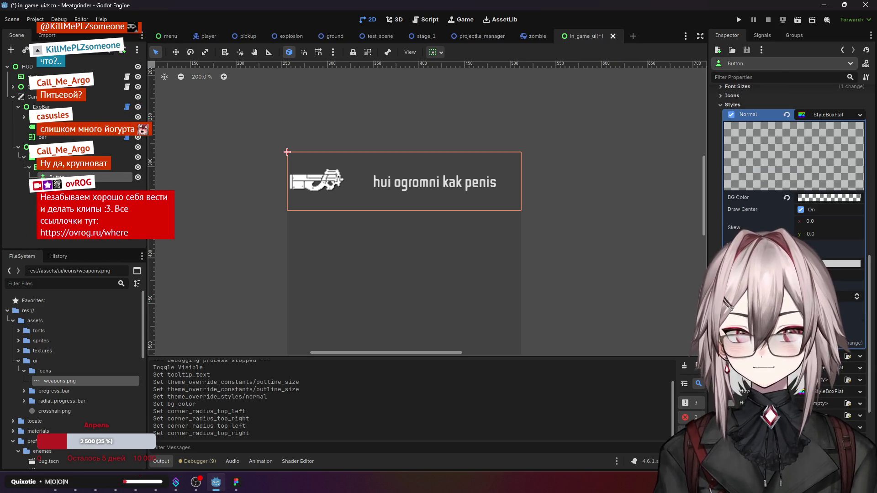
scroll(795, 183, down, 2)
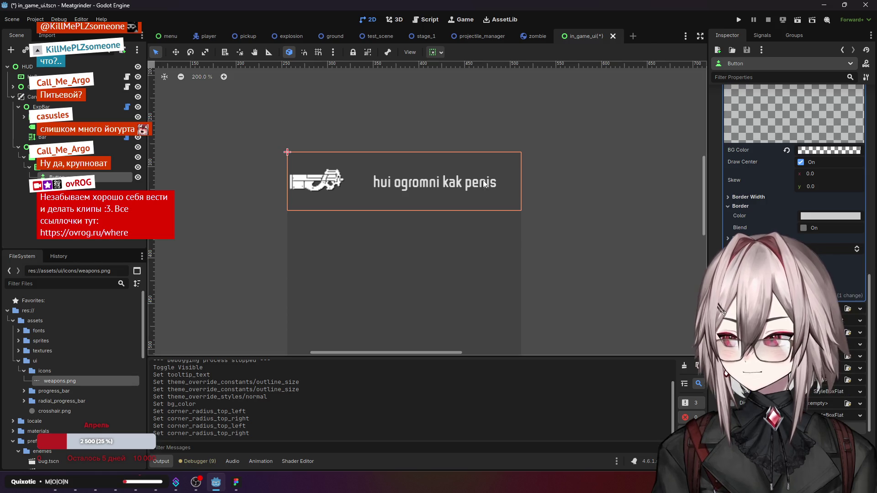
scroll(742, 212, up, 5)
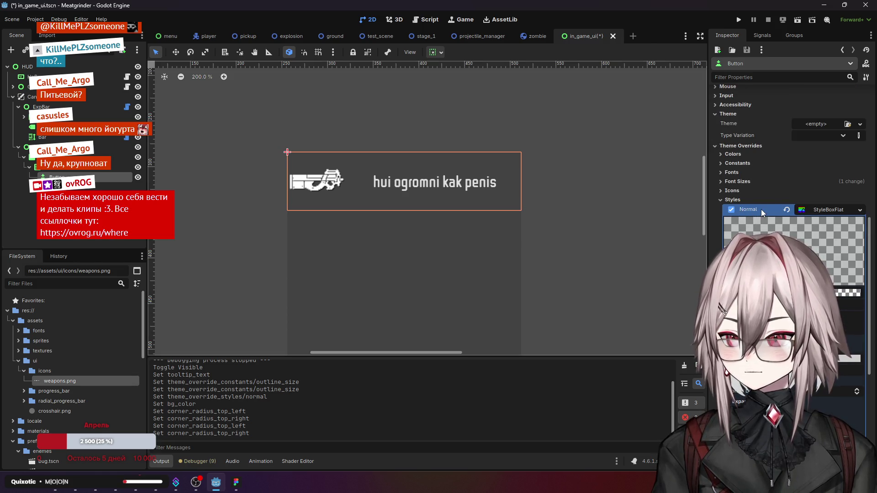
click(829, 210)
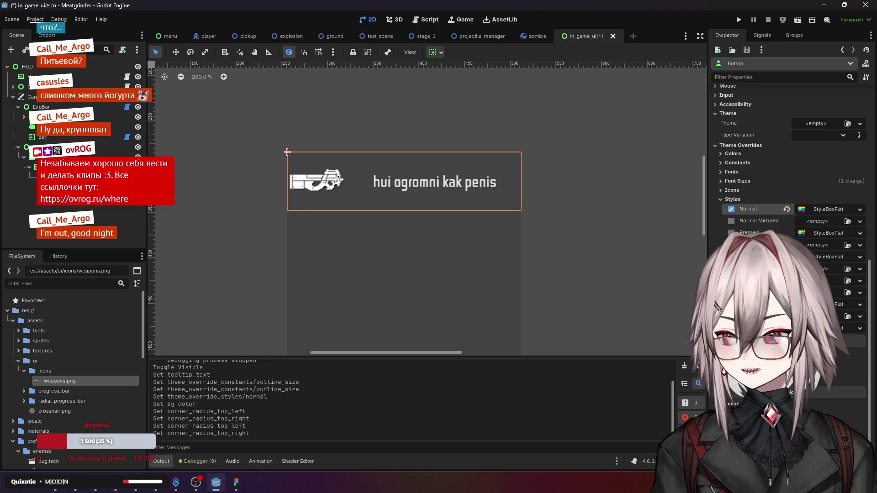
click(731, 257)
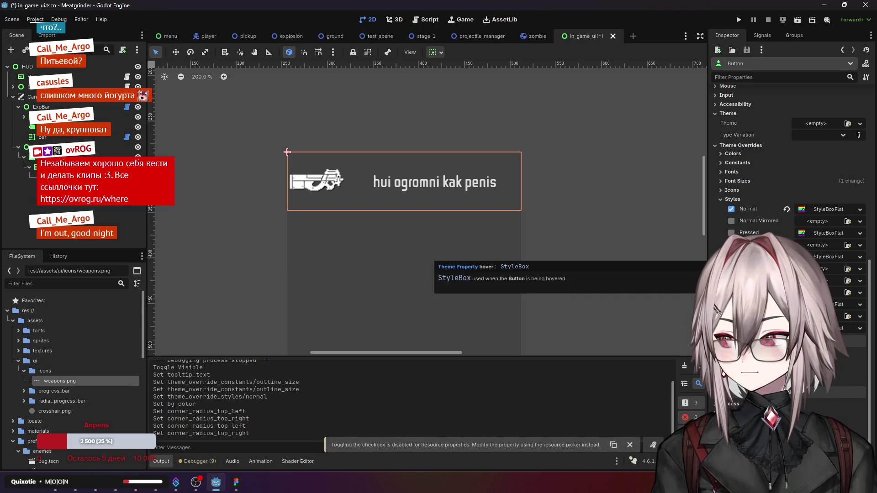
Step: Add a new StyleBoxFlat for Hover with BG Color 00000000
click(860, 257)
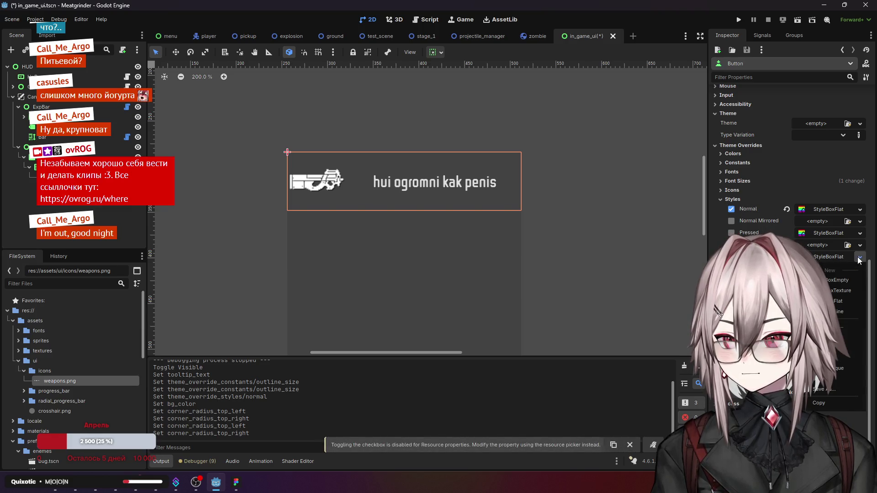
click(843, 301)
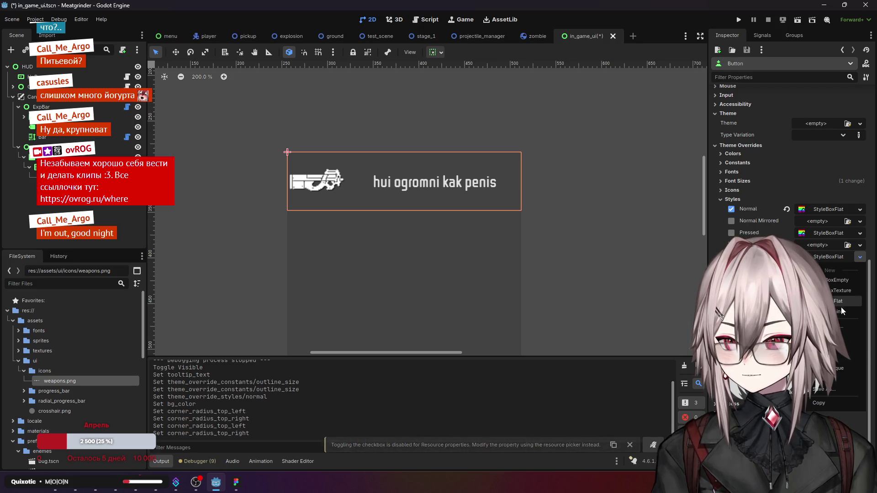
click(829, 257)
click(814, 247)
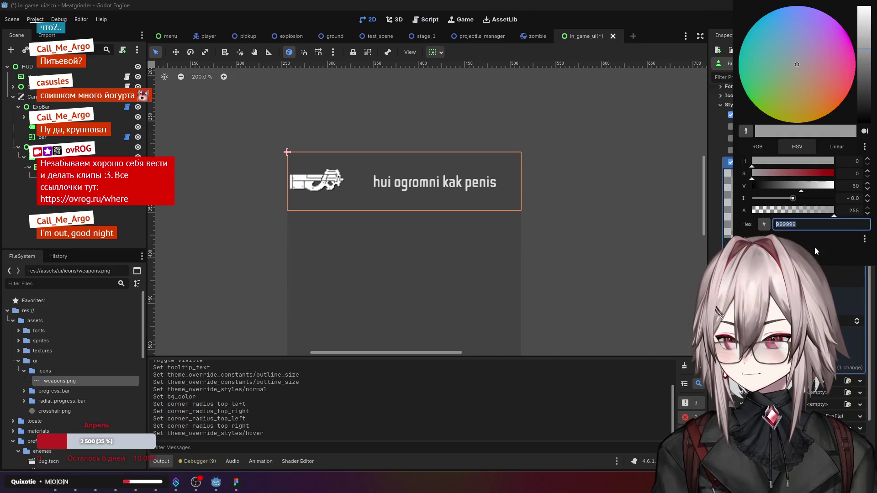
text(00000000)
key(Return)
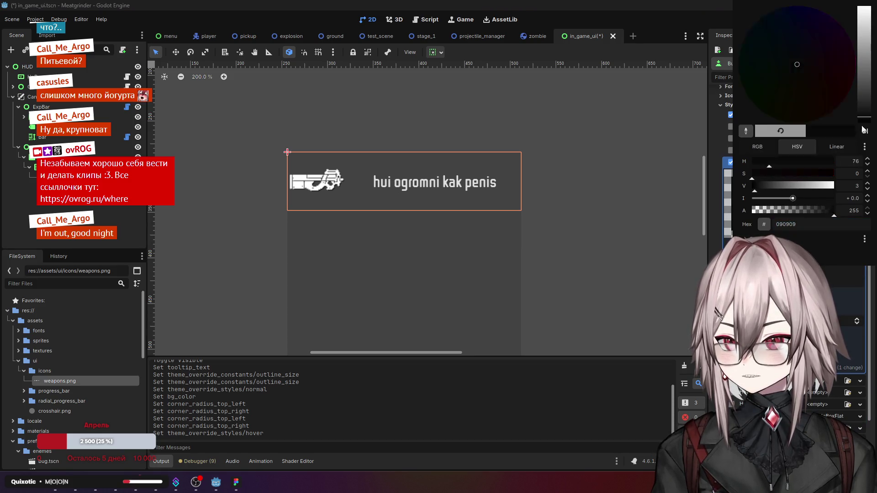
key(Escape)
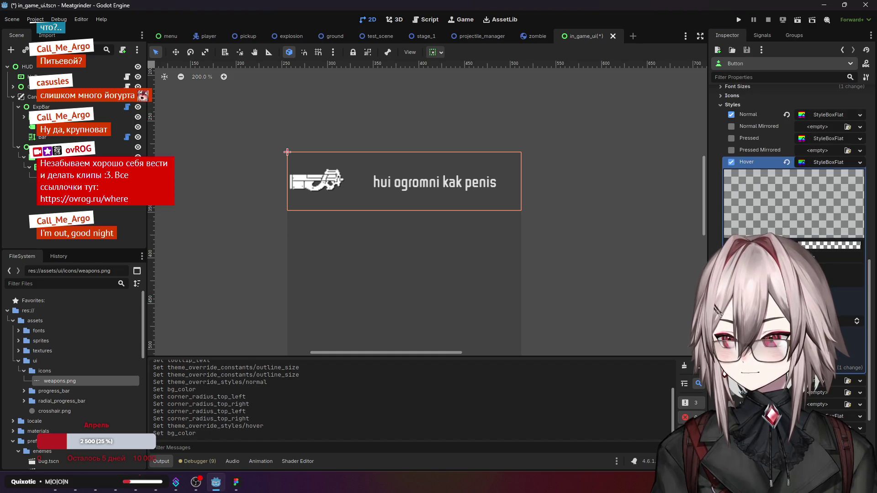
Step: Set the Hover style's corner radii to 3 px, then lower them to 2 px
scroll(819, 251, down, 4)
click(818, 251)
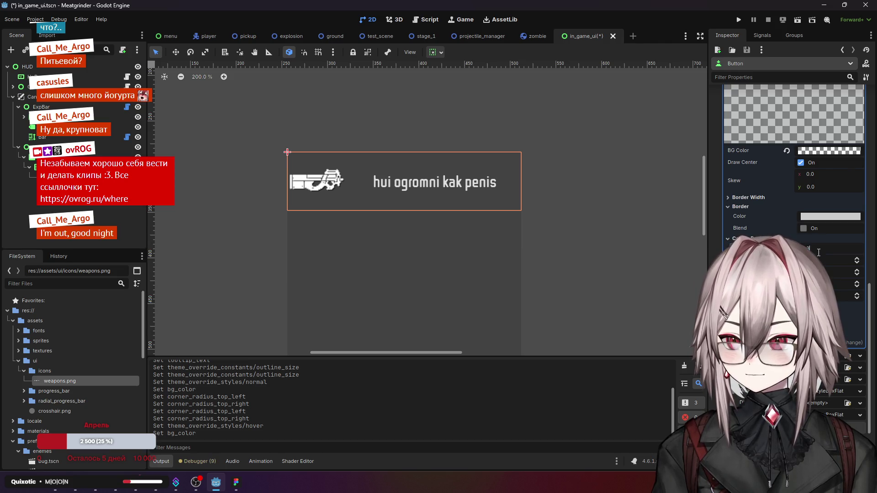
text(3)
key(Return)
click(820, 259)
text(3)
key(Return)
click(821, 272)
text(3)
key(Return)
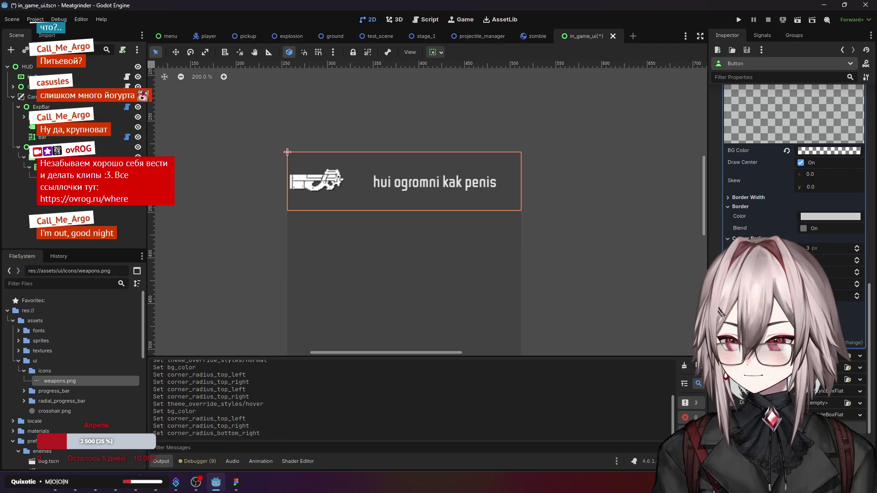
click(857, 274)
click(857, 263)
click(857, 251)
Step: Enable Toggle Mode on the Button and set it to start pressed
scroll(436, 169, up, 3)
scroll(436, 169, down, 2)
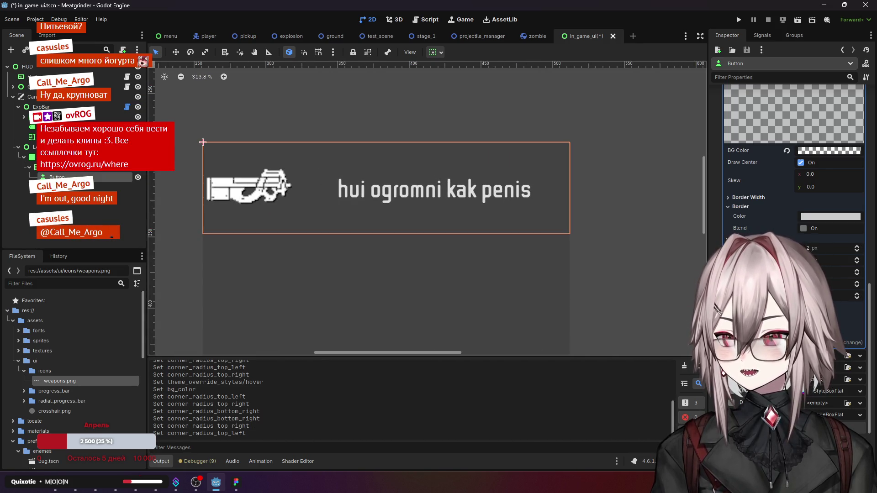
scroll(795, 173, up, 5)
scroll(790, 206, up, 5)
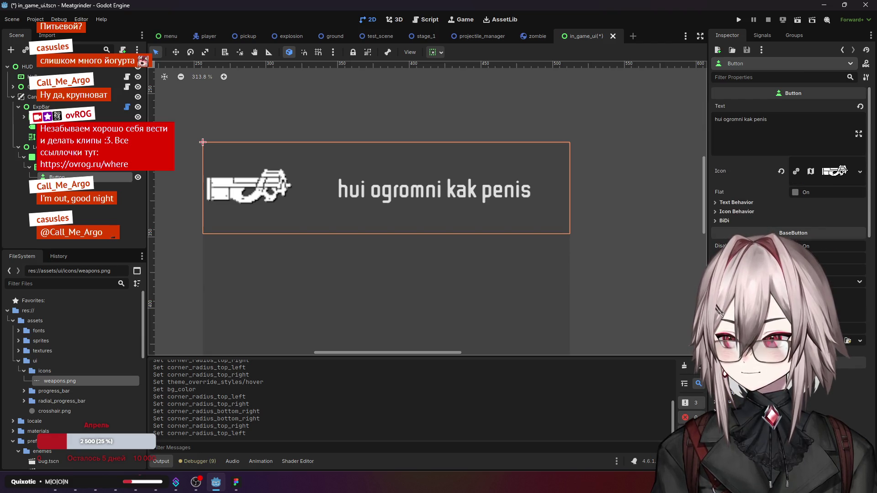
click(796, 258)
click(795, 270)
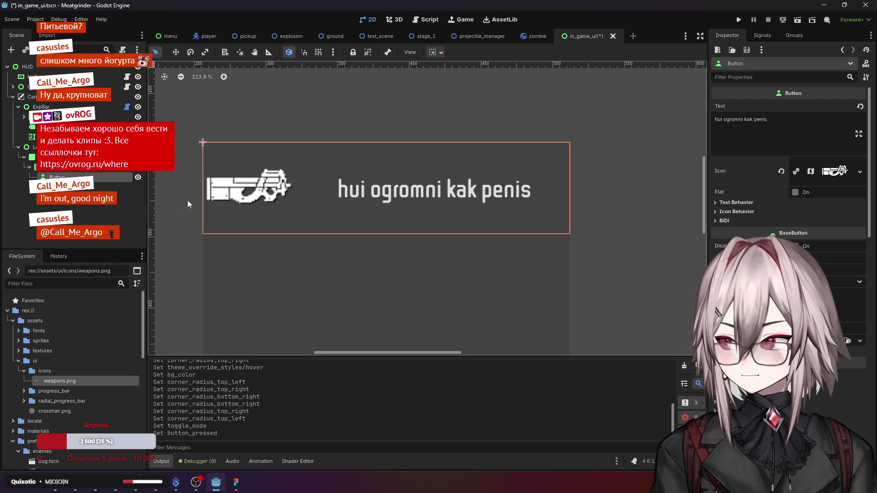
Step: Set the Hover StyleBoxFlat's Border Color to white
right_click(78, 184)
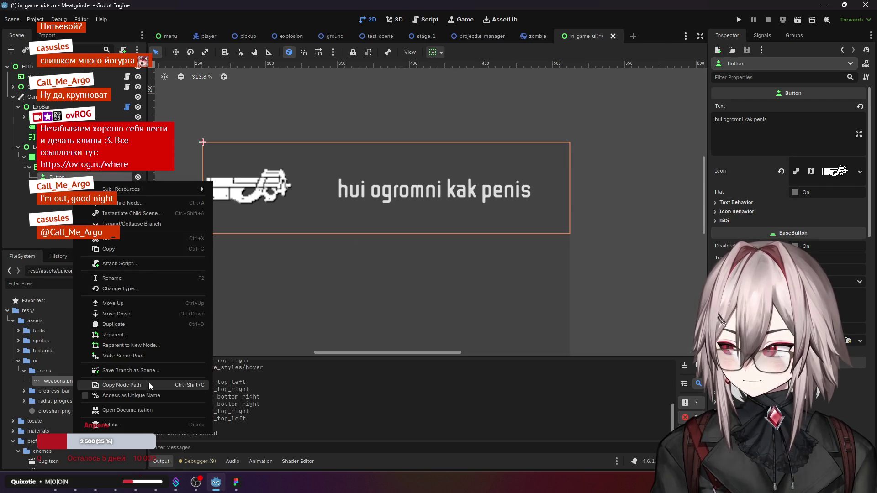
click(46, 245)
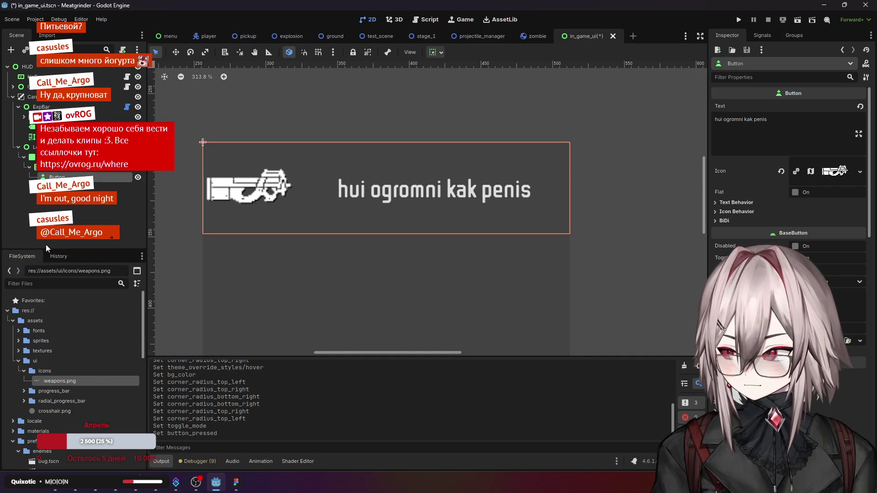
scroll(747, 221, down, 5)
scroll(747, 221, down, 3)
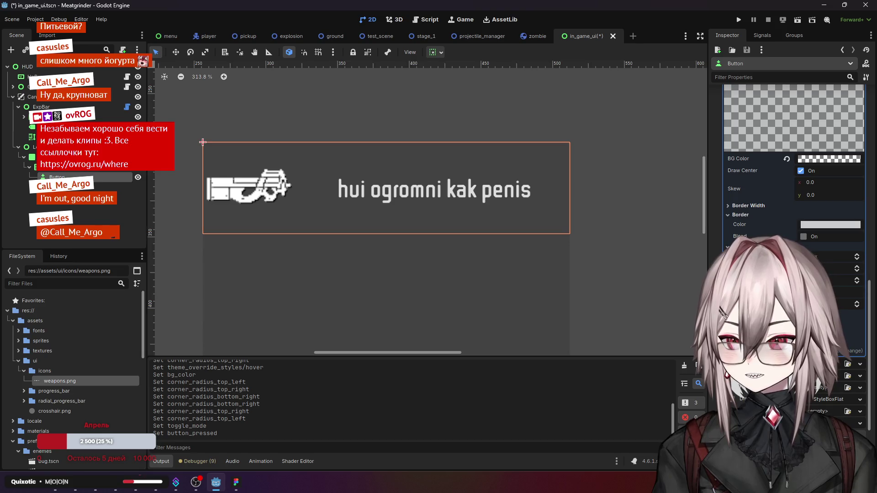
click(825, 226)
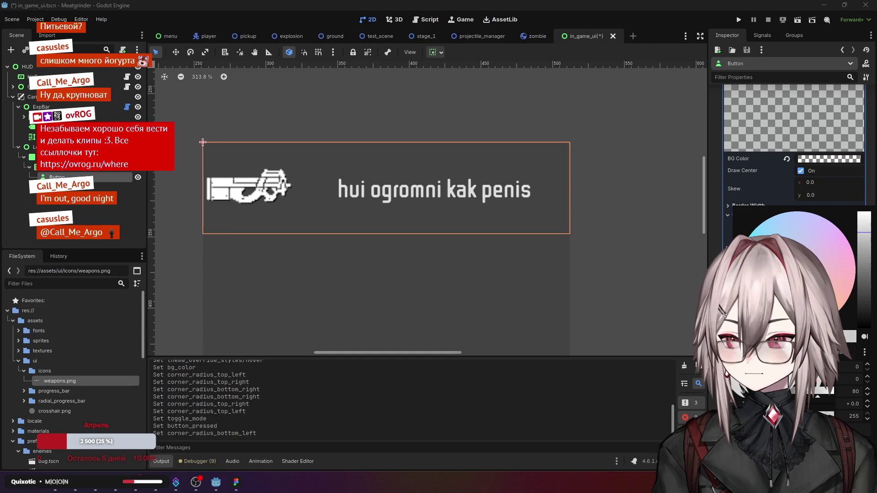
click(807, 290)
click(769, 188)
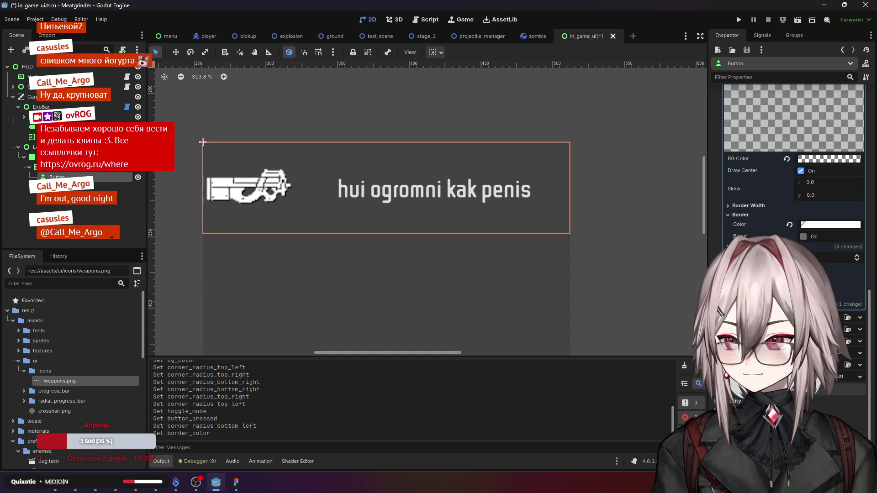
Step: Set the Hover style's Border Width to 2 px on Left, Top, Right and Bottom
click(740, 246)
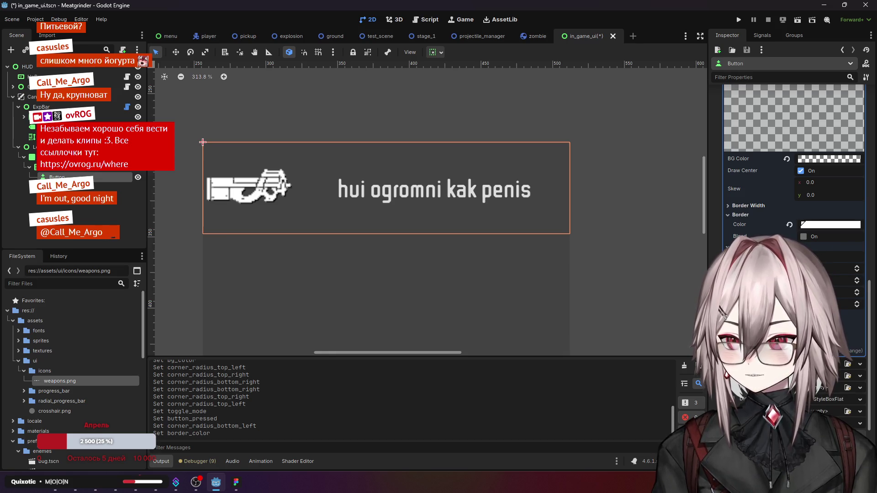
click(735, 248)
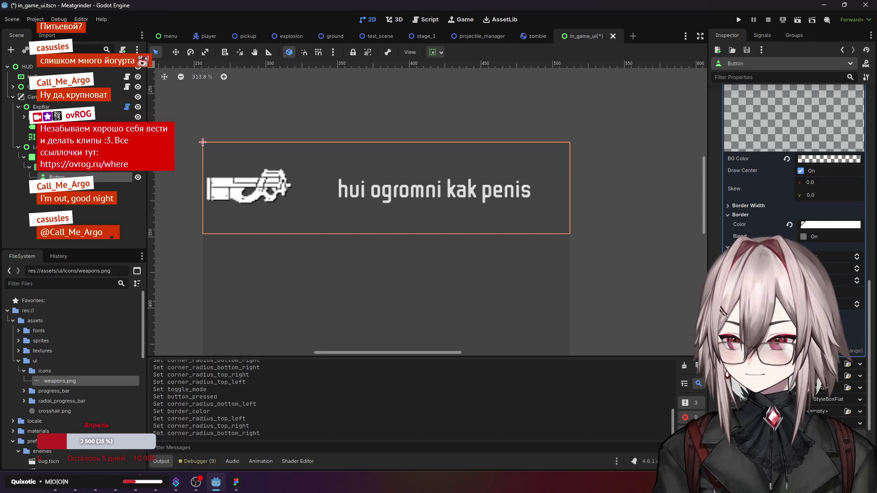
click(735, 215)
click(735, 215)
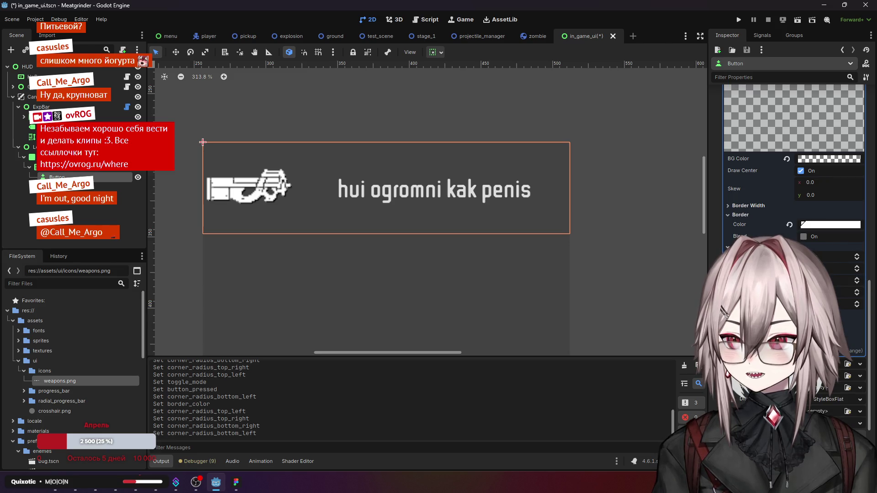
click(749, 206)
click(823, 217)
text(2)
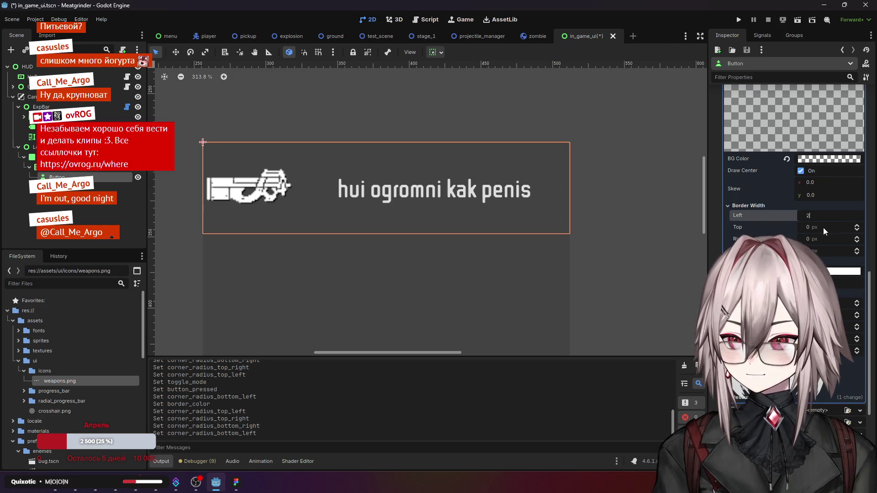
click(823, 227)
text(2)
click(823, 239)
text(2)
click(820, 247)
text(2)
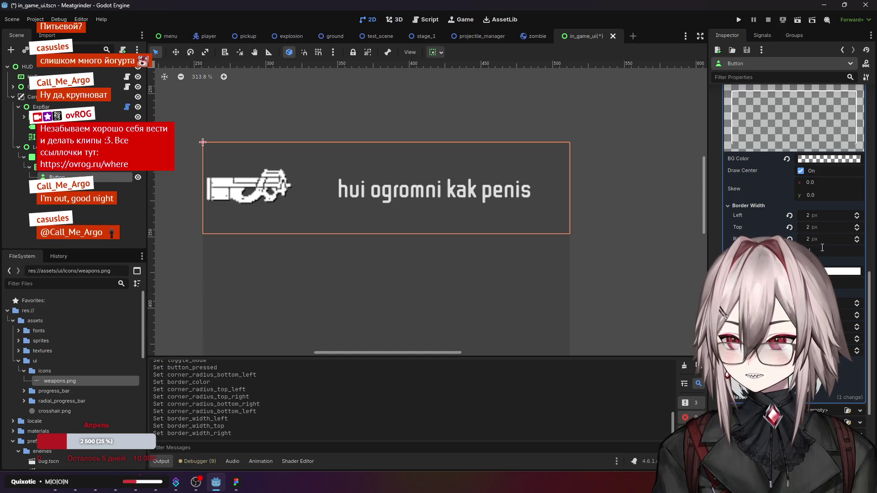
key(Return)
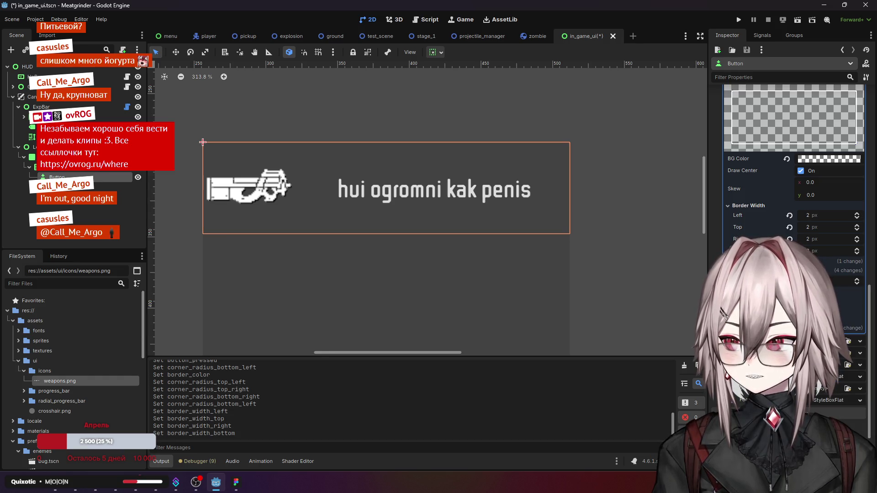
click(496, 141)
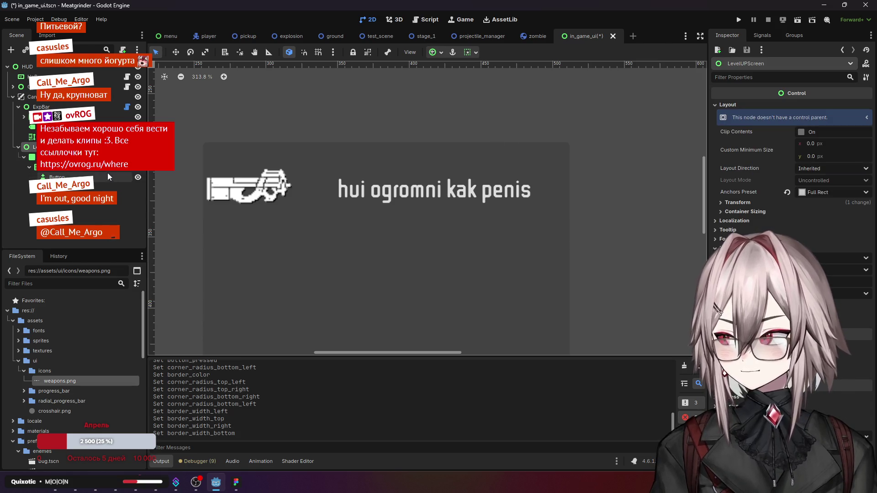
click(496, 137)
click(738, 20)
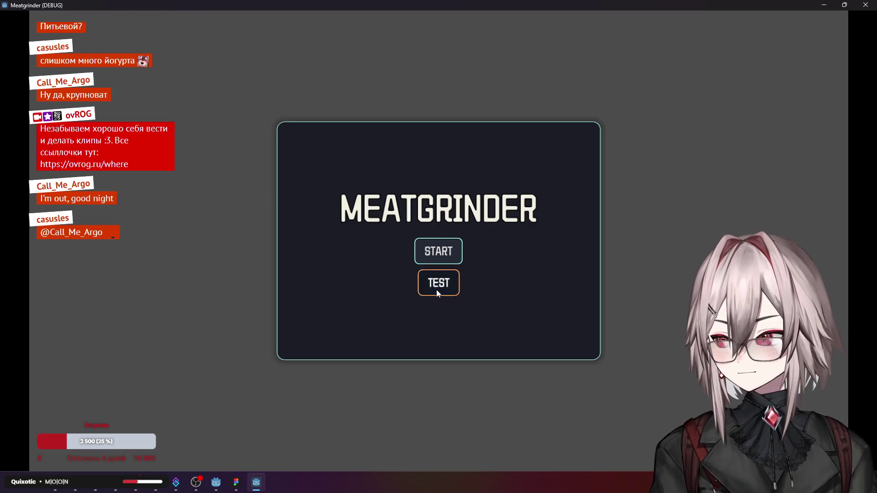
click(436, 292)
key(w)
key(a)
key(w)
key(d)
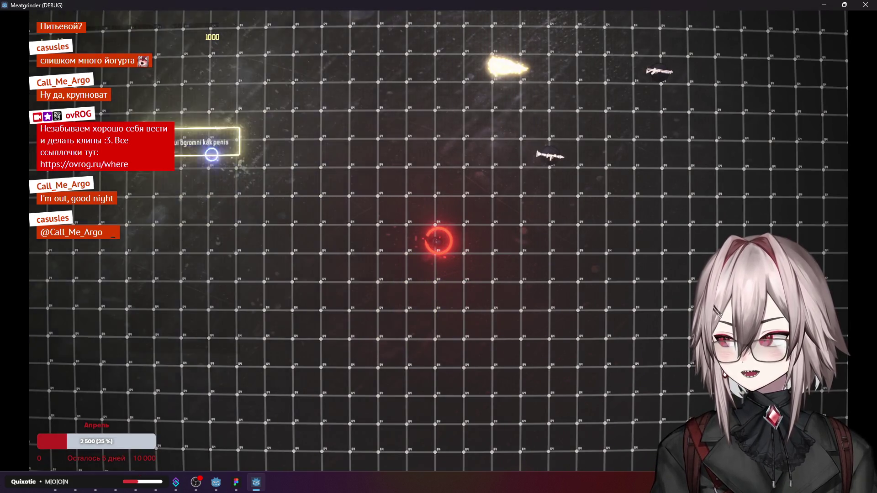
key(w)
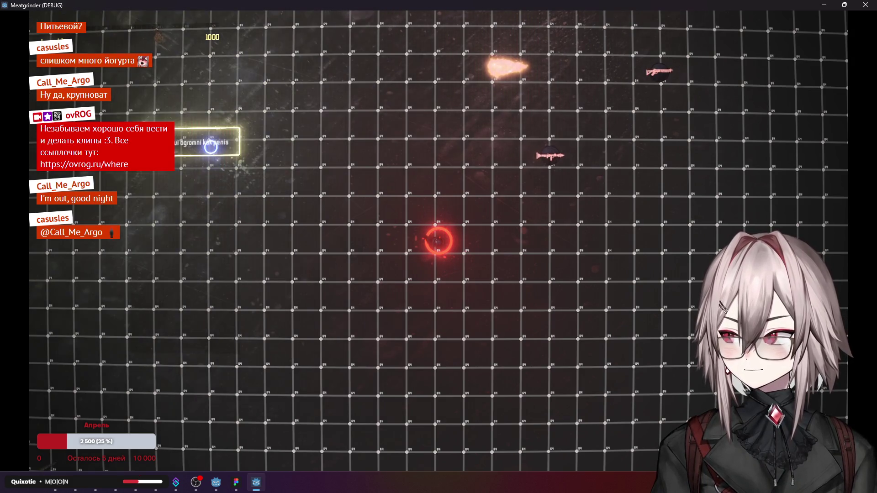
key(s)
key(w)
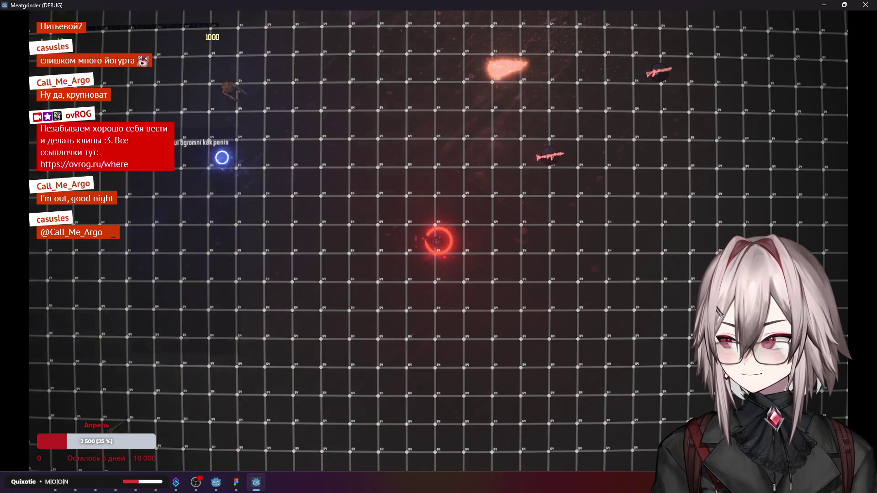
key(d)
click(438, 240)
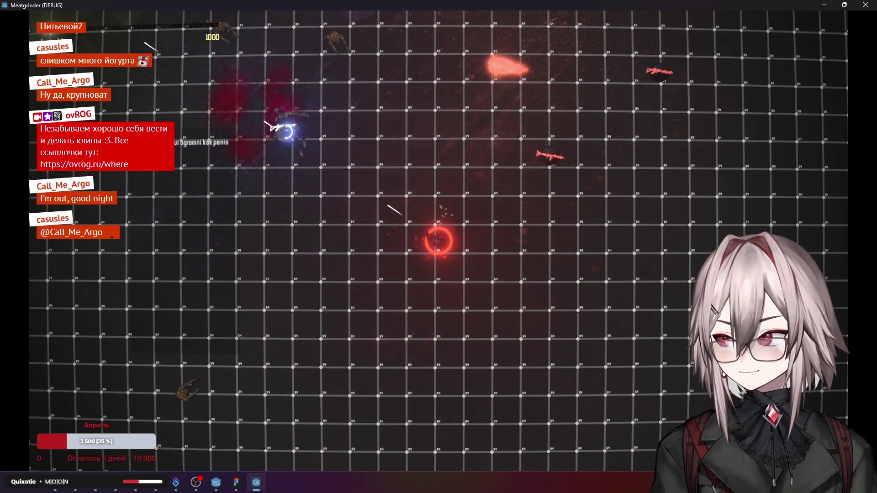
key(w)
key(d)
key(a)
click(438, 241)
key(a)
key(s)
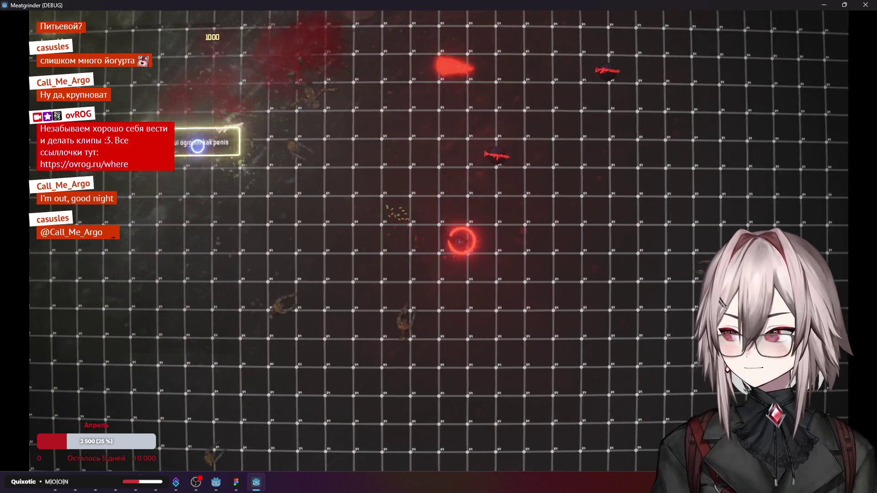
key(d)
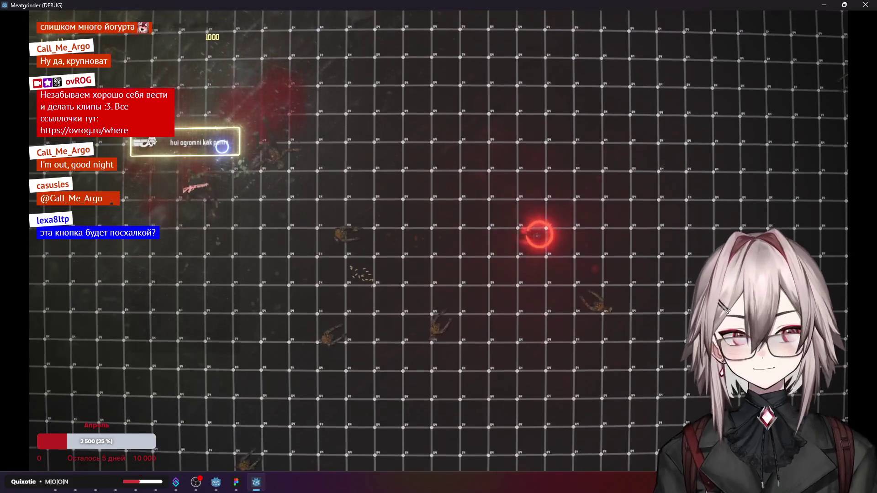
key(d)
key(s)
key(d)
key(s)
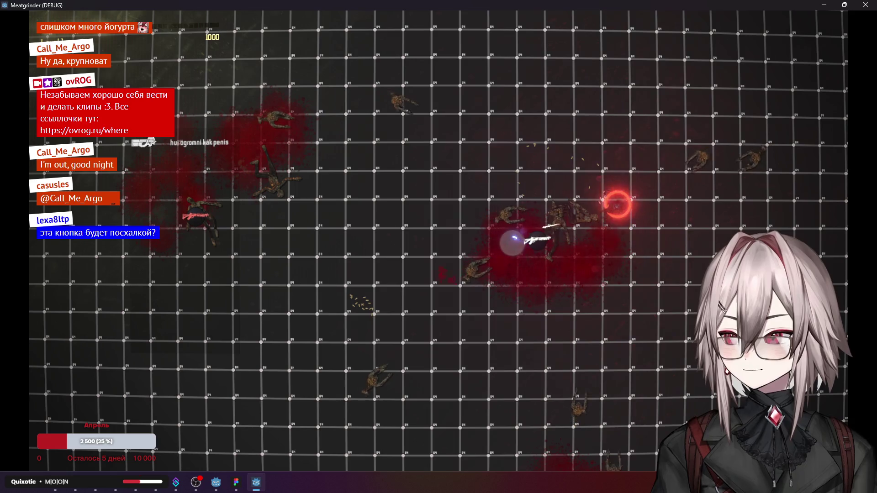
key(w)
key(a)
key(d)
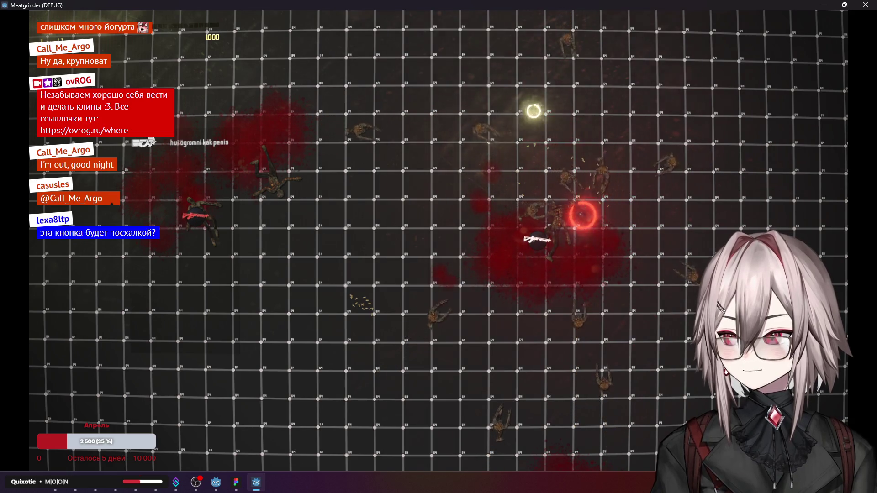
key(a)
key(s)
key(d)
key(w)
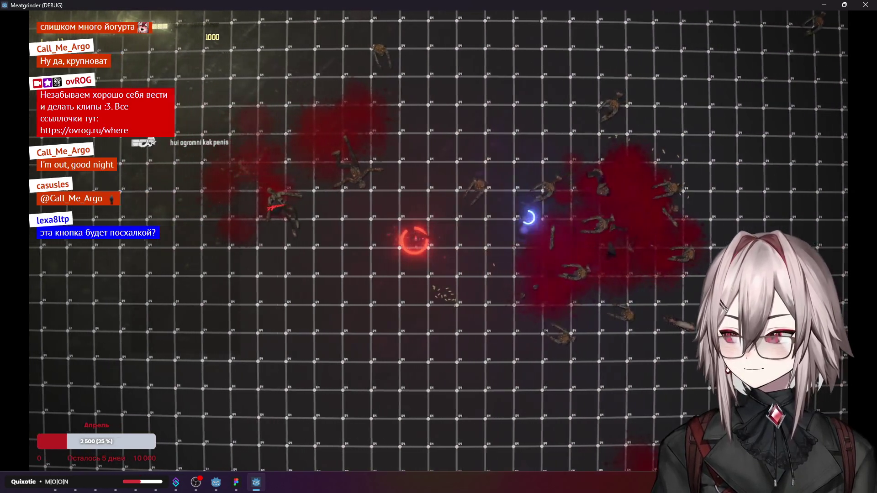
key(d)
key(s)
key(w)
key(a)
key(w)
key(a)
key(d)
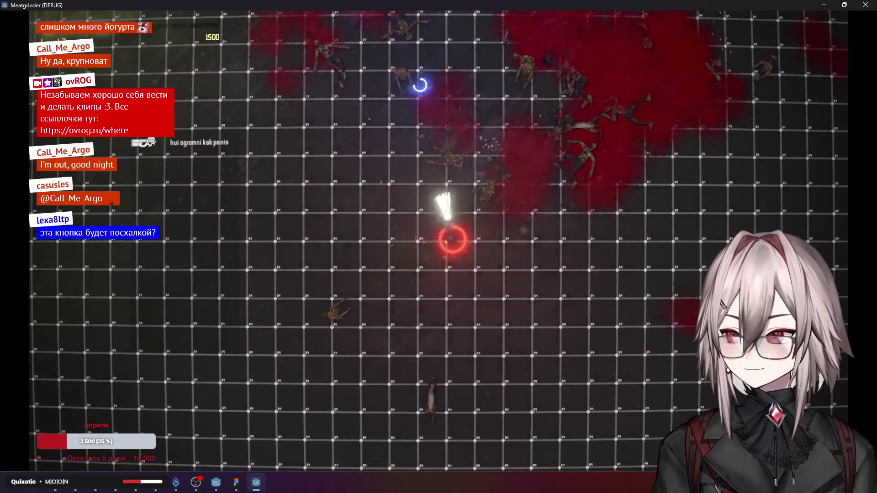
key(a)
key(s)
key(d)
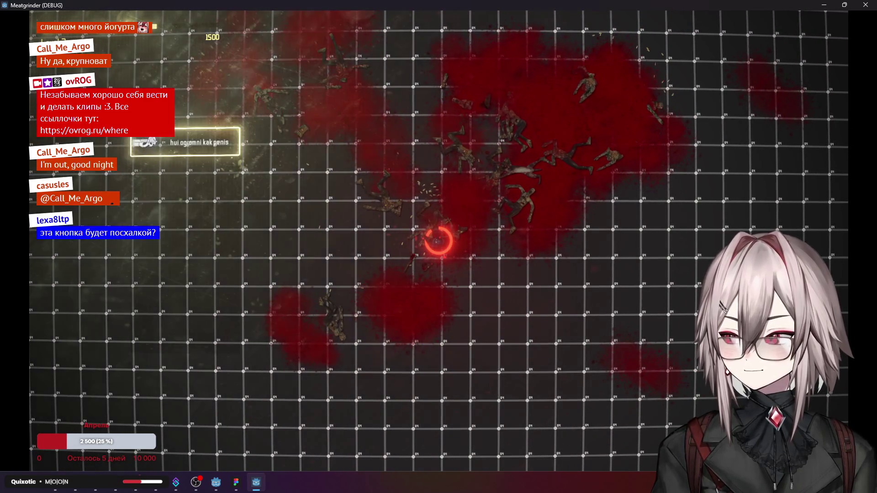
key(d)
key(a)
key(w)
key(d)
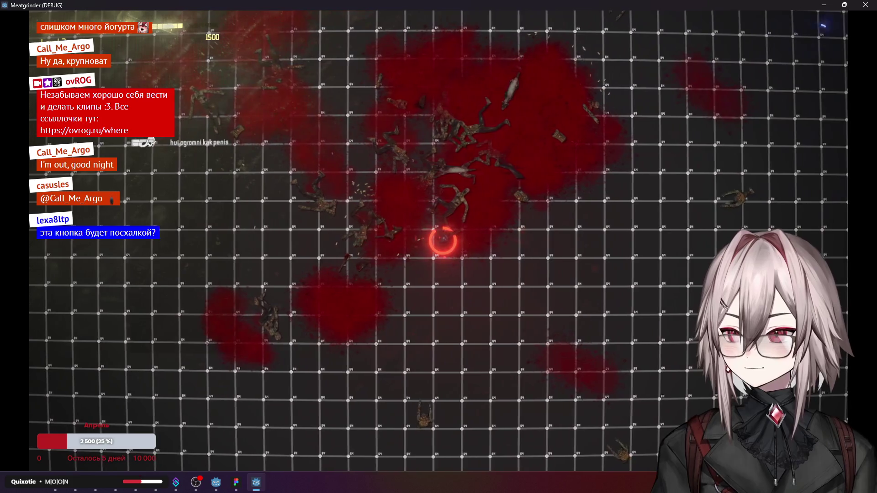
key(F8)
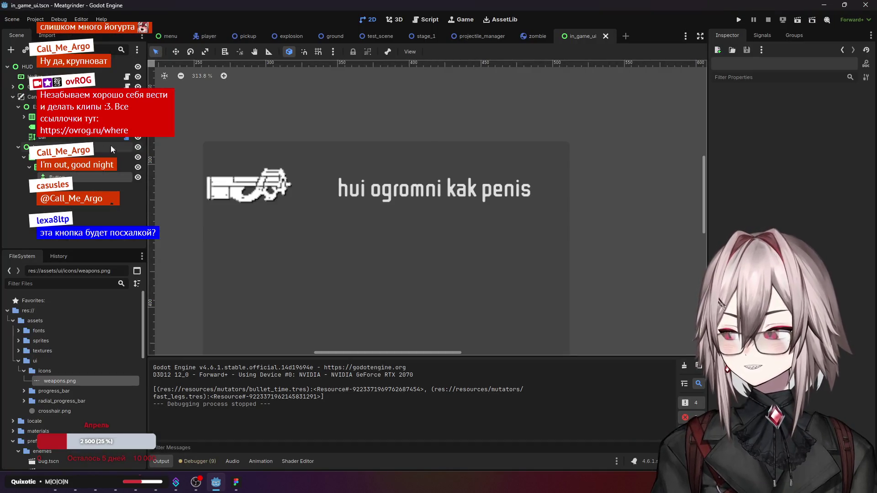
Step: Set Left, Top, Right and Bottom content margins on the Hover style, then run the project
click(87, 177)
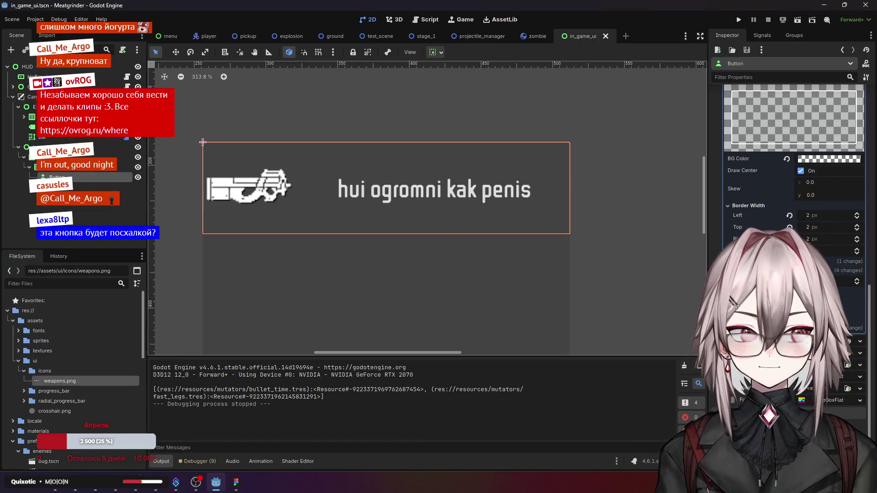
scroll(795, 183, down, 2)
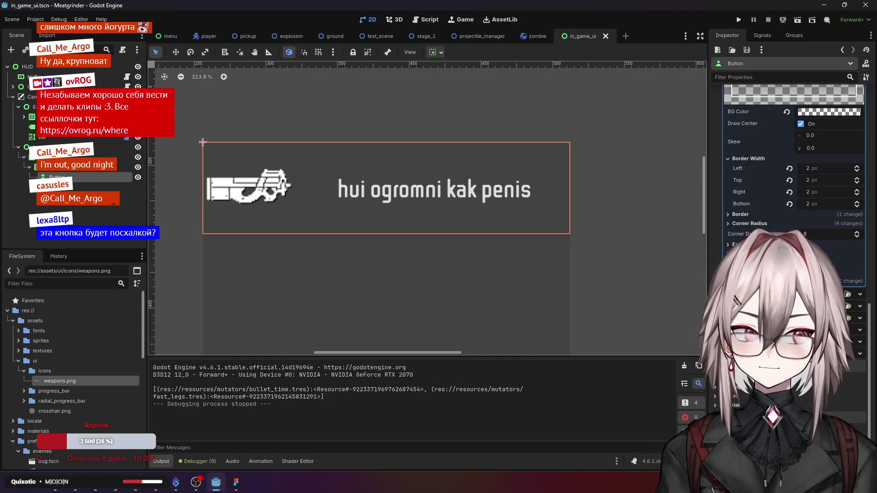
scroll(795, 183, up, 3)
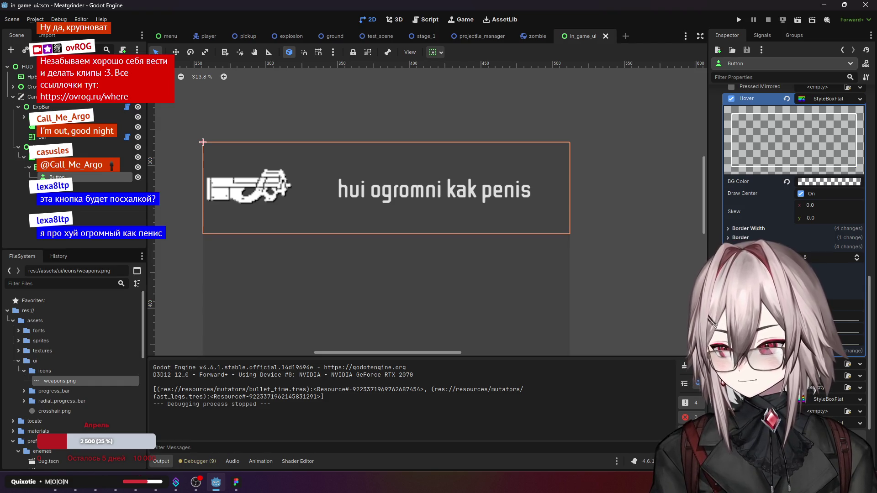
key(Return)
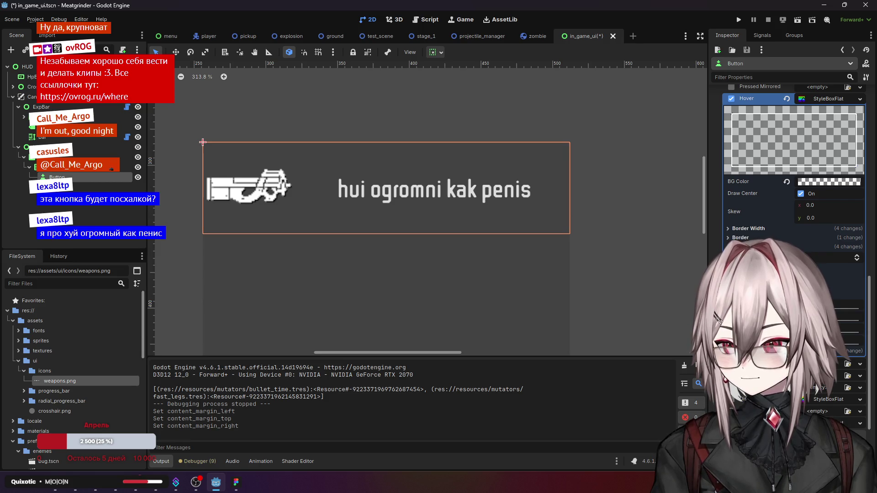
key(Return)
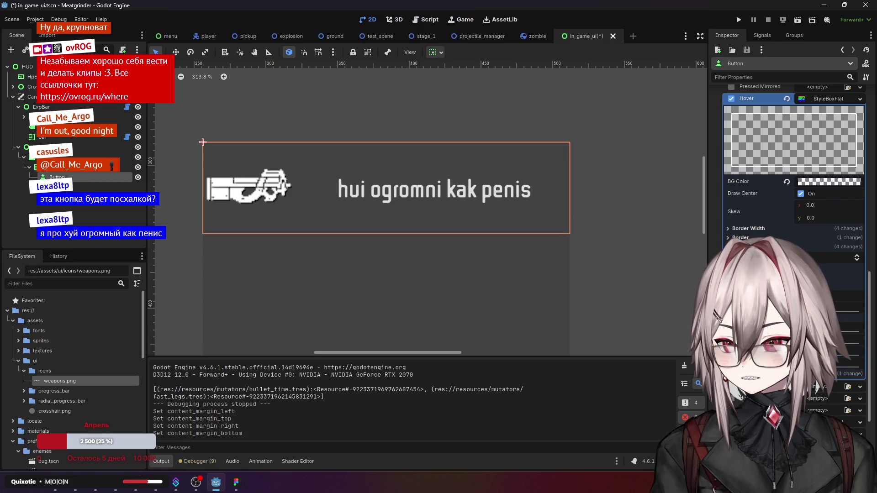
click(739, 19)
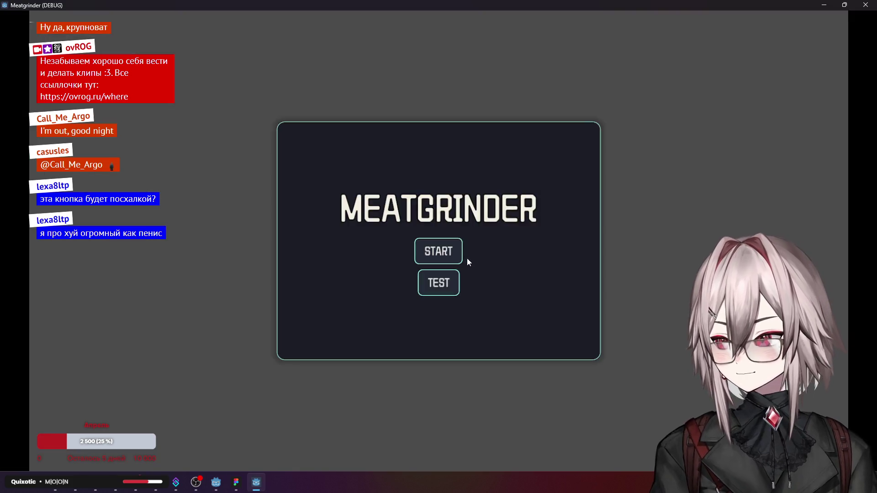
Step: Start the TEST level to check the weapon button's hover frame, then close the game
click(440, 288)
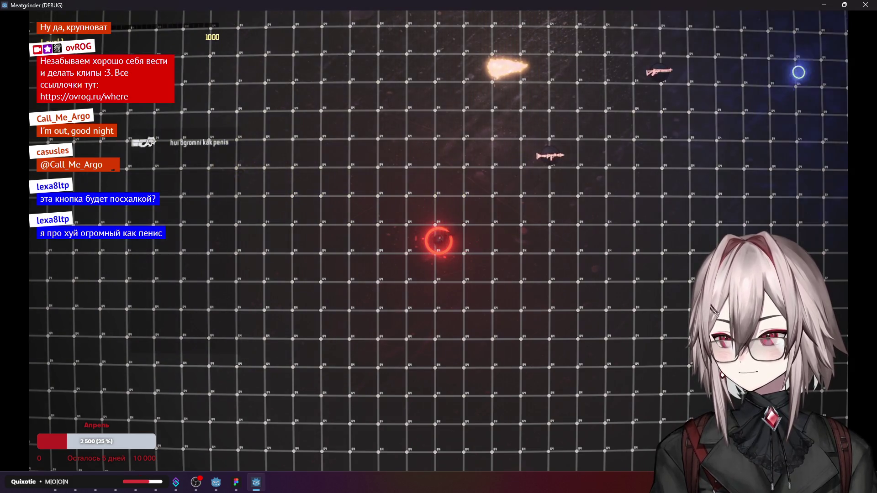
click(865, 5)
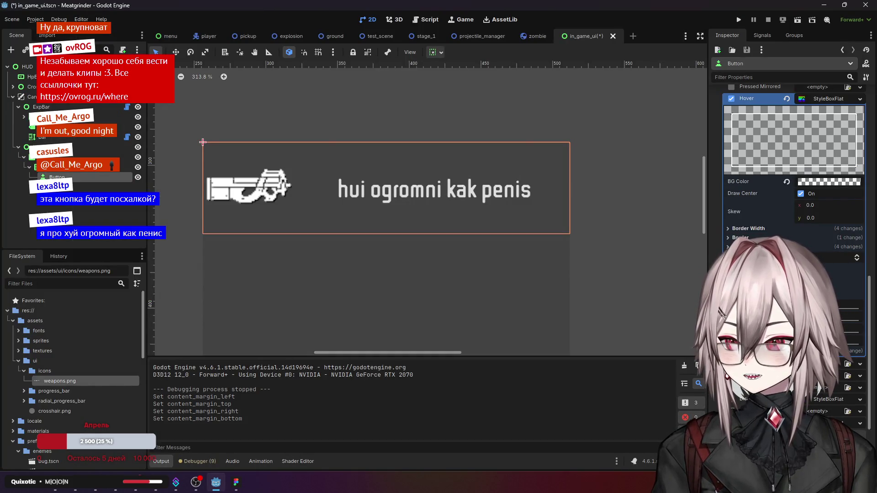
Step: Enter left, top, right and bottom content margins on the Normal StyleBoxFlat, then run the project to test the button
scroll(791, 228, up, 3)
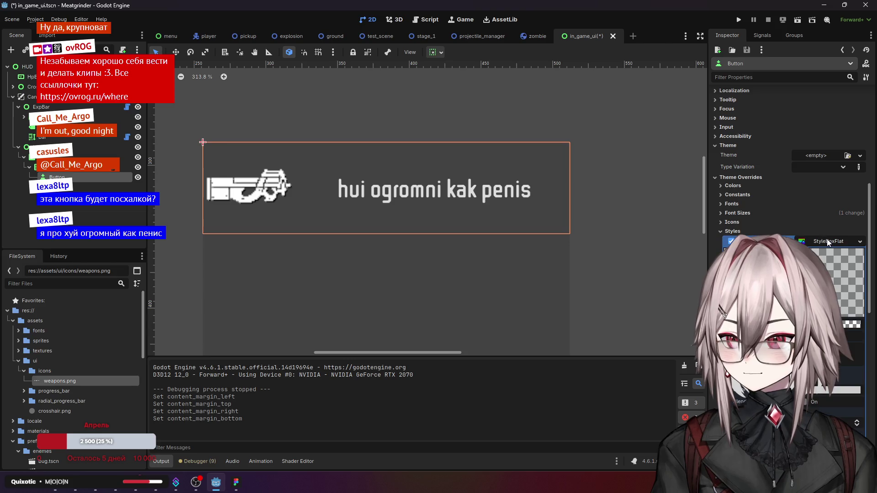
scroll(790, 205, down, 3)
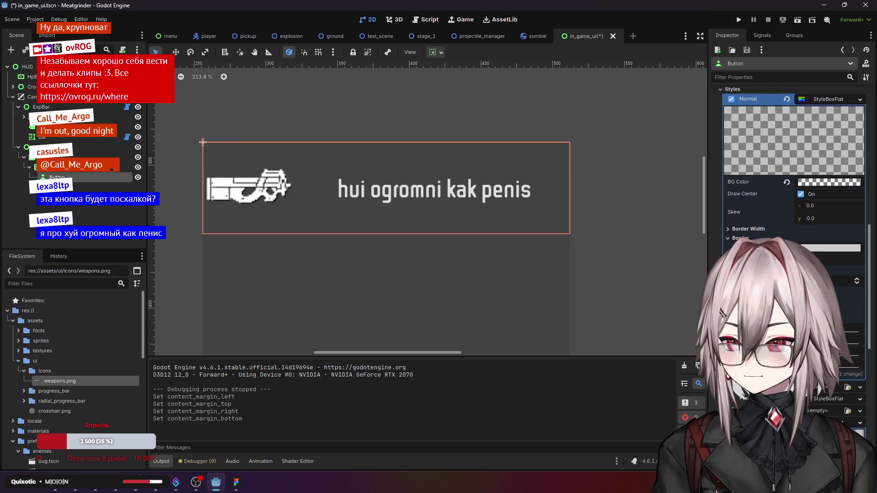
key(Tab)
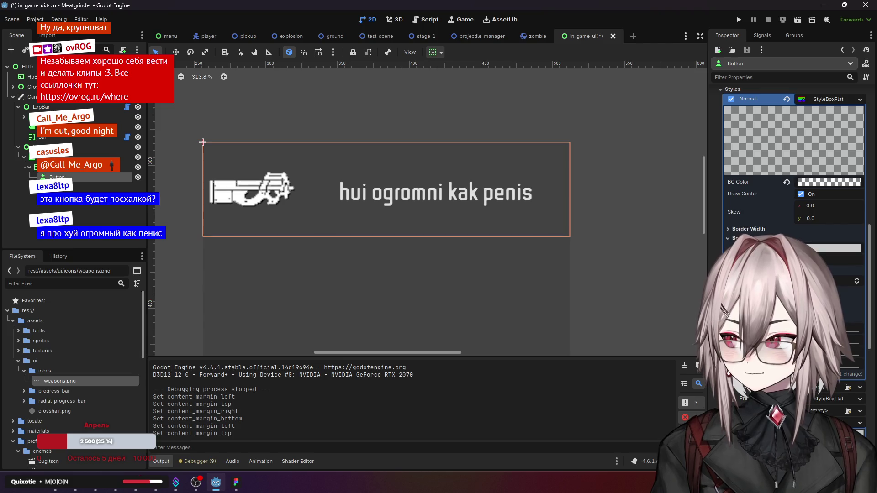
key(Tab)
key(Tab)
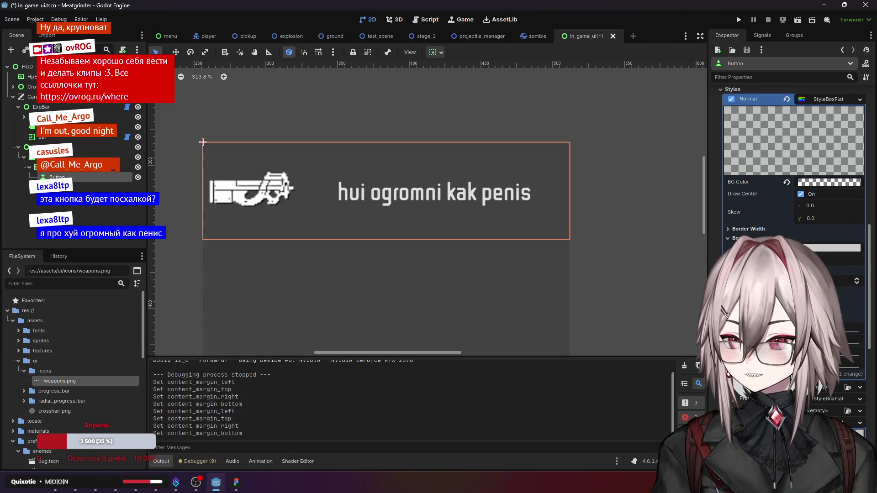
click(738, 20)
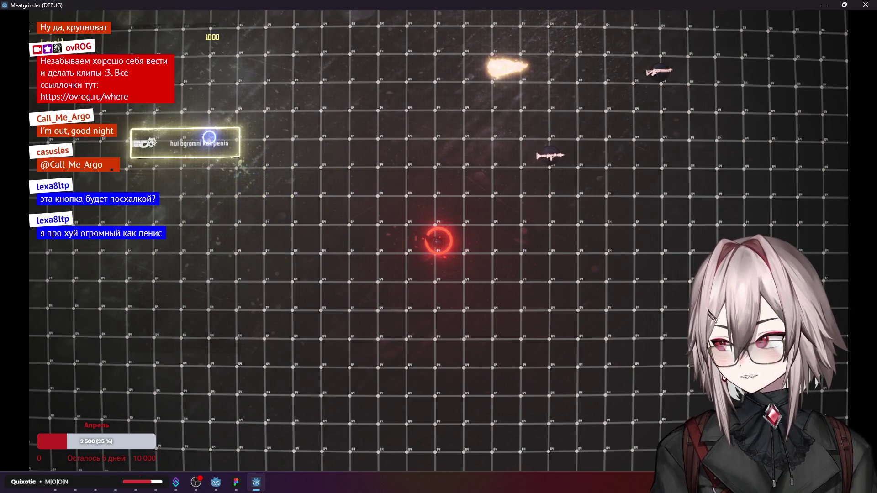
click(352, 92)
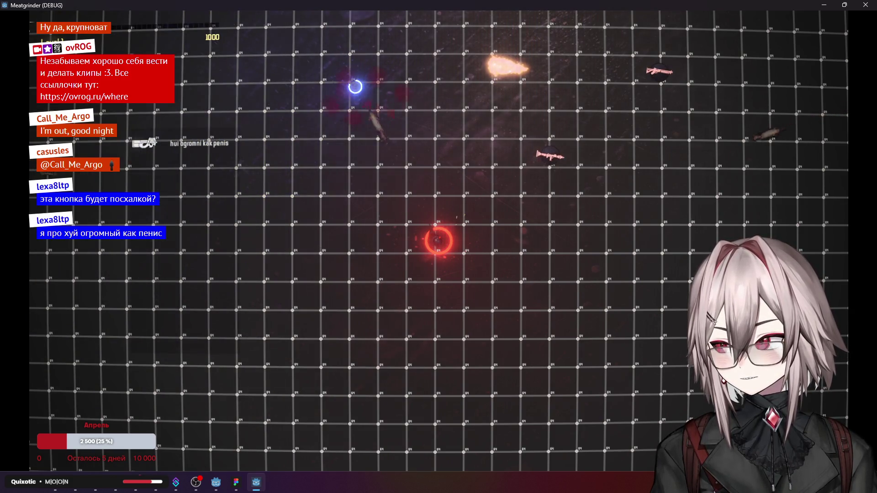
click(355, 93)
click(689, 158)
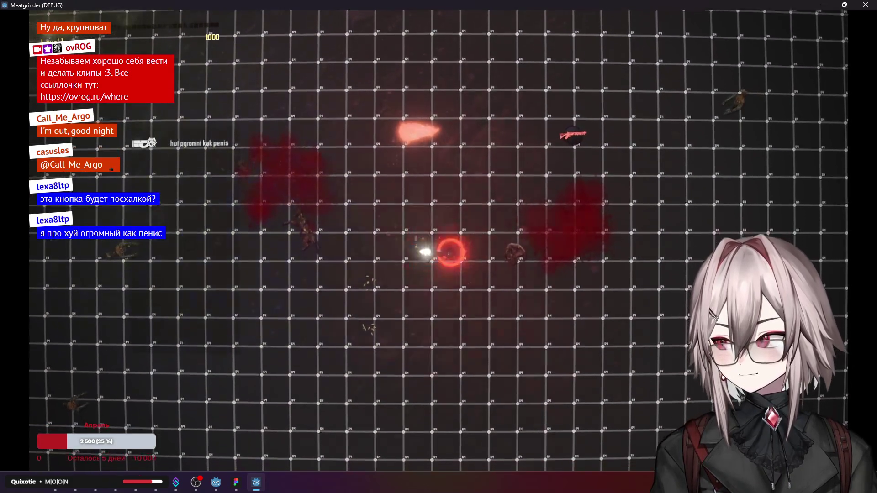
click(192, 245)
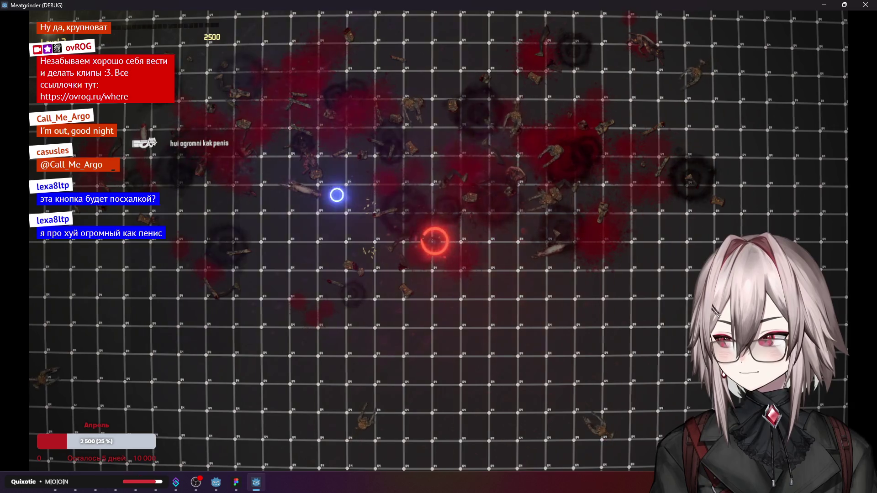
key(d)
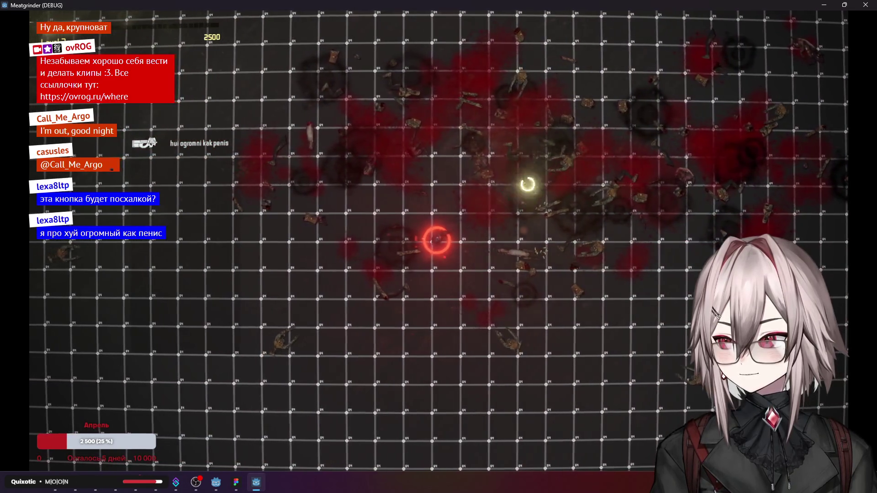
key(a)
key(w)
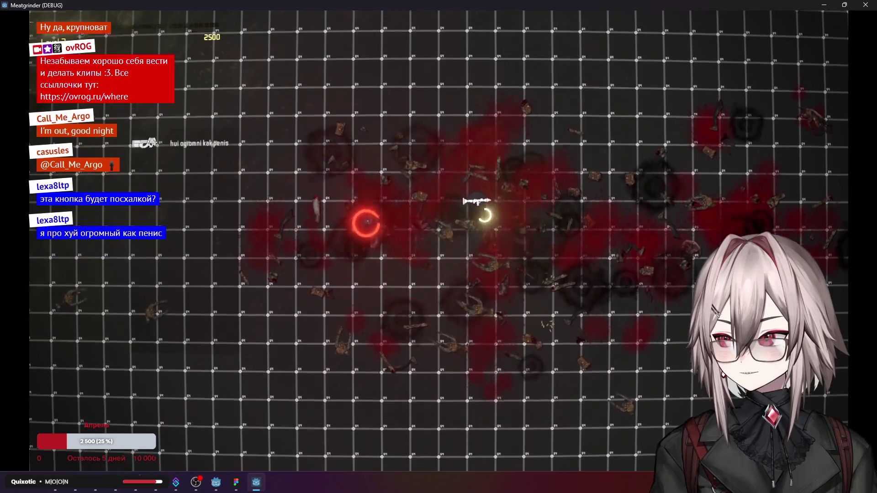
key(a)
key(d)
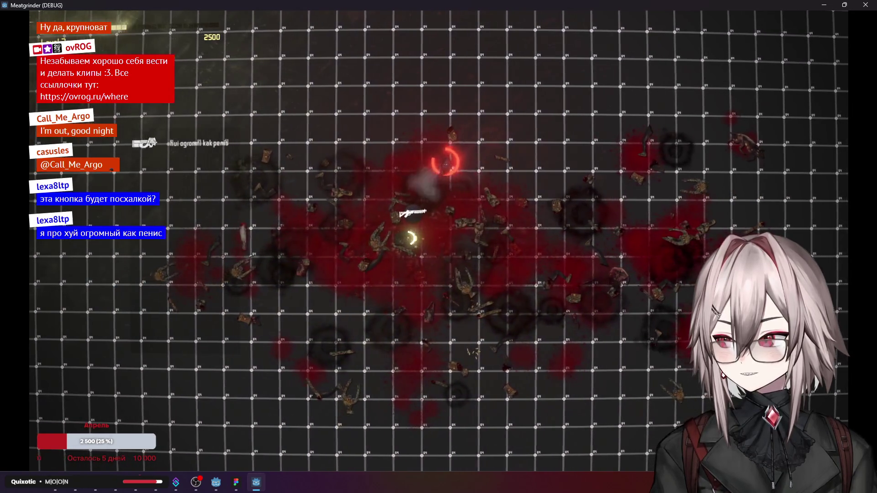
key(a)
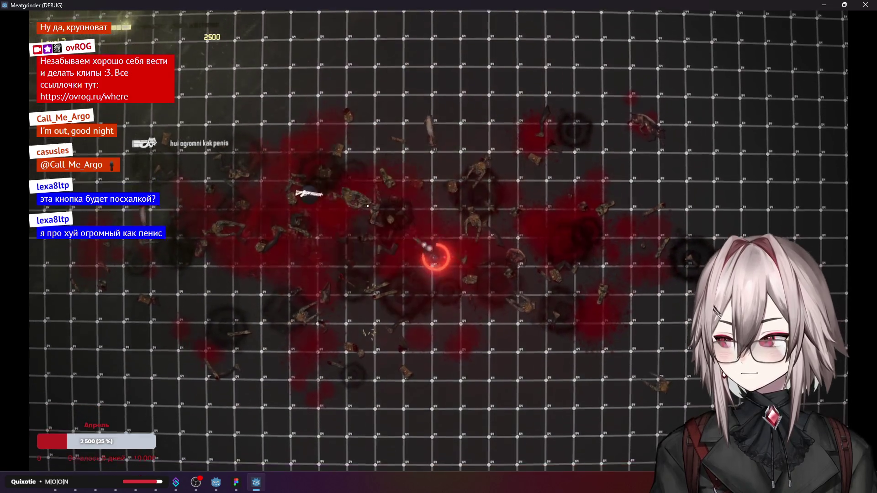
key(s)
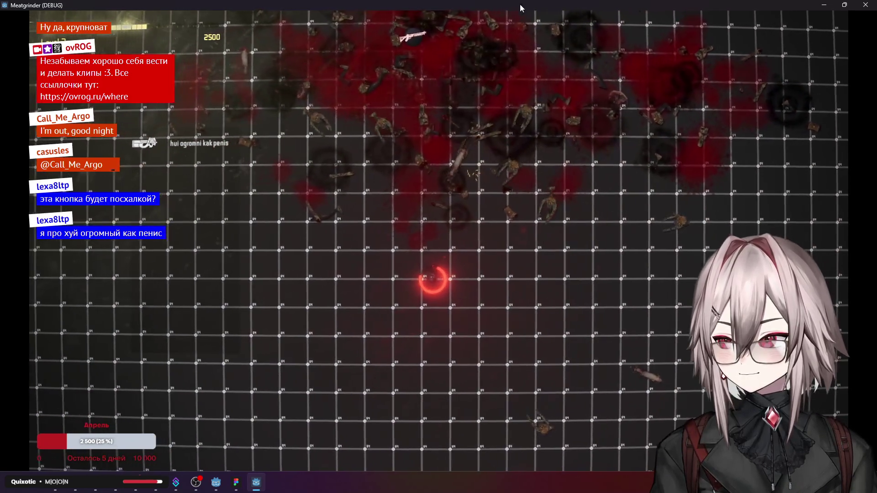
key(a)
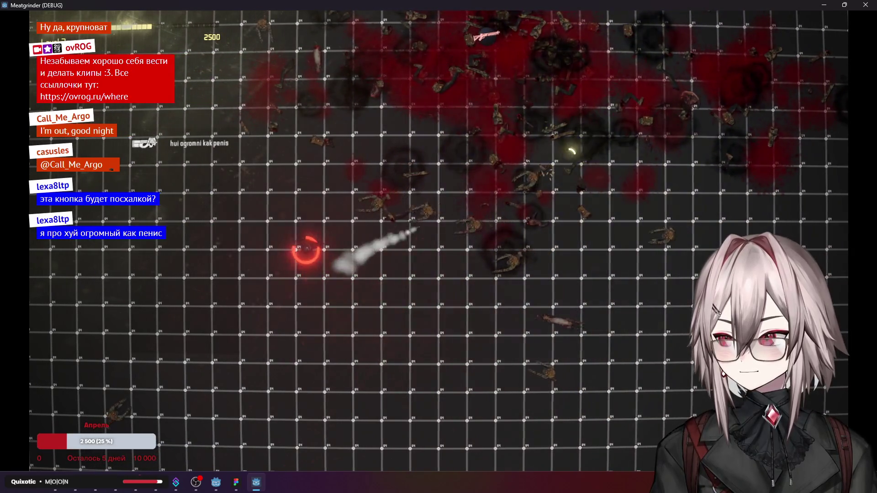
key(F8)
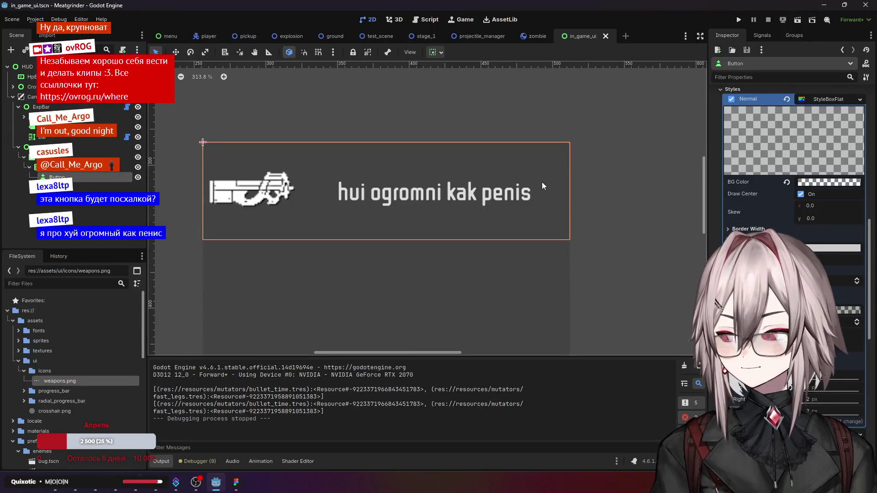
scroll(528, 182, down, 2)
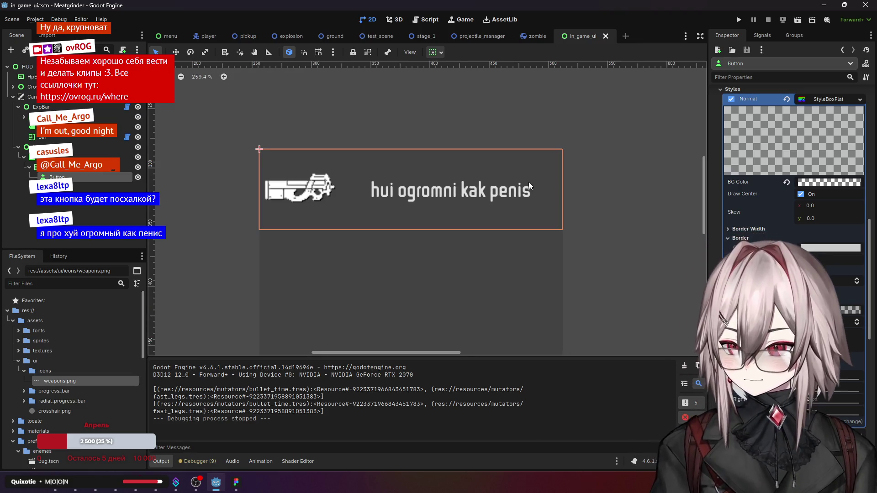
drag(581, 225, 571, 209)
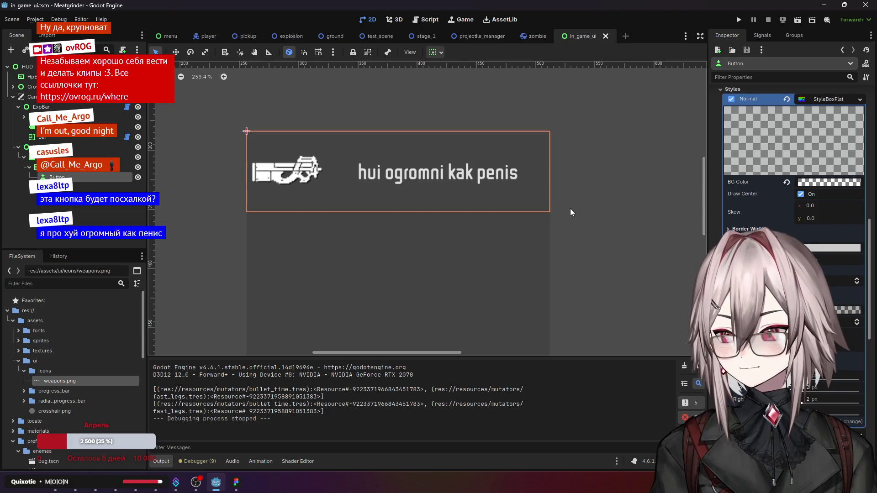
click(730, 238)
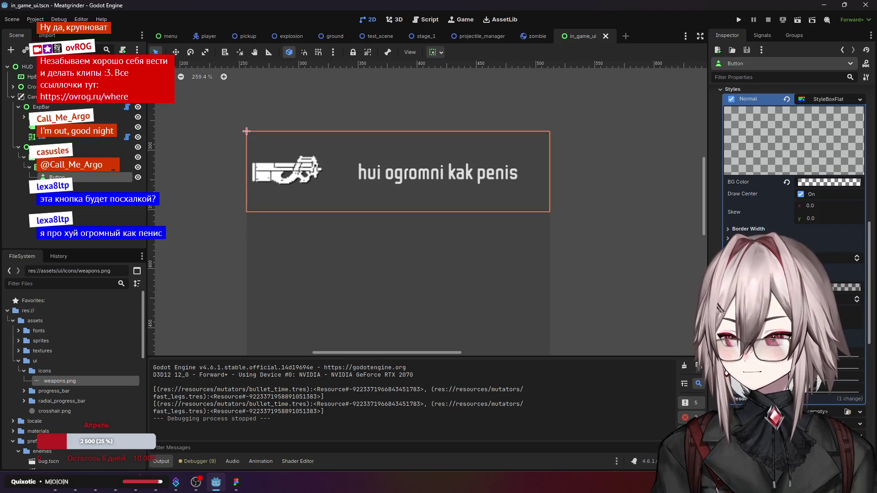
click(730, 270)
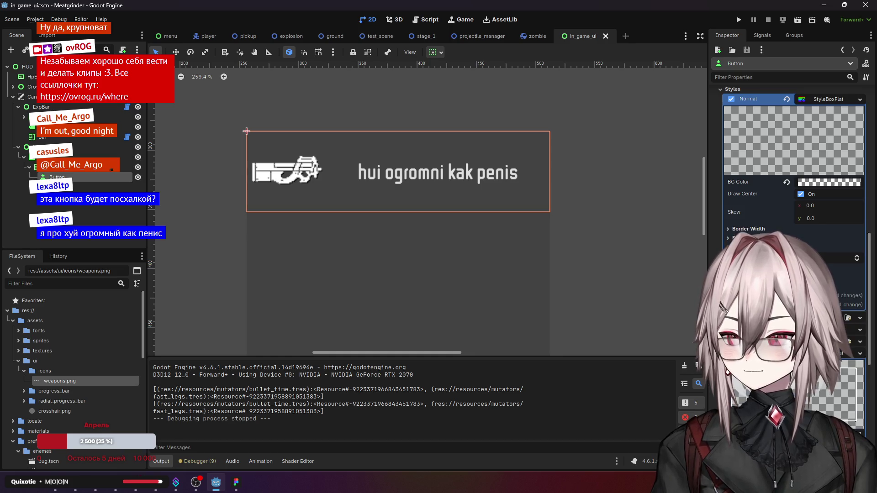
scroll(752, 215, down, 5)
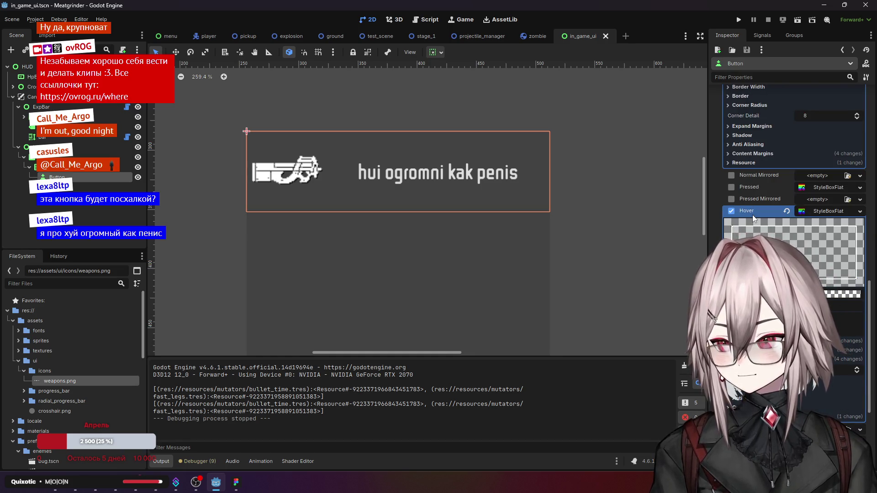
scroll(752, 215, up, 5)
scroll(752, 214, down, 5)
scroll(753, 215, up, 10)
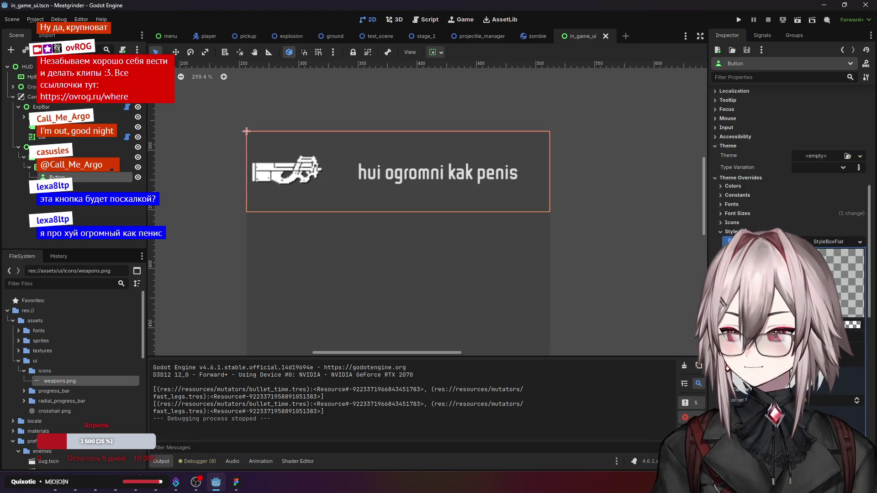
click(153, 170)
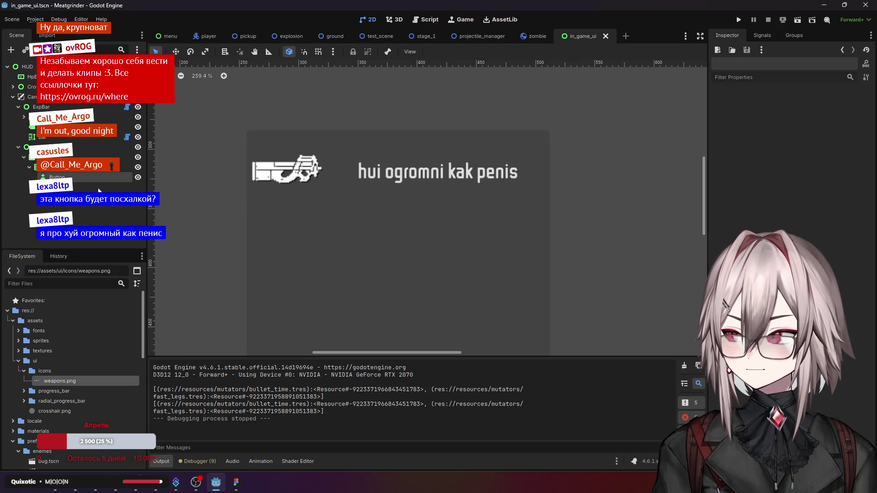
scroll(358, 224, down, 2)
click(379, 201)
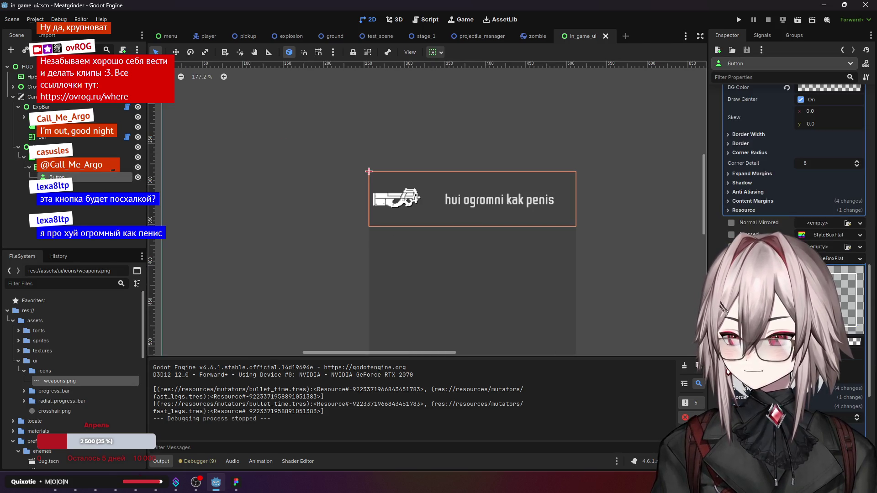
scroll(795, 160, up, 2)
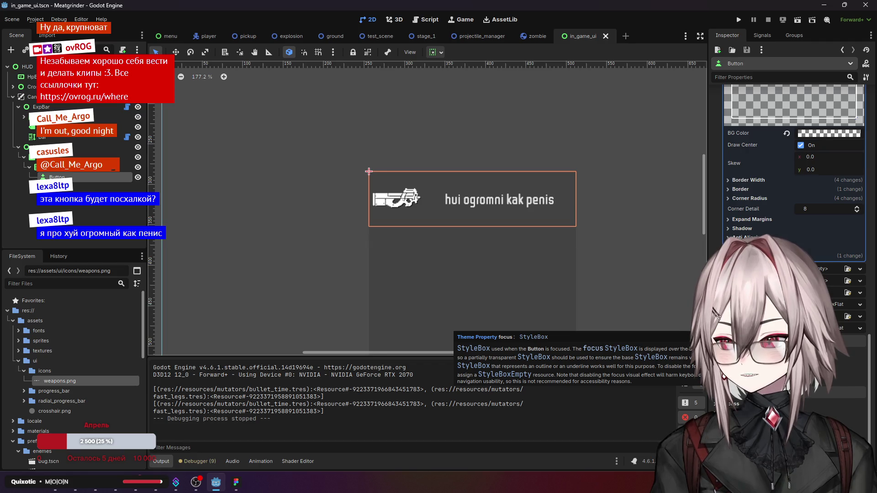
scroll(831, 251, up, 5)
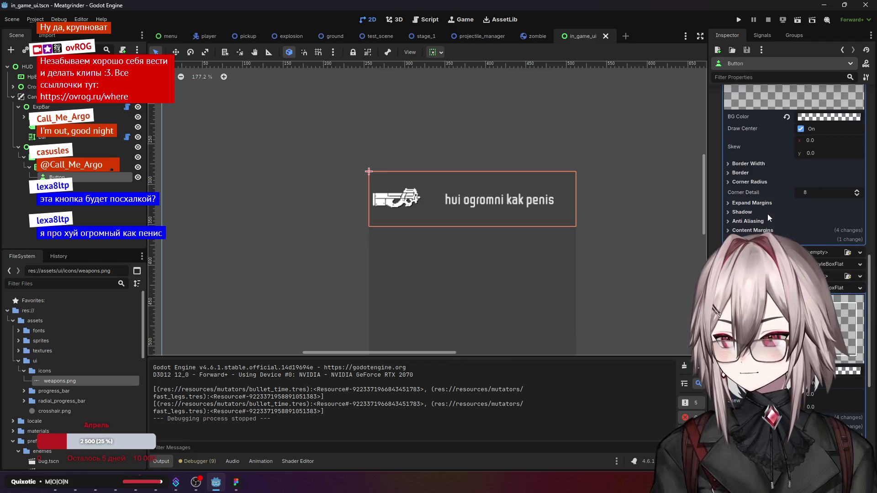
click(861, 272)
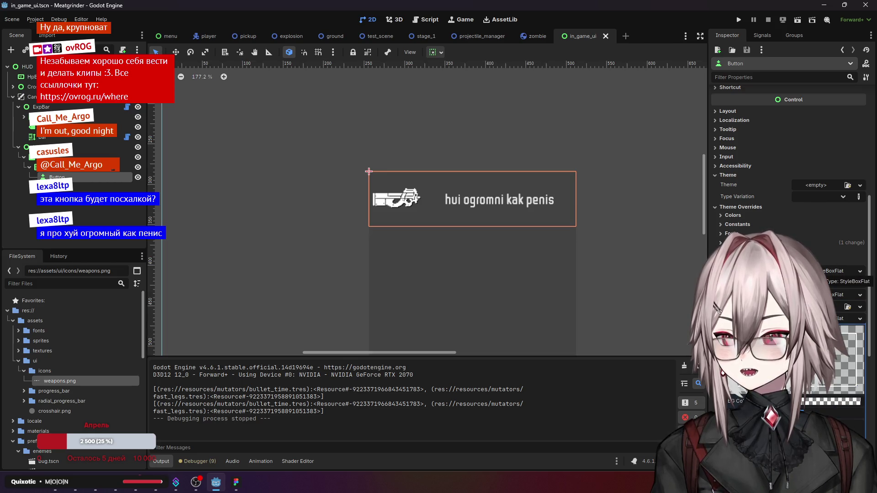
drag(525, 249, 464, 242)
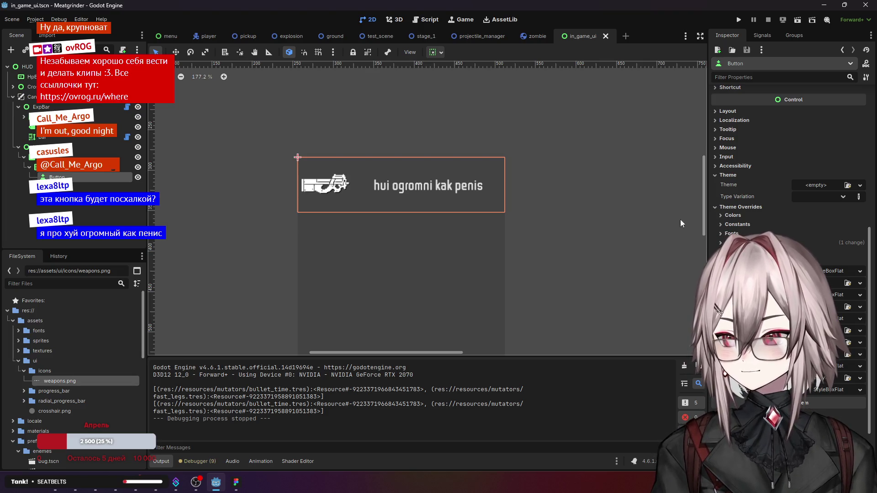
Step: Drag the Output splitter upward to enlarge the log, then collapse and re-expand the ui folder
scroll(757, 210, up, 3)
scroll(757, 210, up, 3)
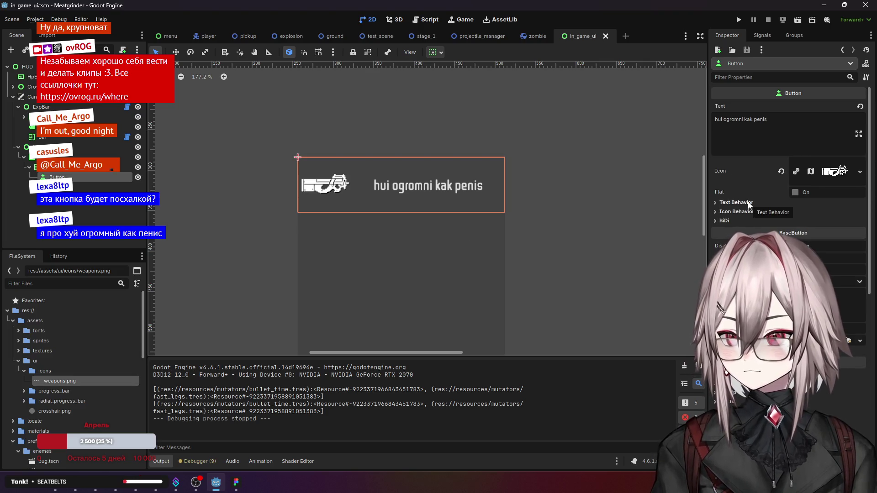
scroll(749, 204, down, 2)
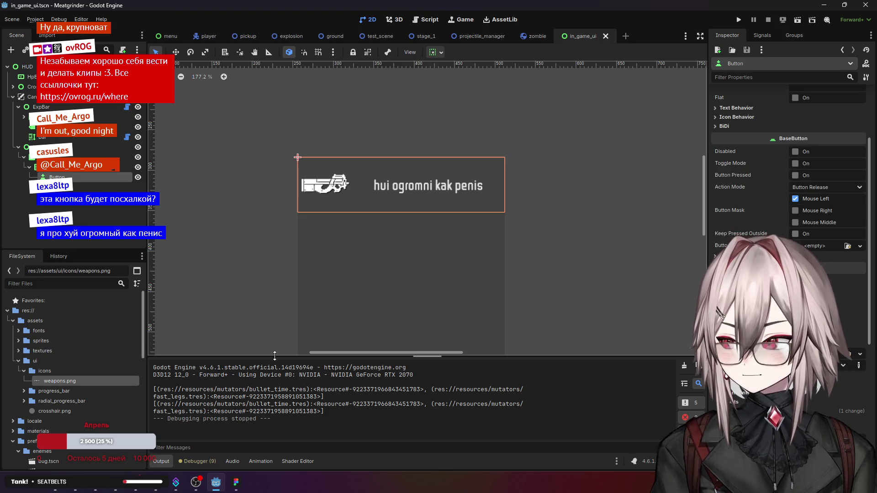
drag(275, 356, 281, 327)
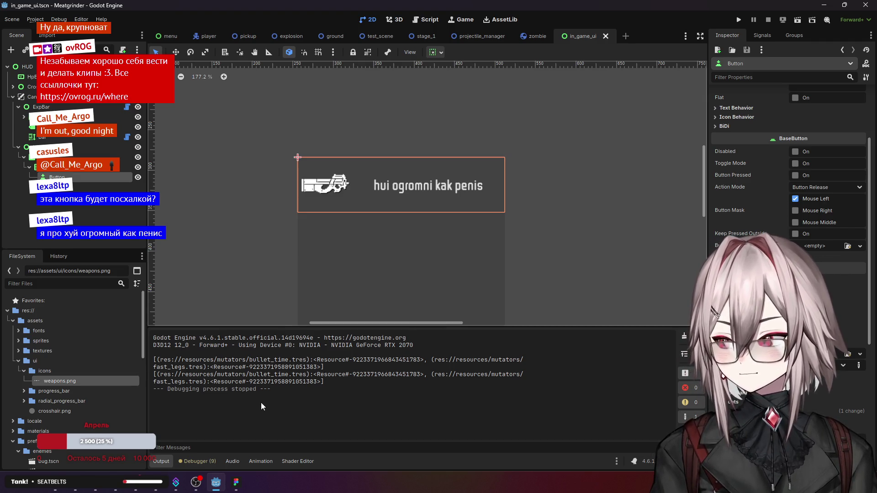
click(19, 365)
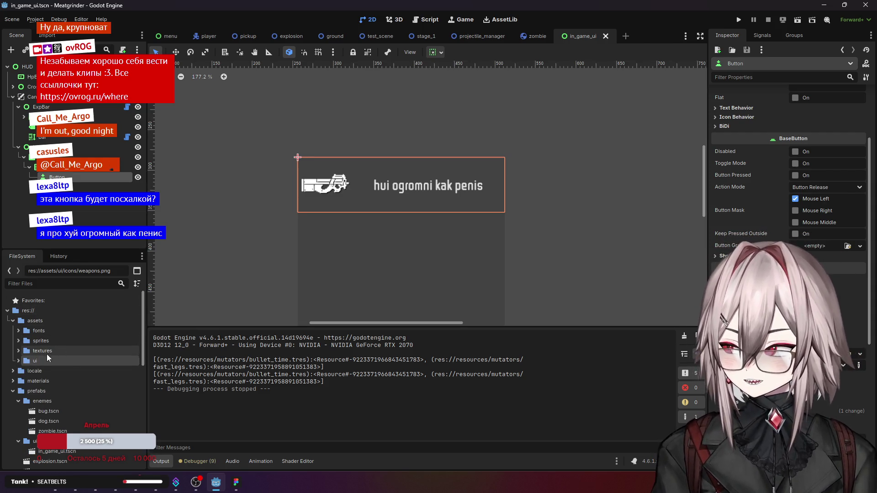
click(20, 361)
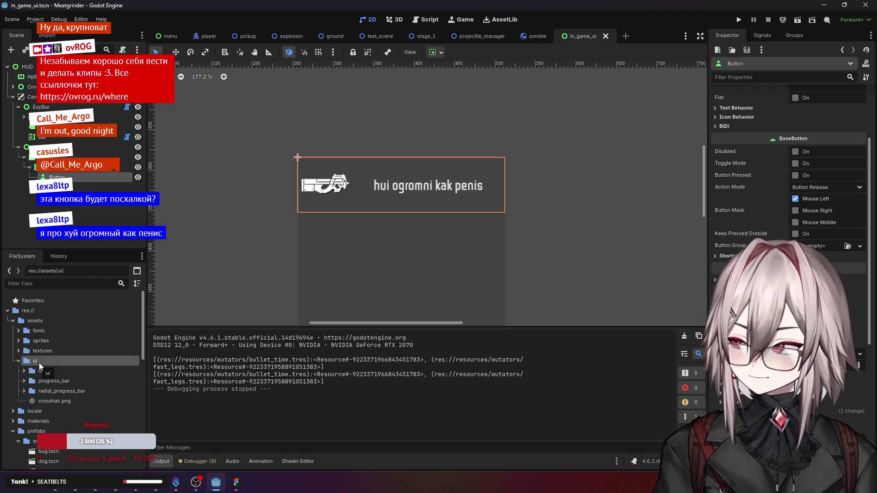
Step: From the ui folder's Create New > Resource menu, create a Theme and save it as hud_theme.tres
right_click(39, 363)
mouse_move(99, 312)
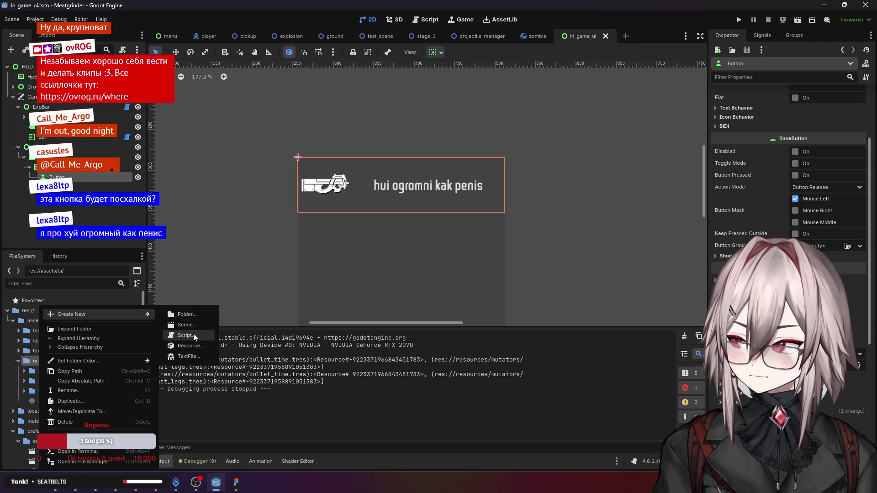
click(199, 347)
text(the)
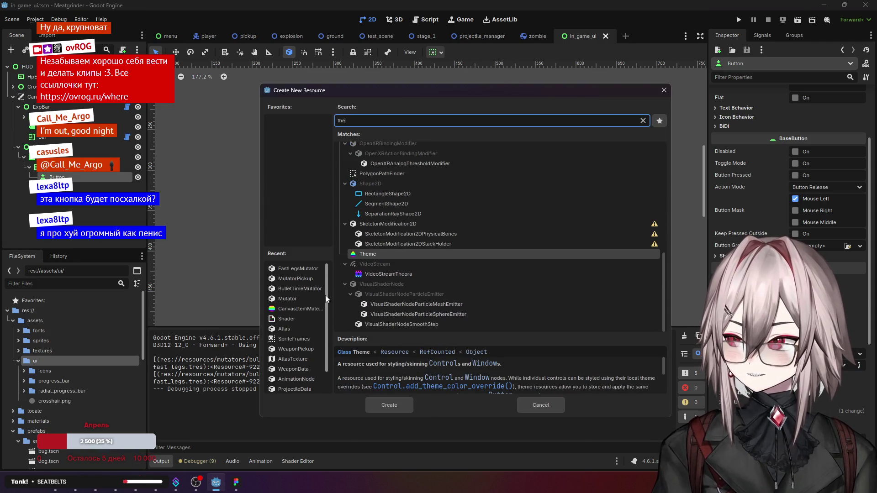
text(m)
click(387, 209)
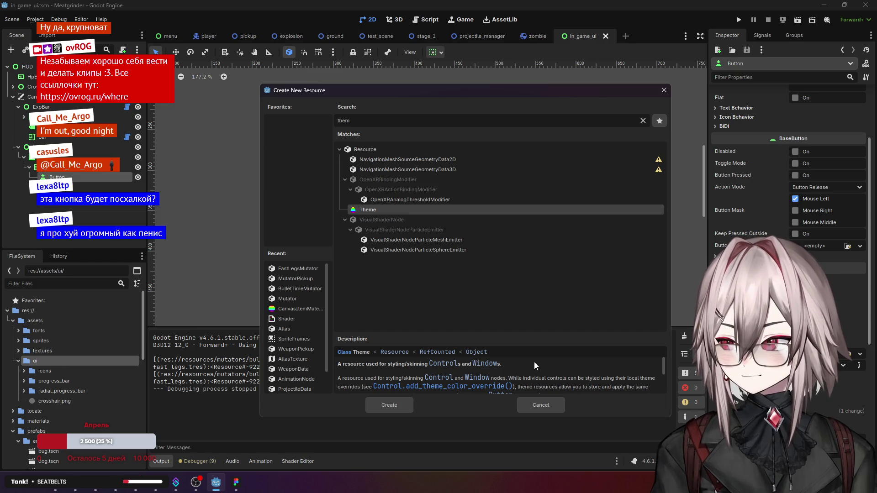
scroll(533, 362, down, 2)
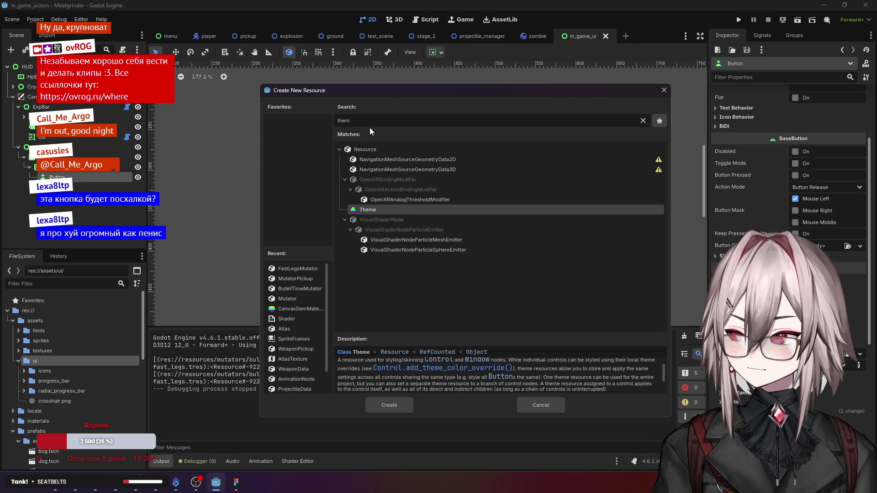
click(396, 404)
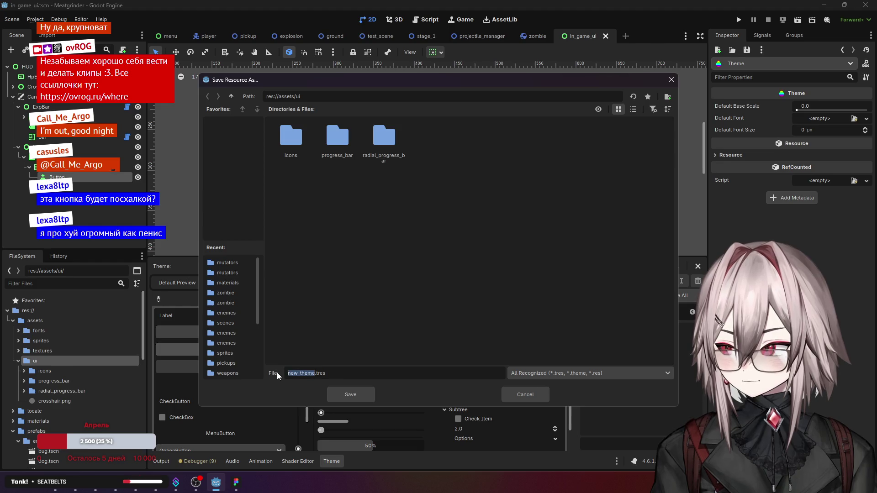
text(hud)
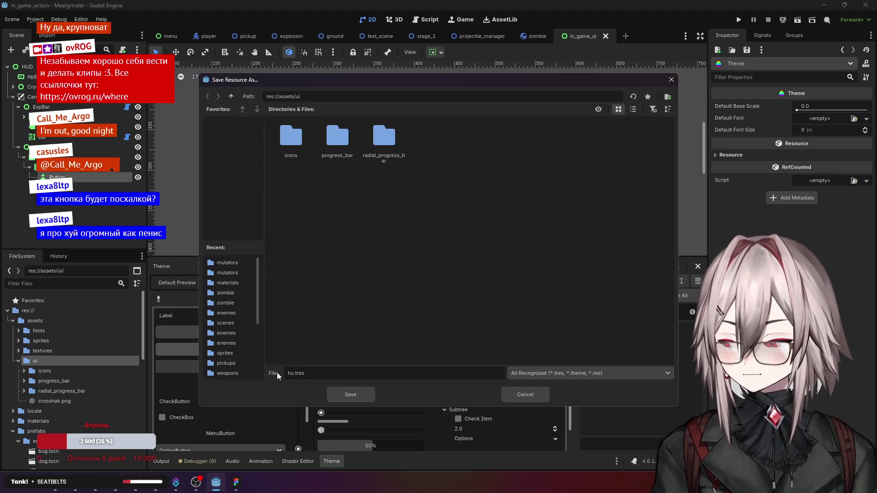
text(_theme)
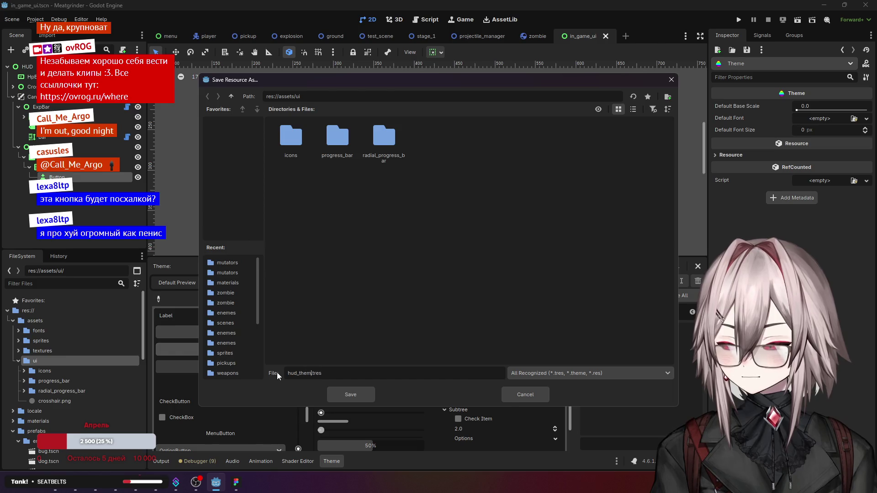
click(360, 397)
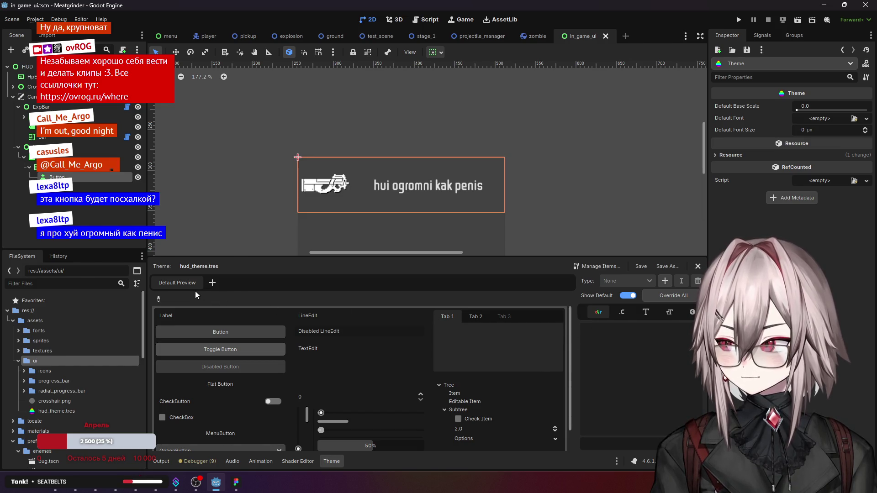
Step: Select hud_theme.tres and view its colour items, cancelling the preview scene picker
click(55, 411)
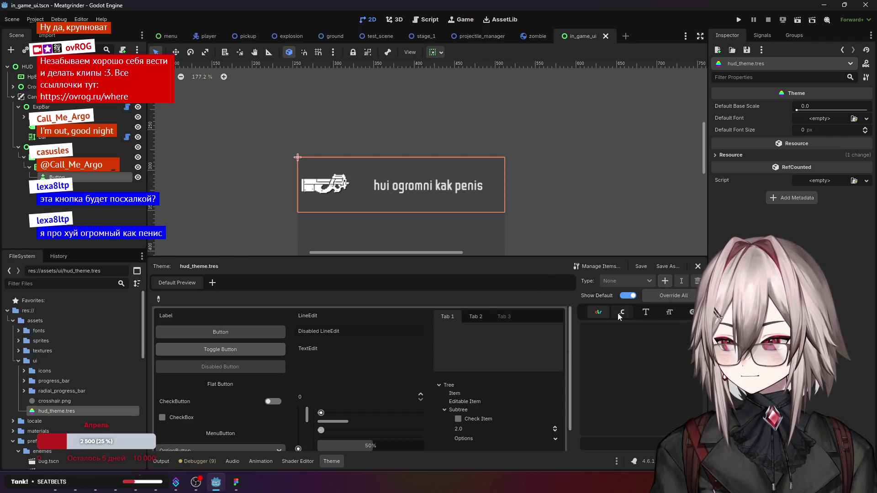
click(601, 314)
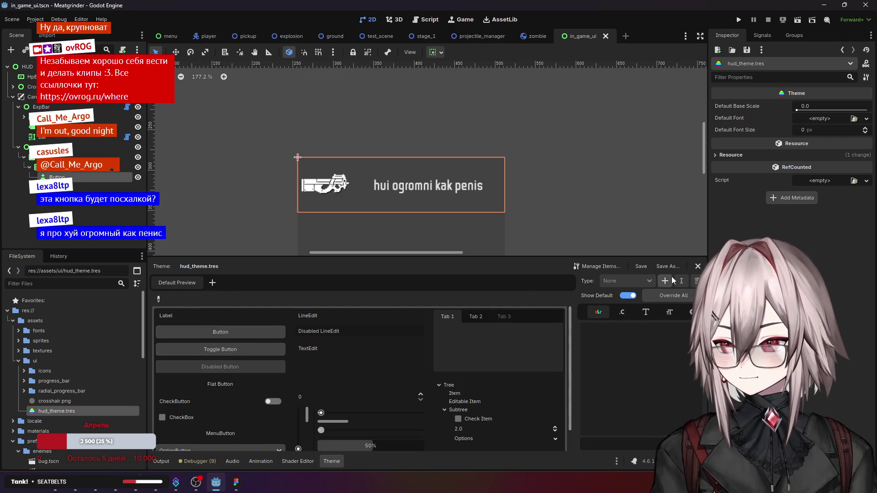
click(213, 283)
click(544, 394)
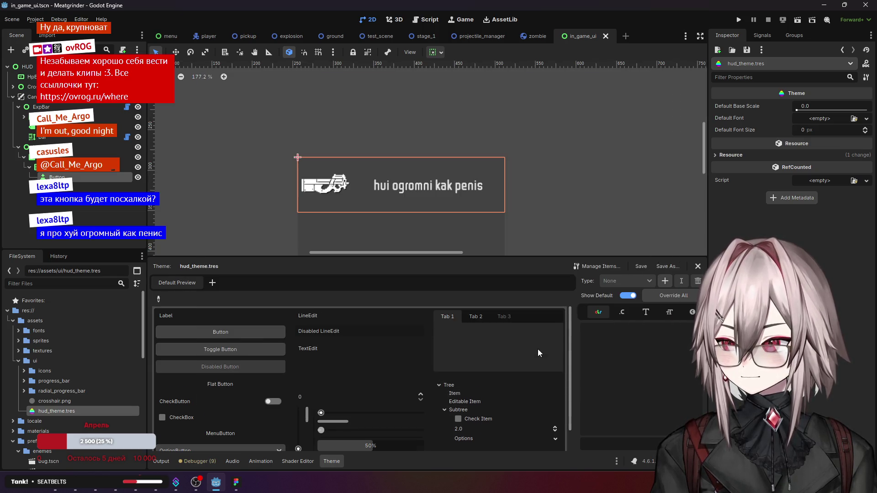
scroll(525, 348, down, 1)
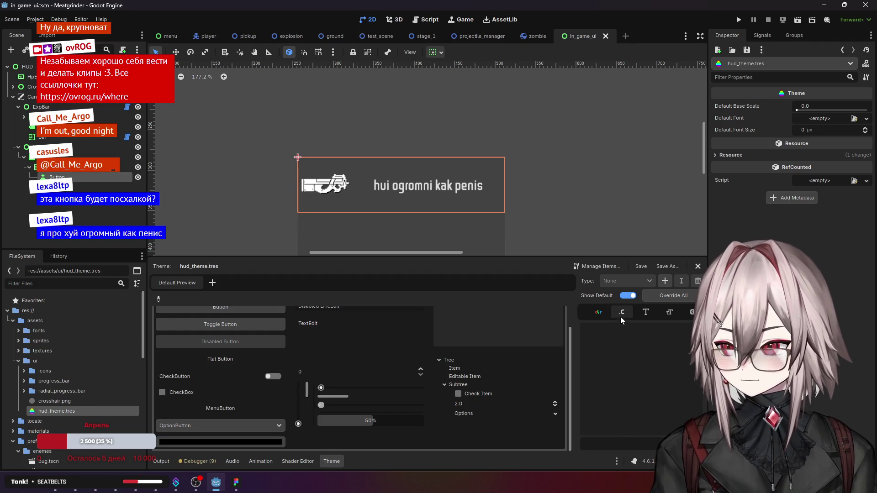
Step: Add a test font item 'hjghj' to the theme, remove it, then browse the colour and constant items
click(646, 312)
click(612, 444)
text(hjghj)
key(Return)
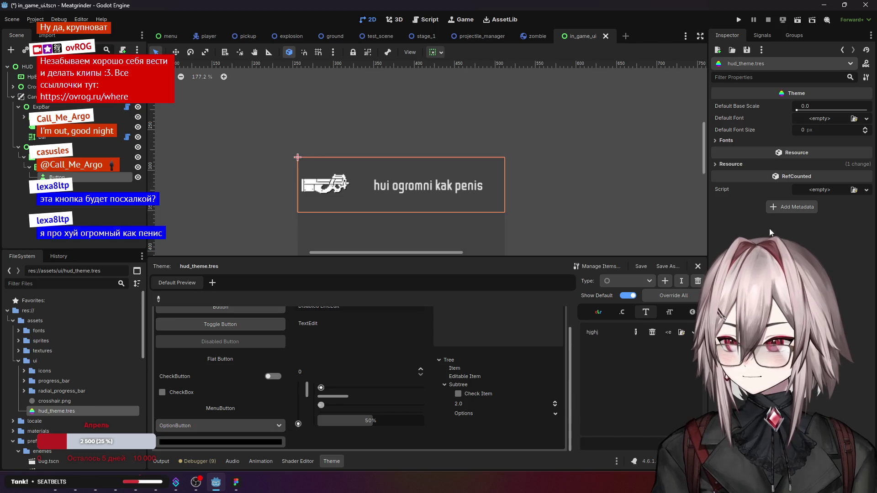
click(741, 141)
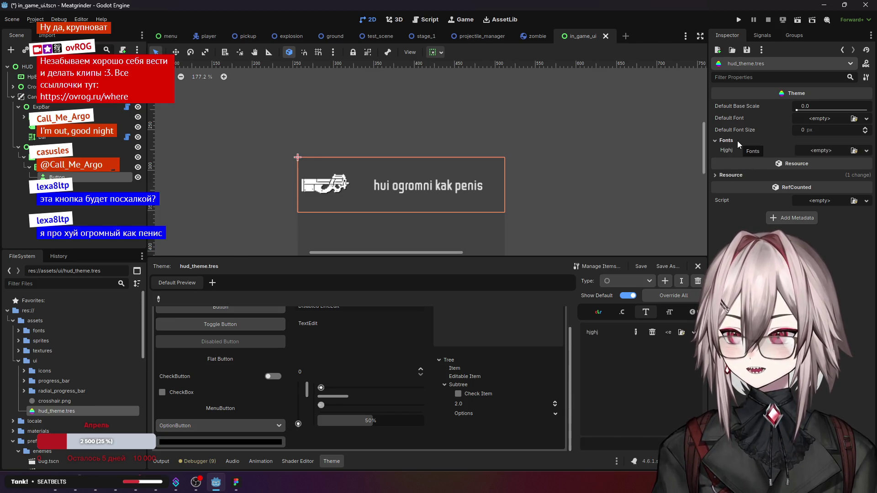
click(659, 334)
click(602, 313)
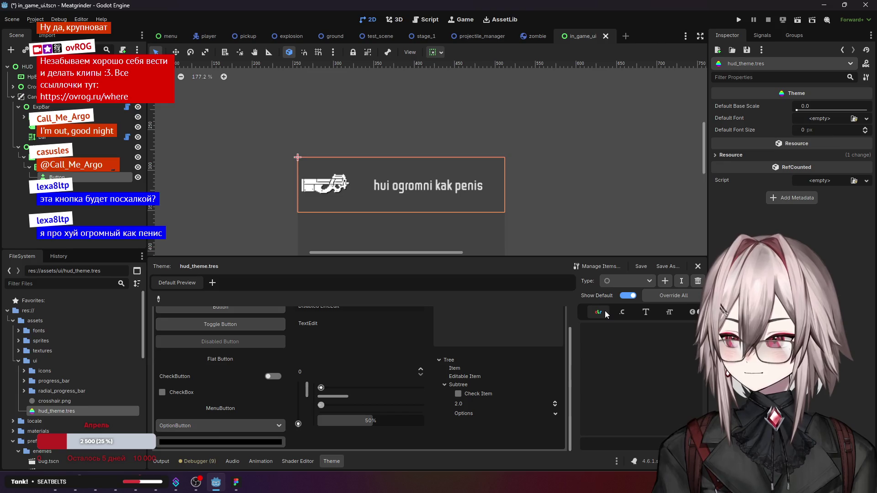
click(620, 314)
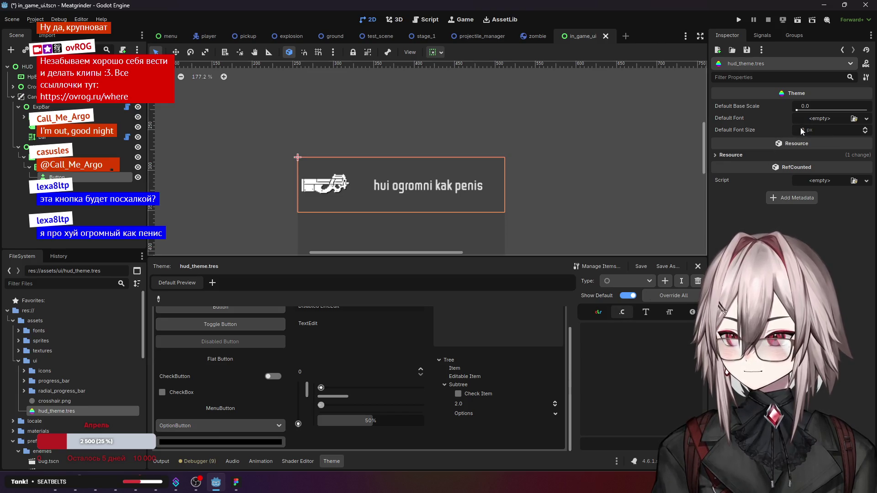
Step: Set the theme's default font to WDXLLubrifontTC-Regular and its default font size to 18 px
click(854, 119)
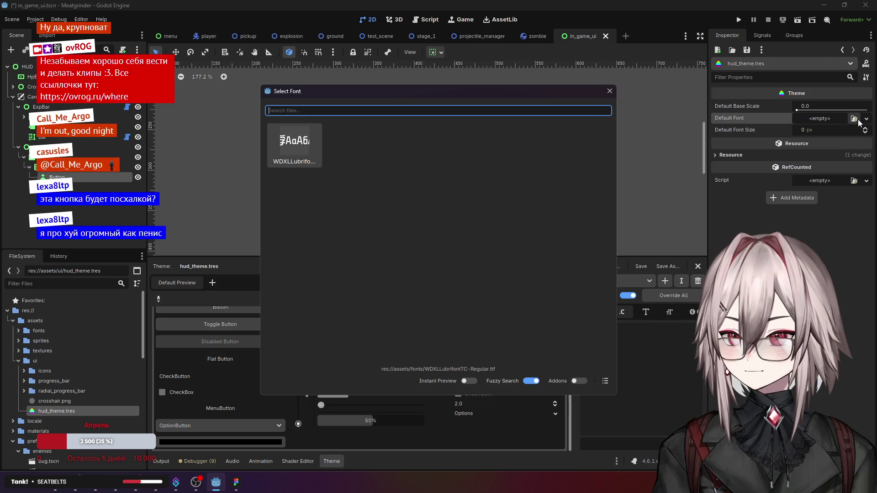
double_click(315, 138)
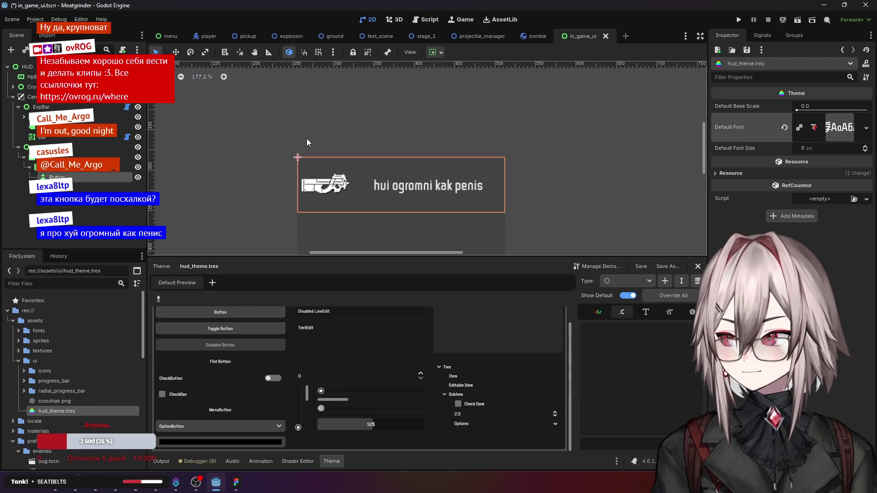
click(827, 152)
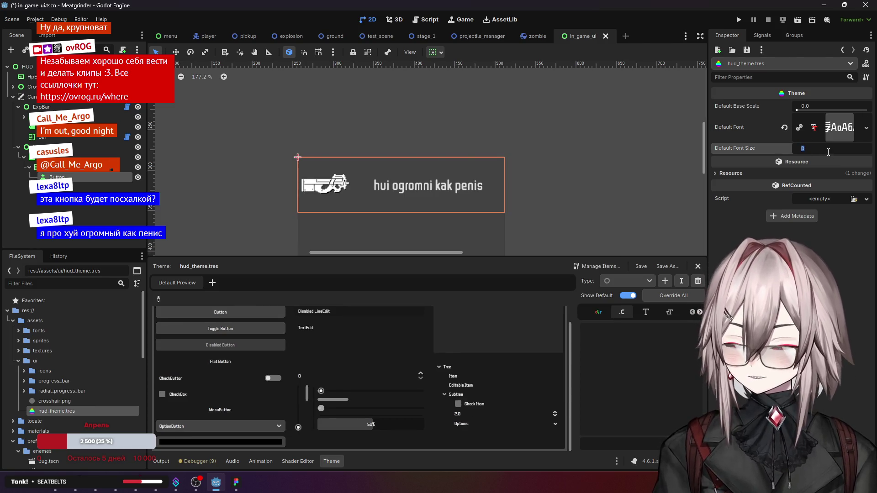
scroll(391, 338, up, 1)
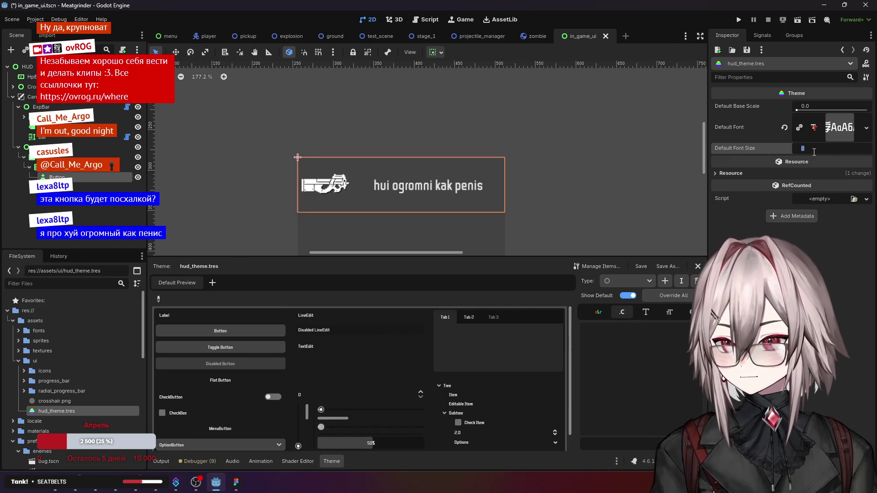
text(18)
key(Return)
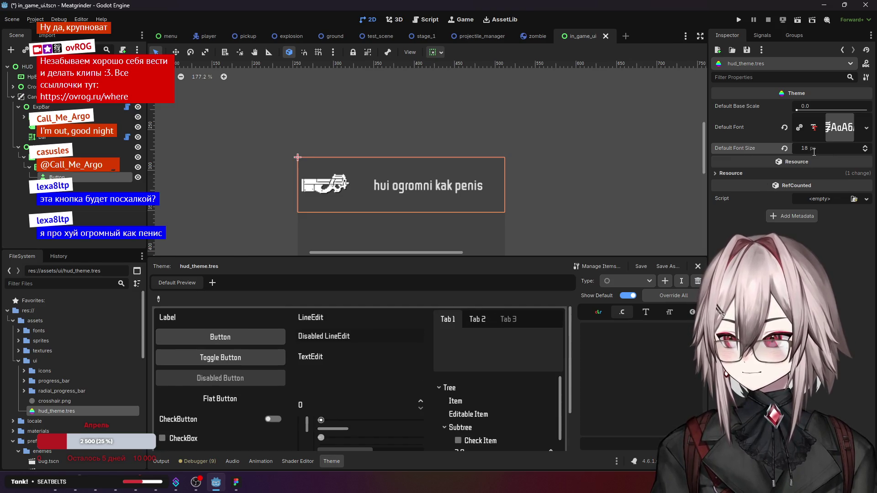
scroll(353, 367, down, 3)
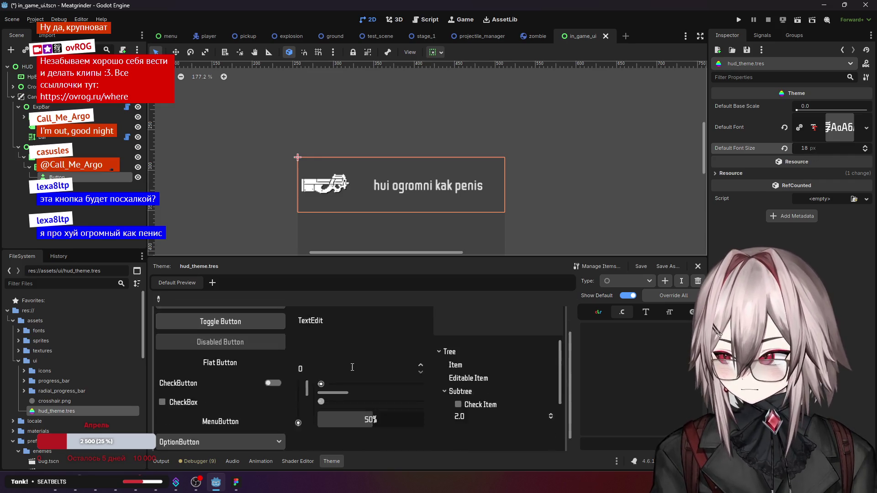
scroll(352, 368, up, 3)
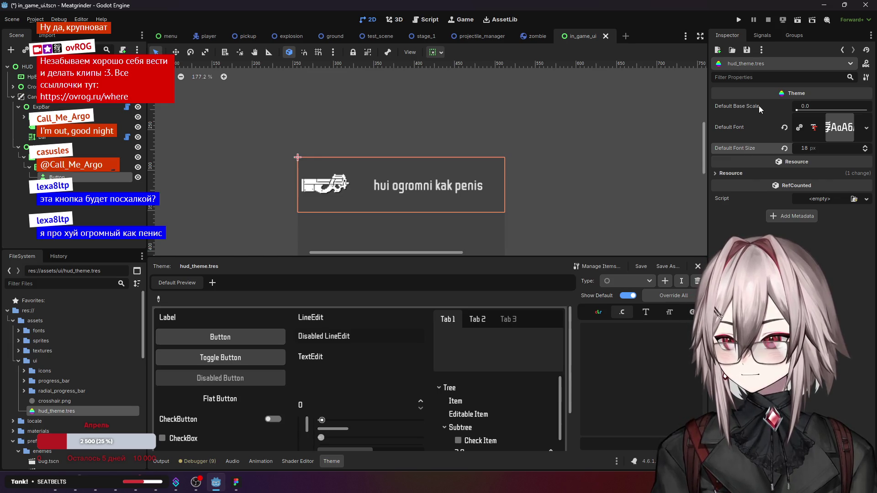
mouse_move(758, 105)
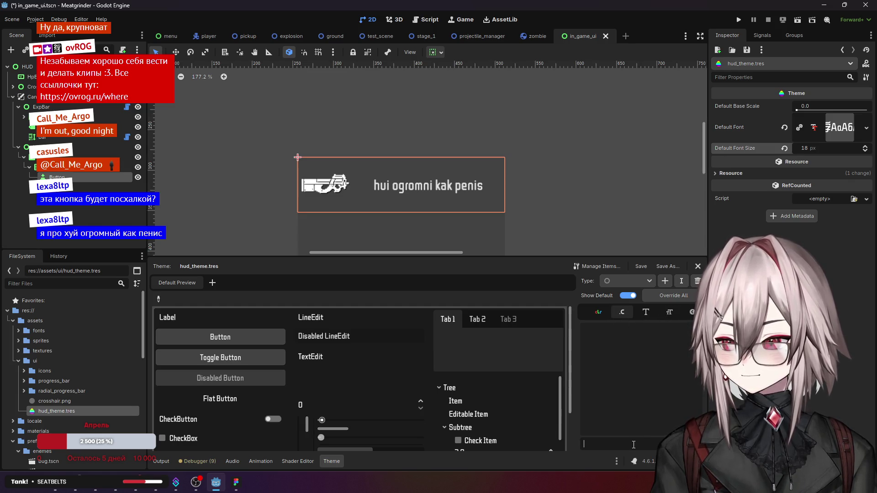
click(621, 317)
text(ghjghj)
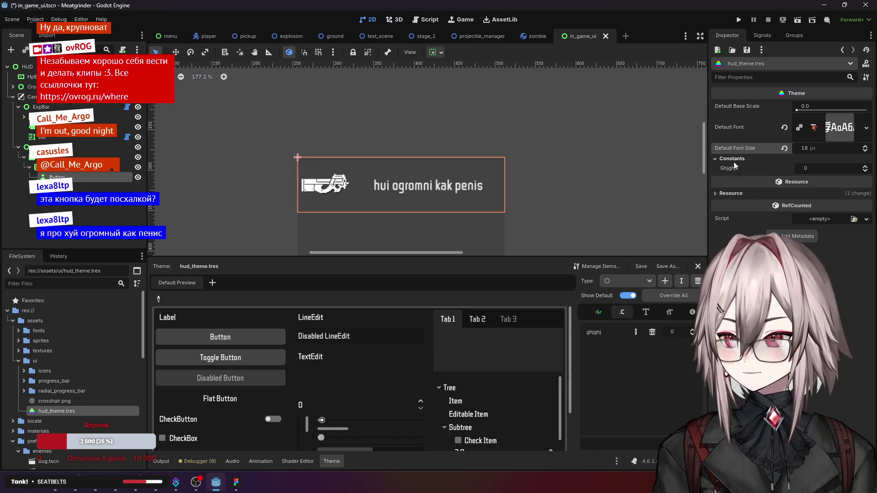
Step: Delete the ghjghj constant and bring ghjghj back as a stylebox item
click(653, 333)
click(670, 317)
click(693, 313)
click(694, 313)
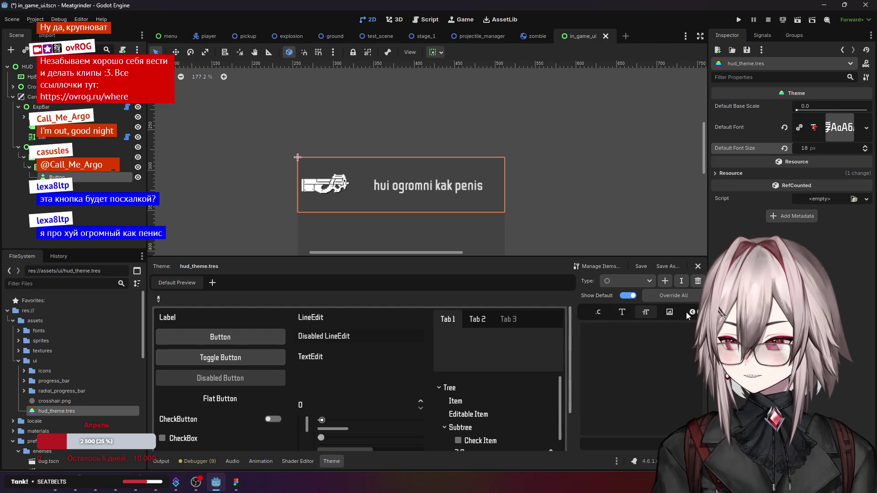
click(671, 313)
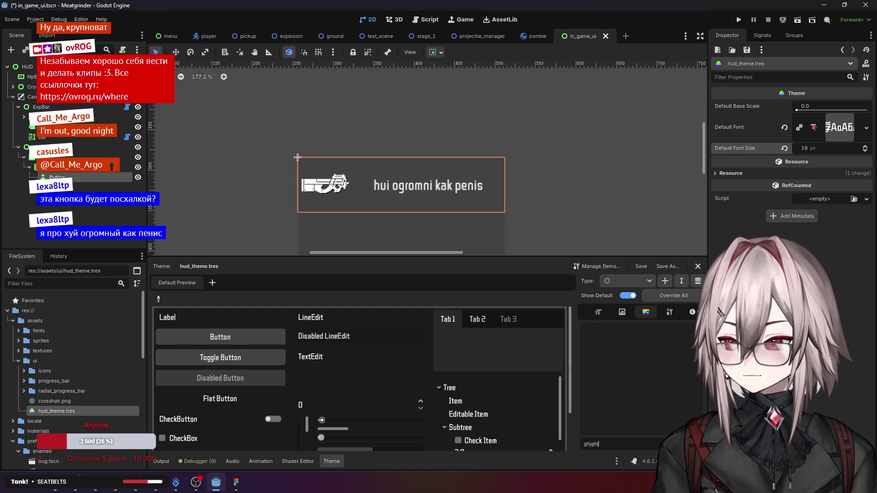
key(ctrl+z)
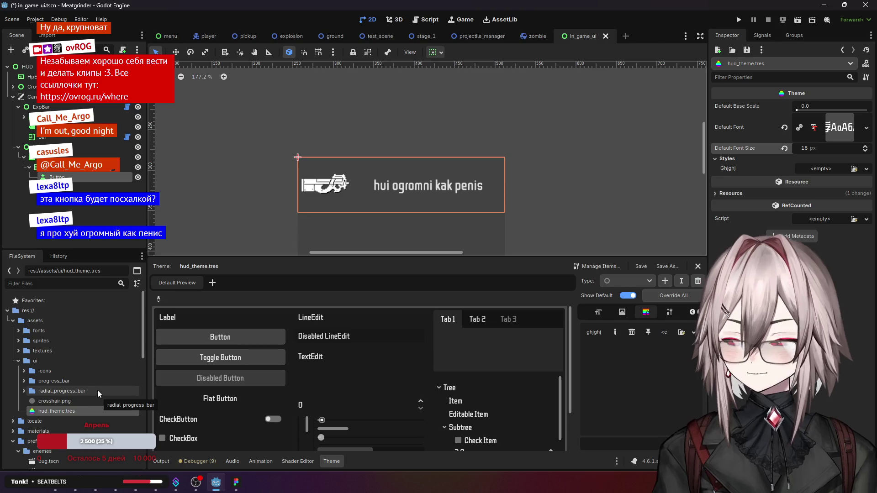
Step: Open and dismiss the new StyleBox choices for ghjghj, widen the panel, and check Type Variations
click(692, 334)
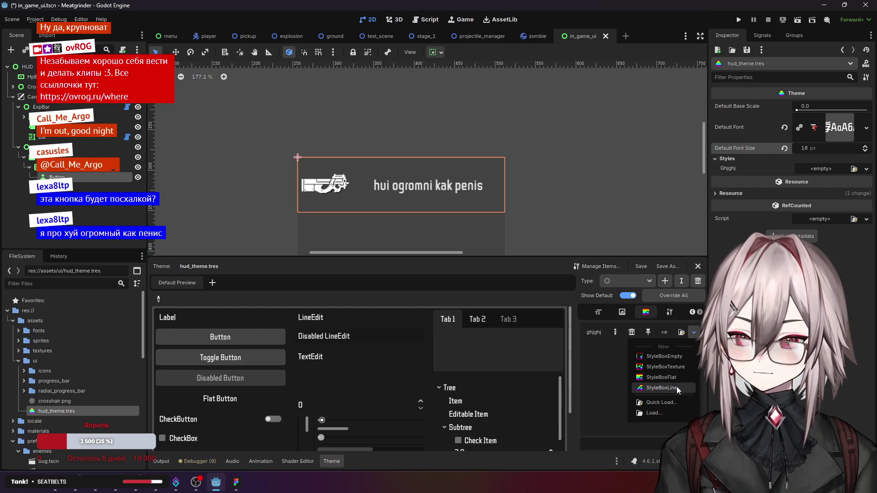
click(585, 355)
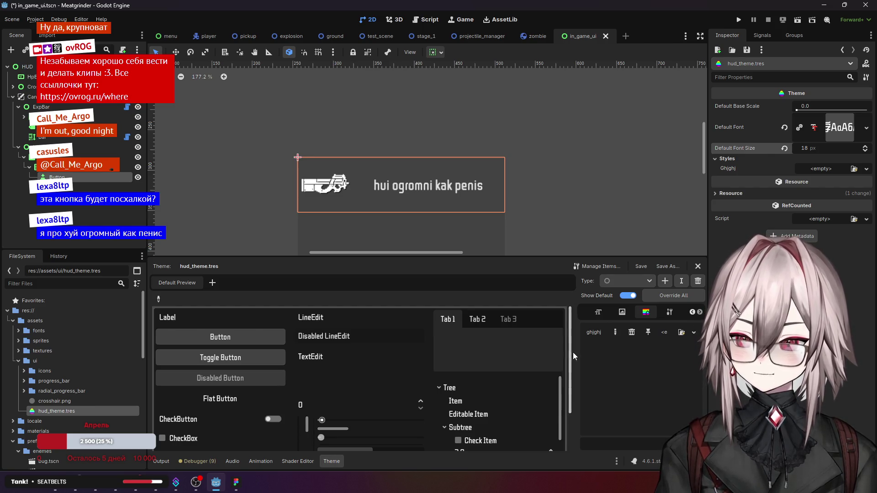
drag(571, 354, 532, 354)
click(694, 332)
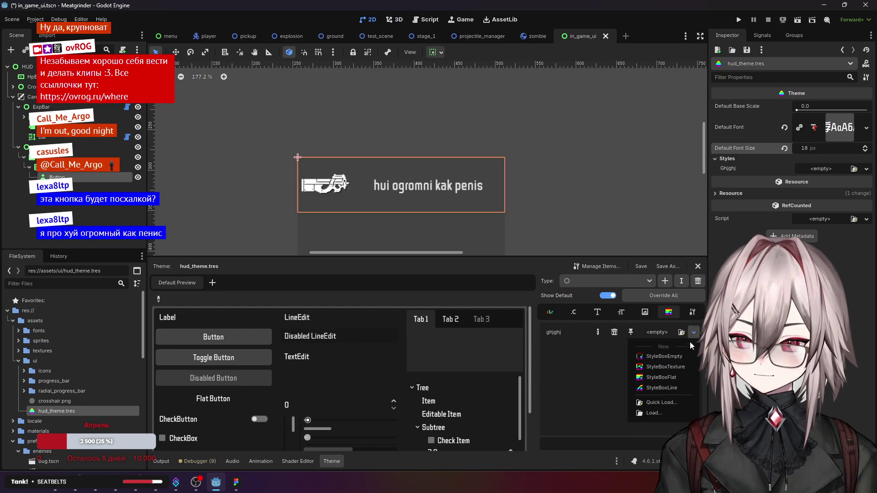
click(560, 333)
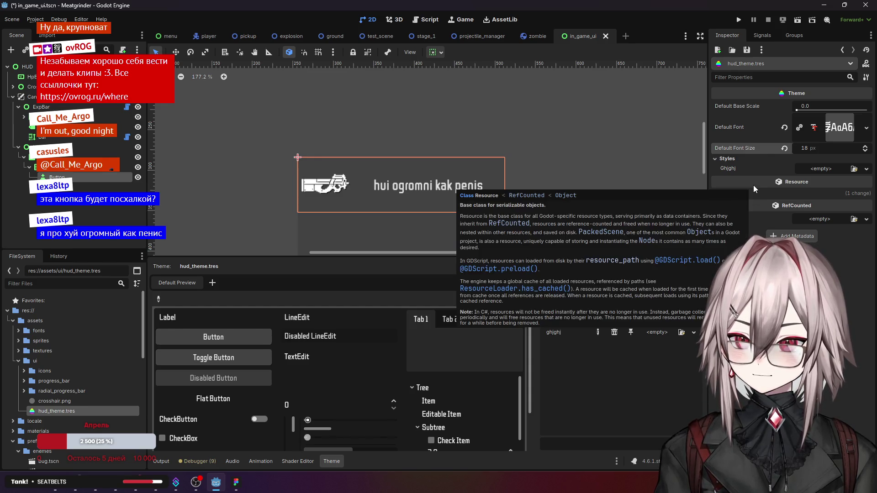
click(692, 312)
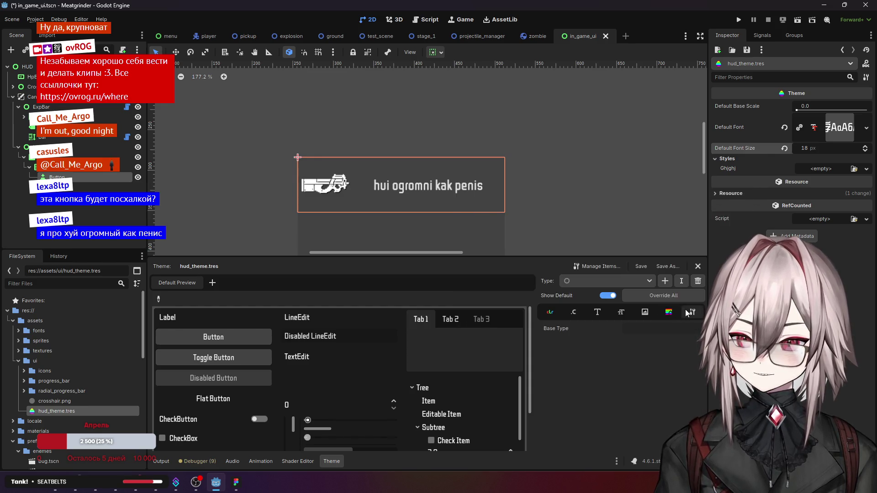
click(667, 314)
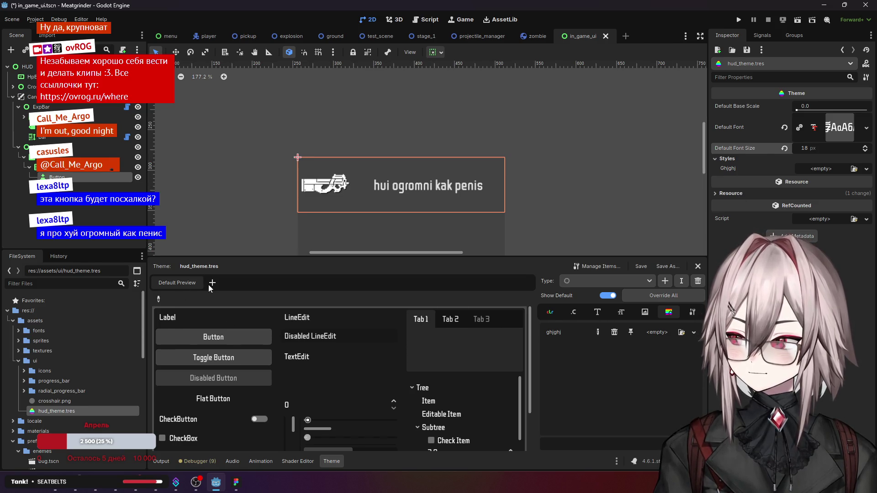
Step: Use the preview picker to select the Button, Label and MarginContainer theme types in turn
click(159, 299)
click(185, 331)
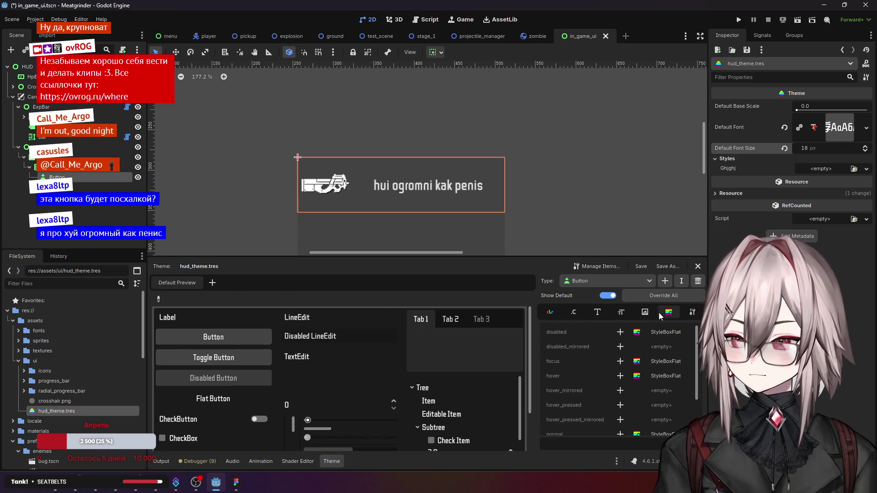
scroll(657, 350, down, 3)
scroll(655, 346, up, 3)
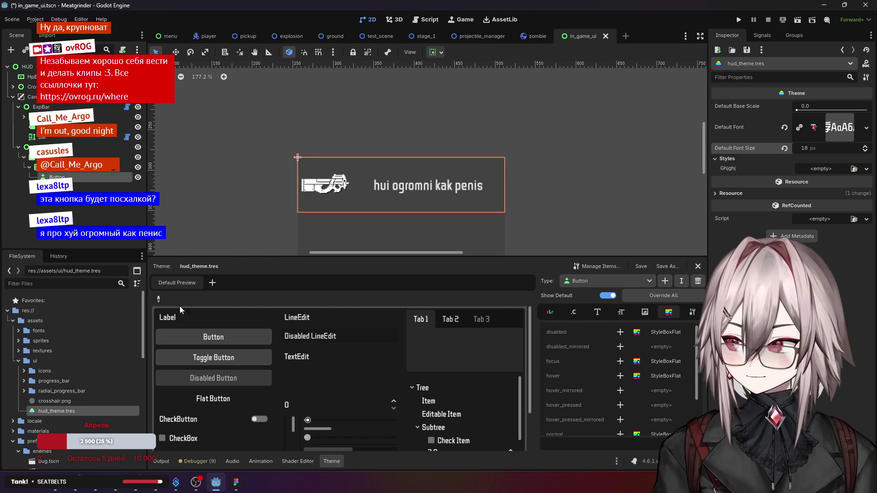
click(159, 298)
click(168, 316)
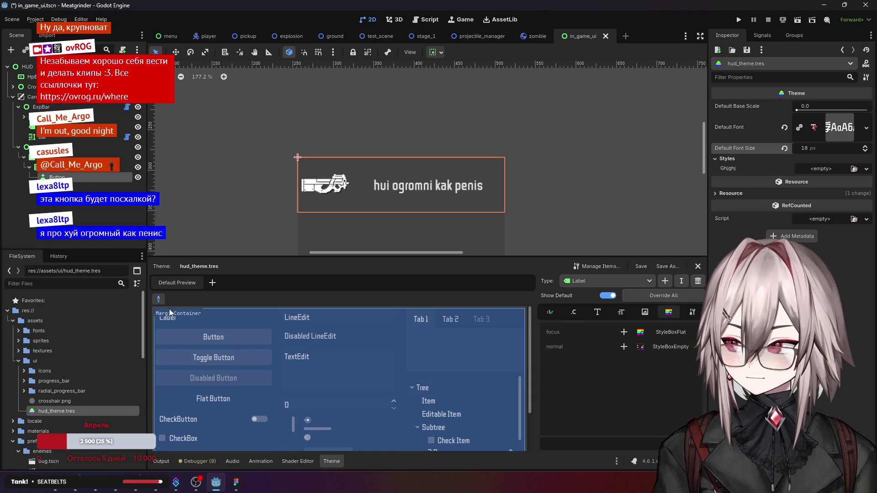
click(169, 309)
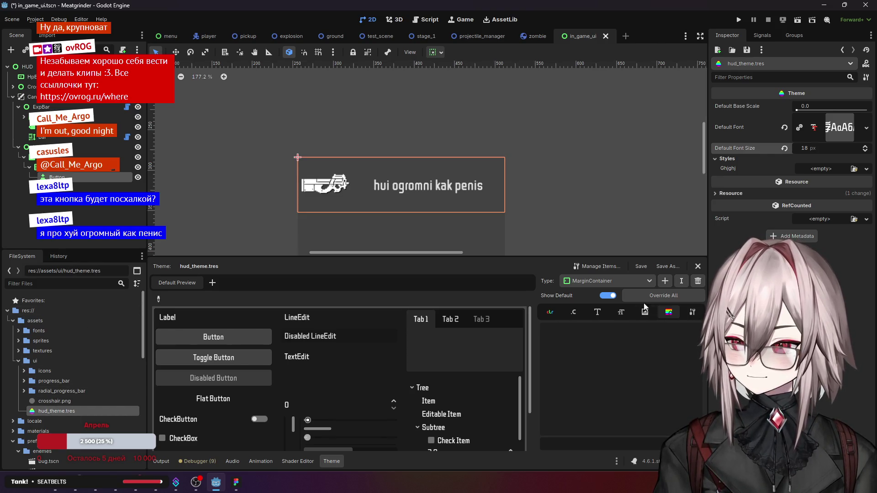
Step: Switch back to the empty theme type and delete the ghjghj style item
click(625, 282)
click(617, 295)
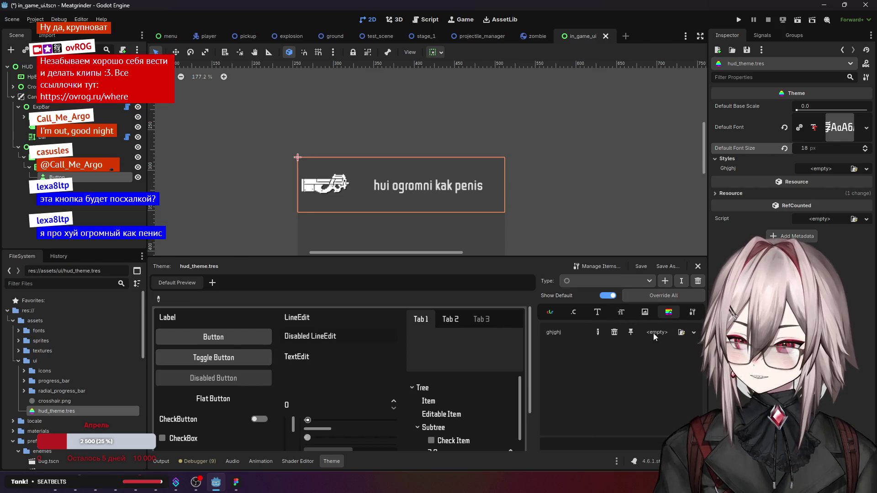
click(613, 333)
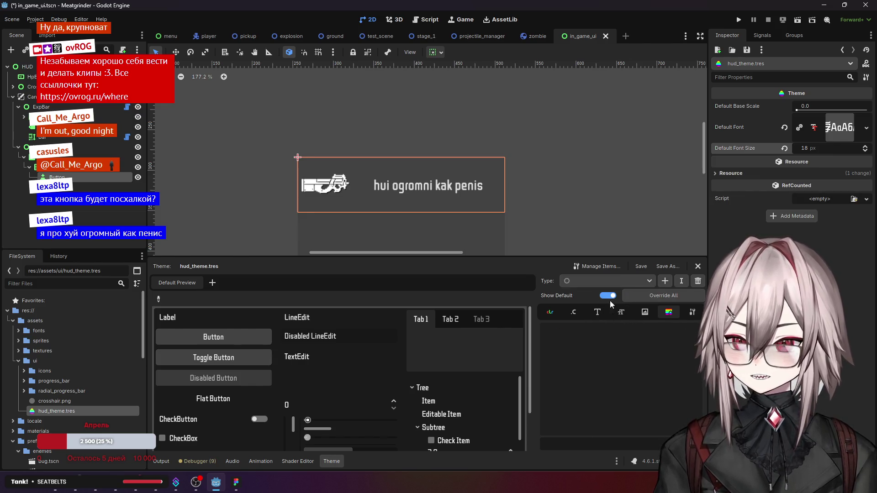
click(602, 286)
click(602, 285)
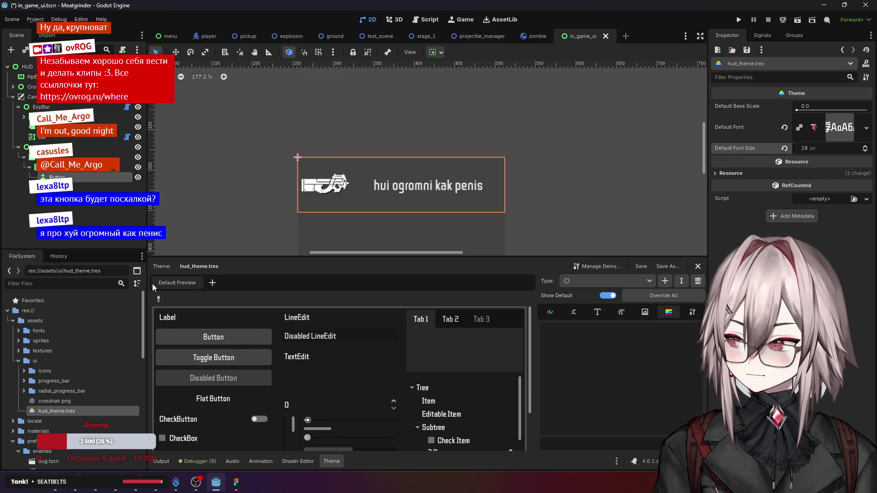
Step: Pick the preview Button so its default style items are listed in the theme editor
click(162, 299)
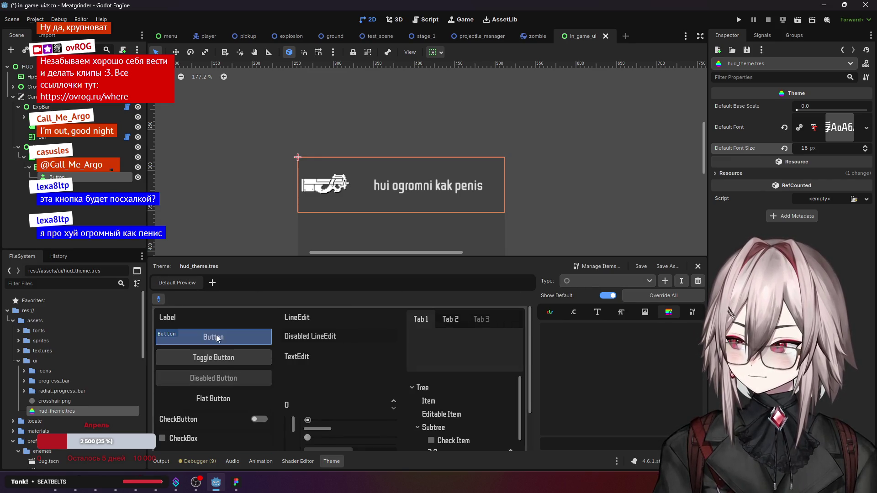
click(231, 340)
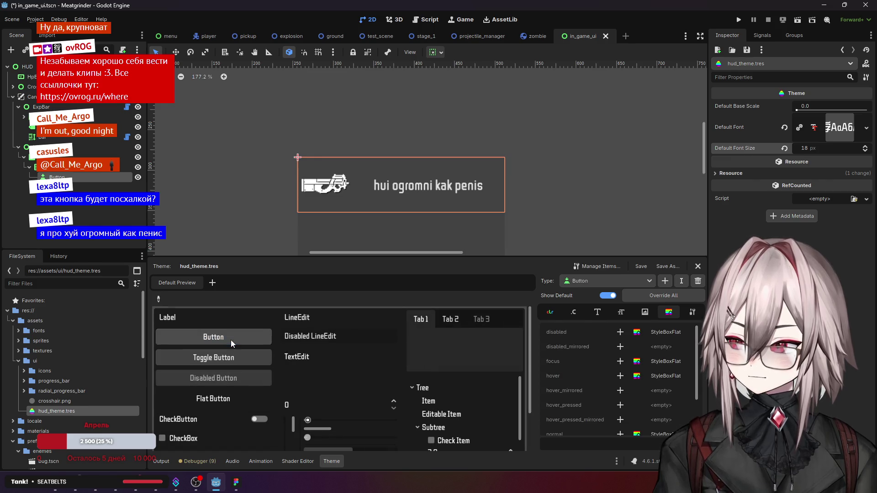
scroll(560, 356, down, 3)
scroll(404, 354, down, 3)
scroll(404, 354, up, 3)
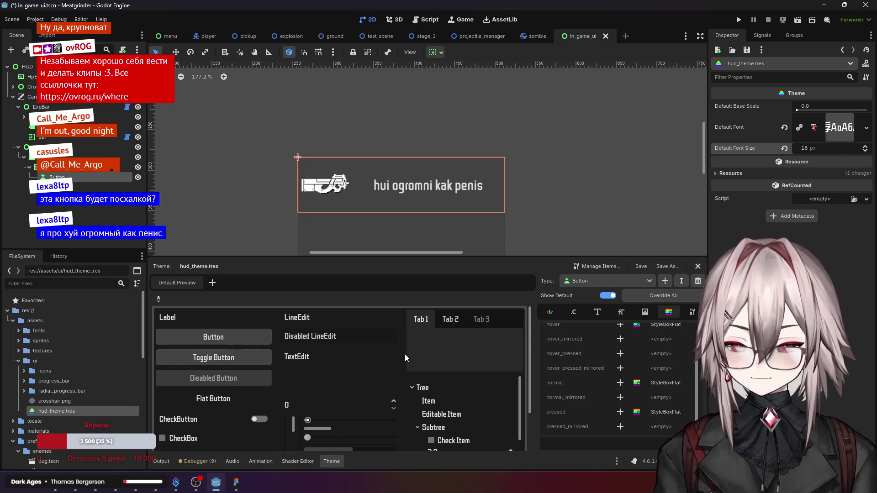
click(586, 283)
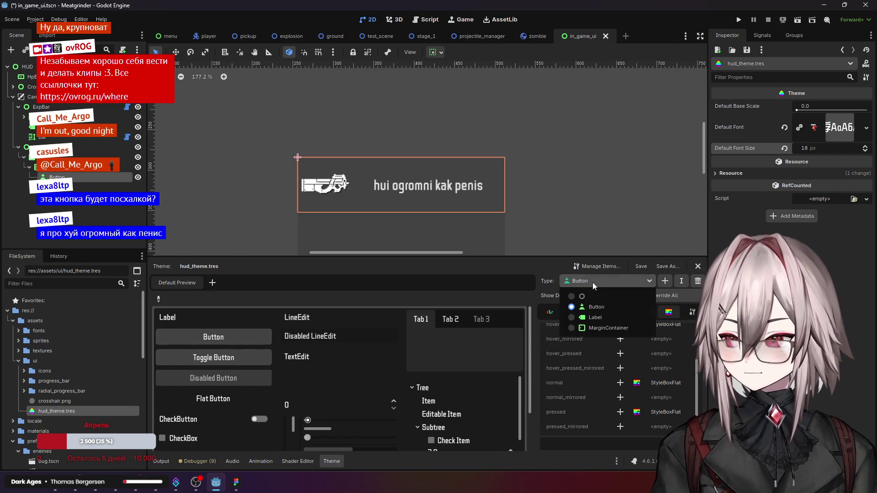
click(599, 280)
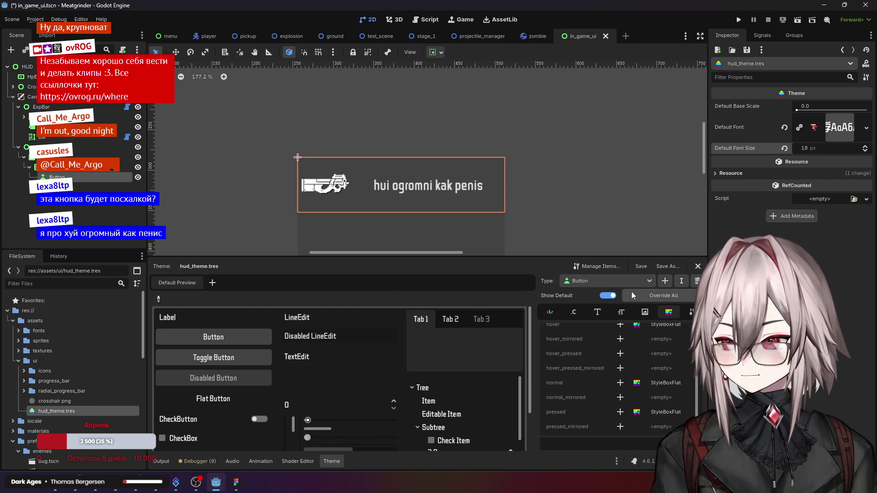
click(638, 280)
click(661, 282)
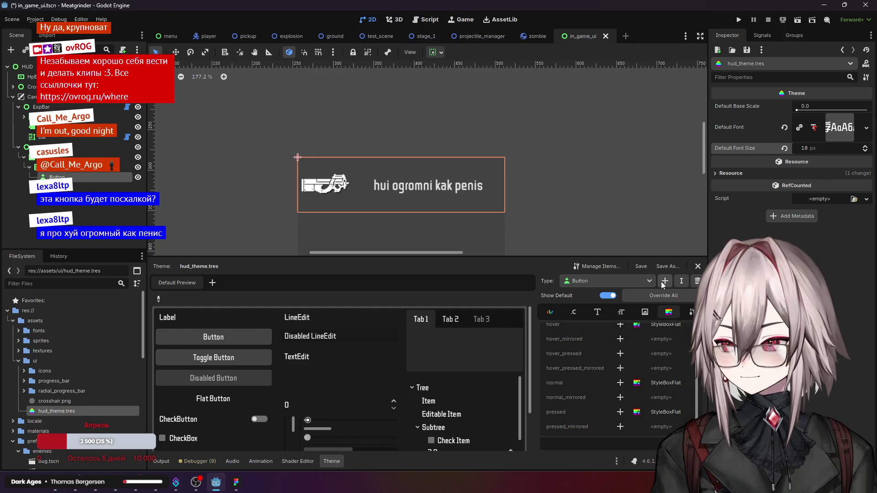
click(662, 281)
scroll(393, 234, down, 5)
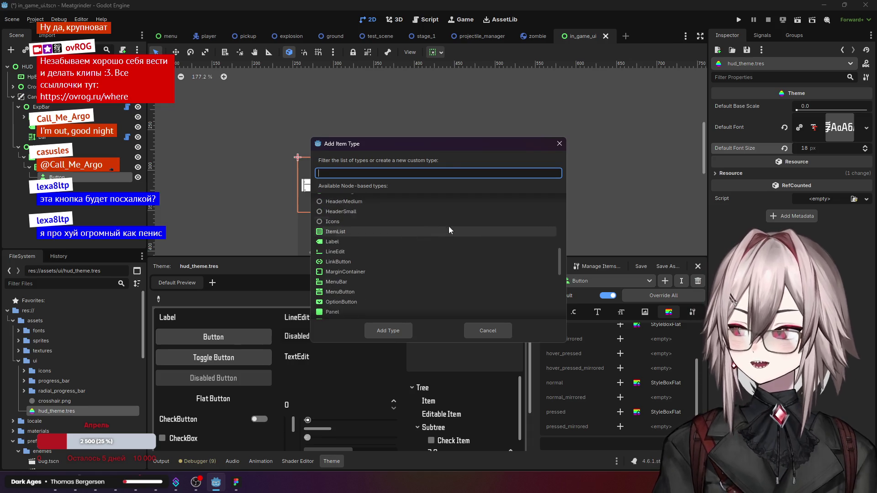
drag(560, 259, 560, 185)
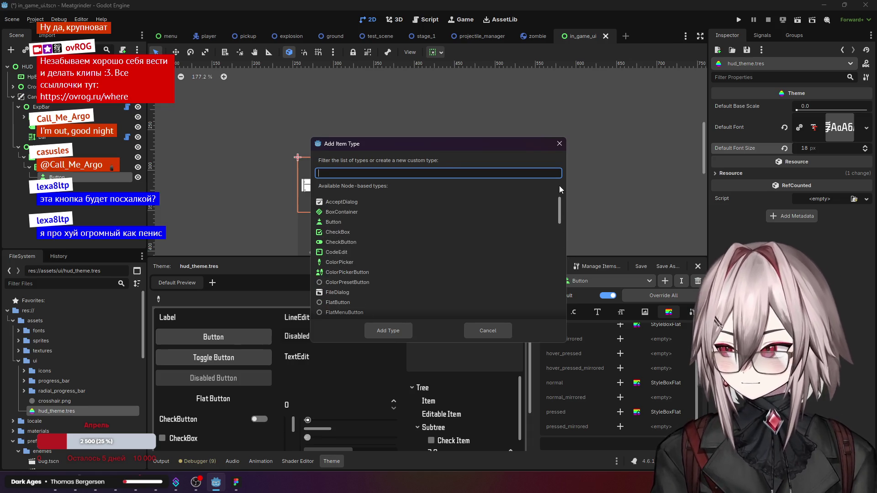
click(365, 222)
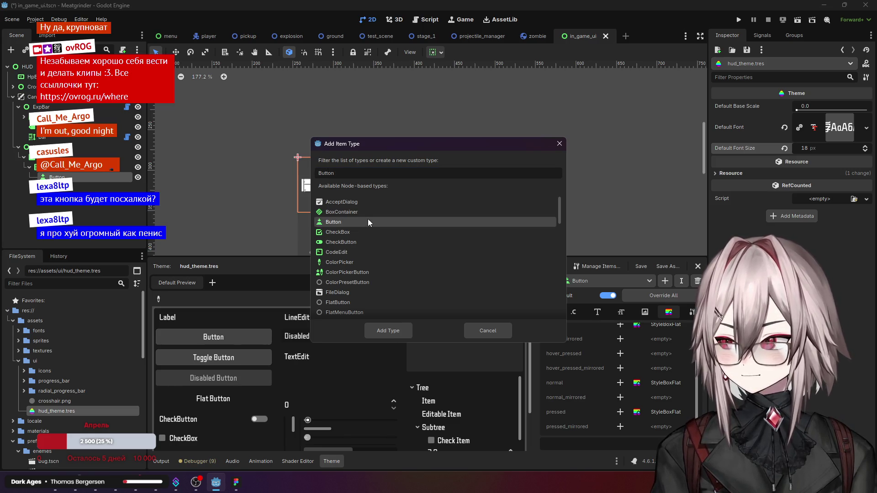
click(558, 144)
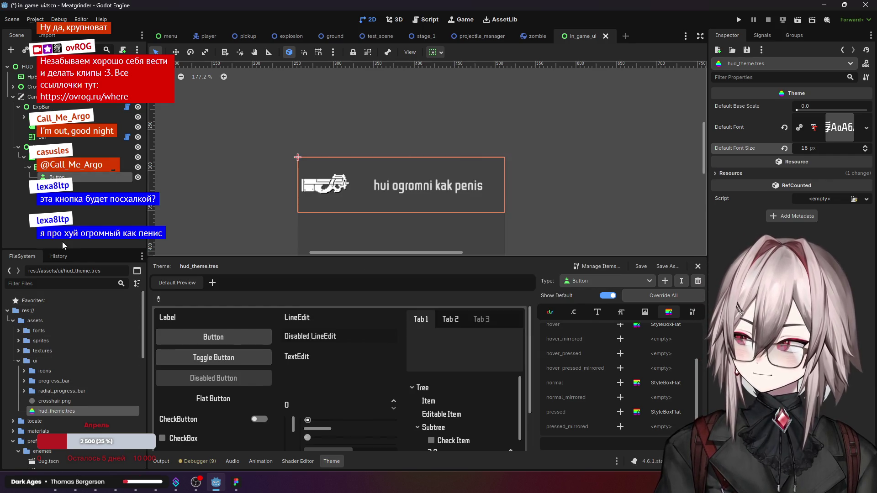
right_click(69, 191)
right_click(72, 178)
click(115, 200)
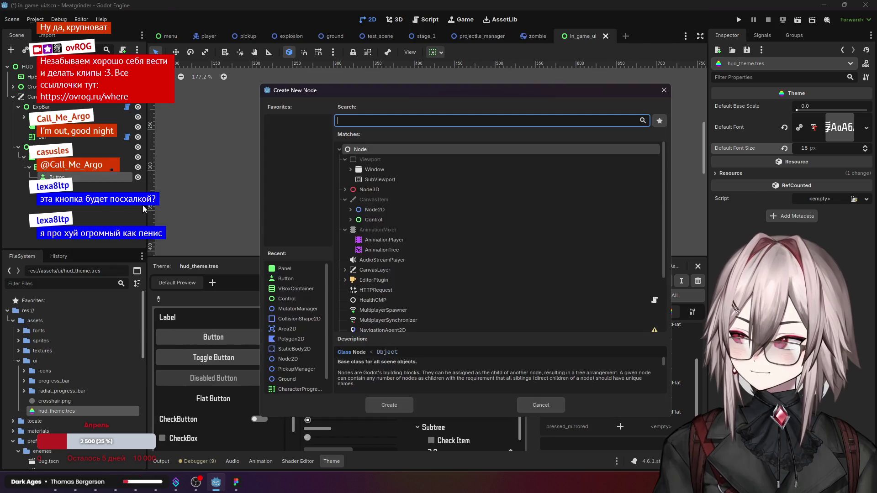
click(351, 220)
click(356, 239)
click(395, 241)
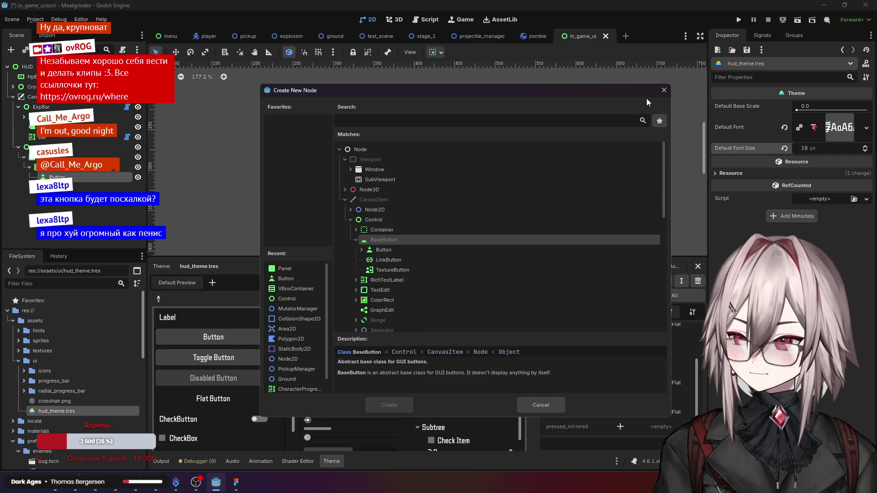
click(663, 91)
click(659, 281)
text(base)
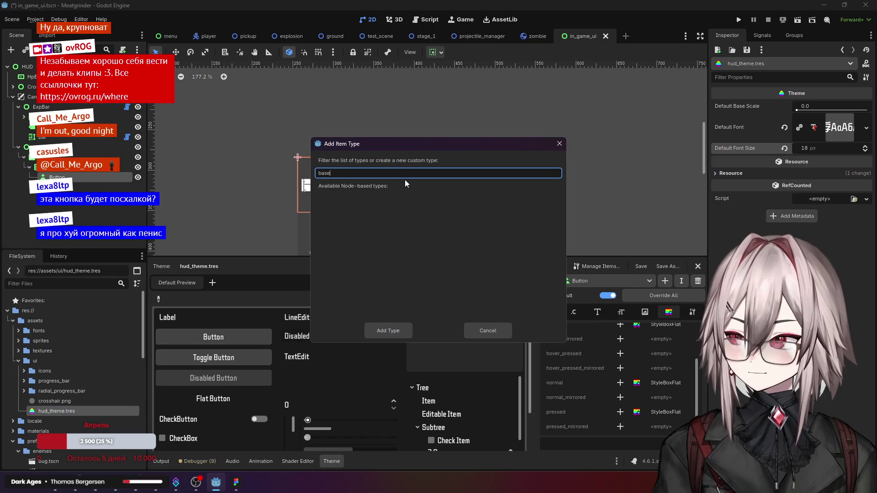
key(BackSpace)
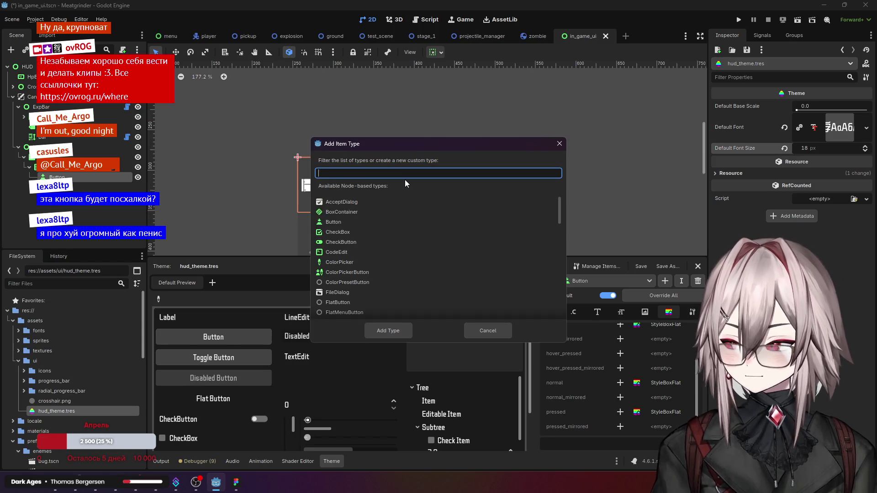
text(but)
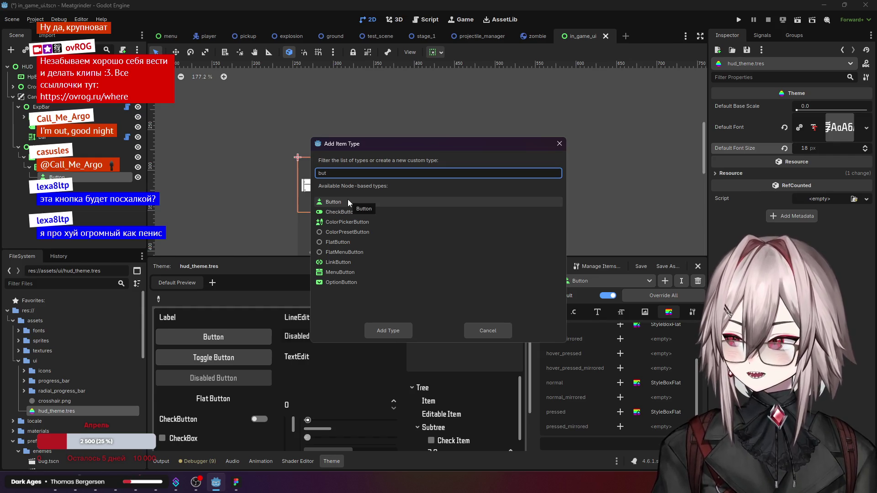
click(559, 143)
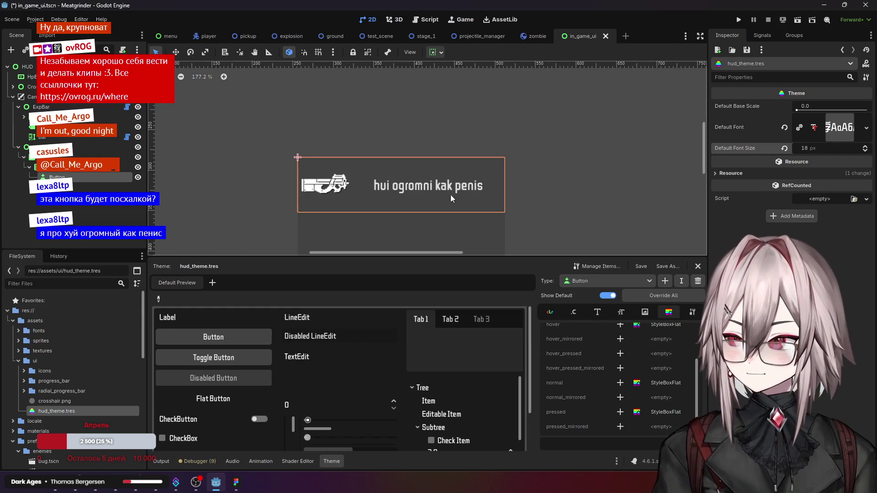
click(610, 284)
click(607, 307)
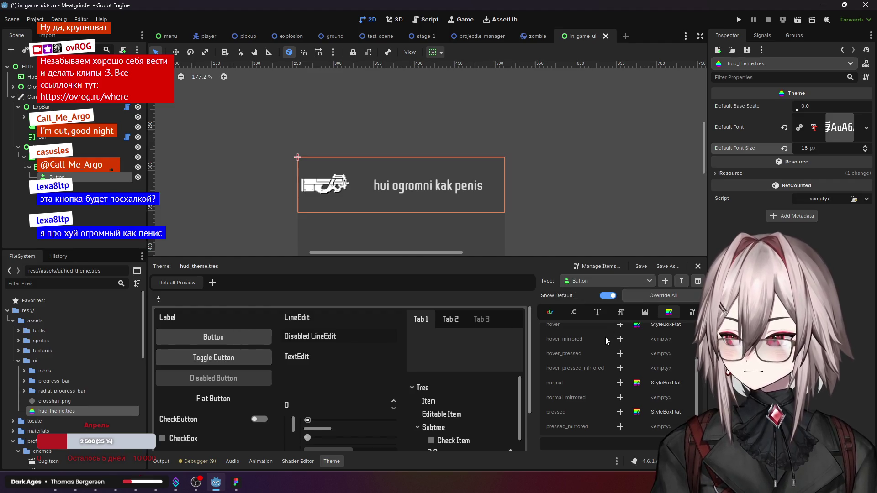
click(546, 314)
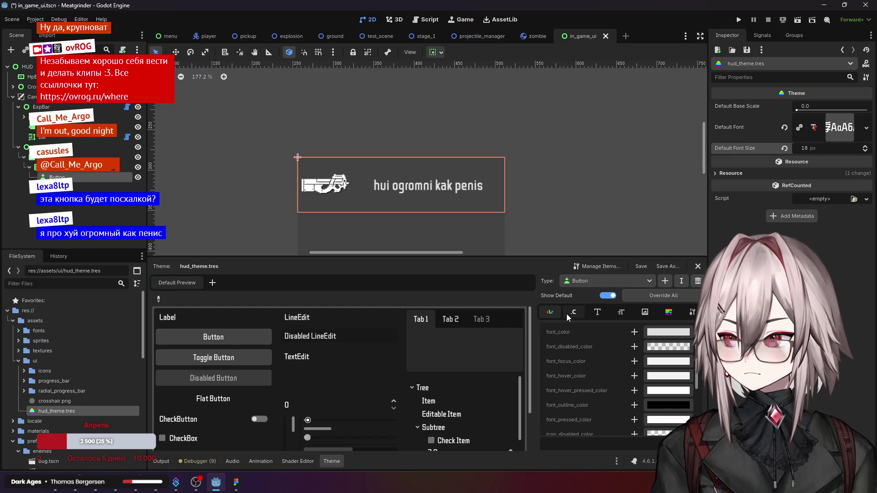
click(571, 314)
click(597, 312)
click(621, 312)
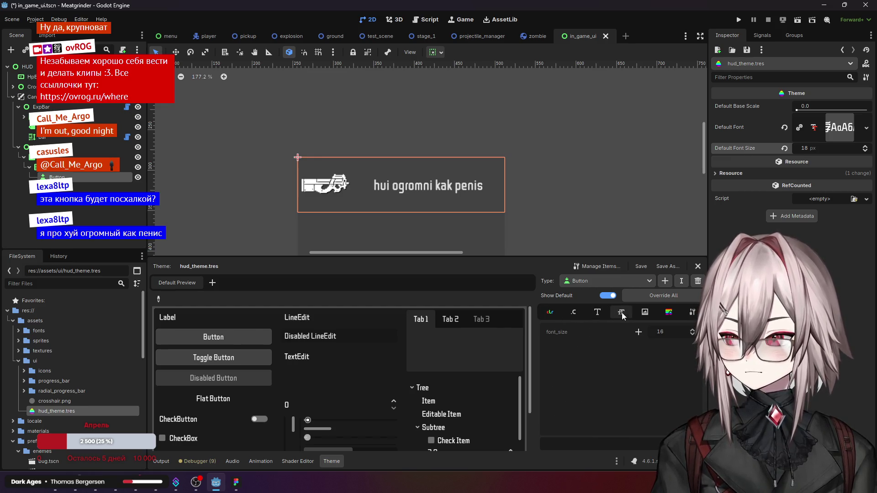
click(659, 309)
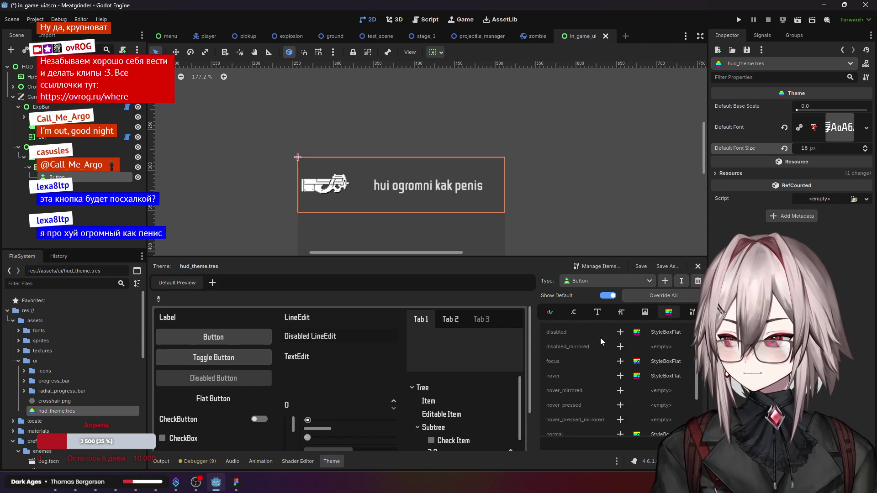
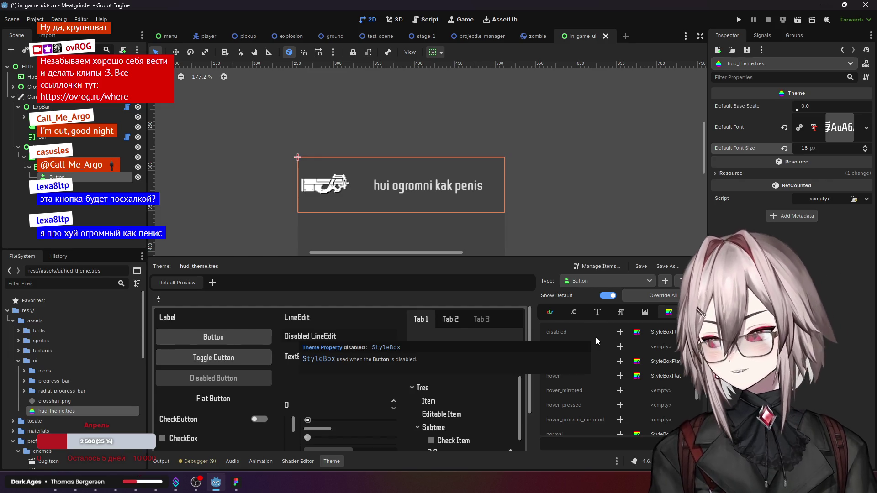
Step: Delete hud_theme.tres from the FileSystem dock and confirm the removal
right_click(81, 409)
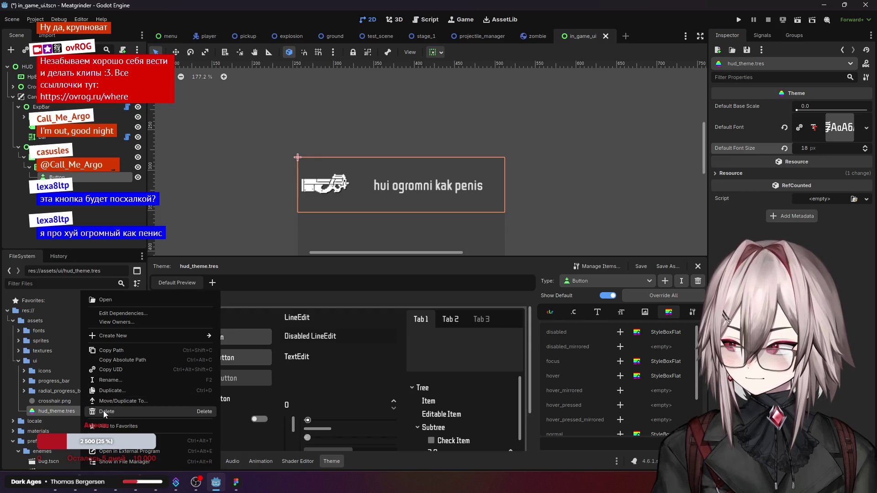
click(103, 410)
click(400, 289)
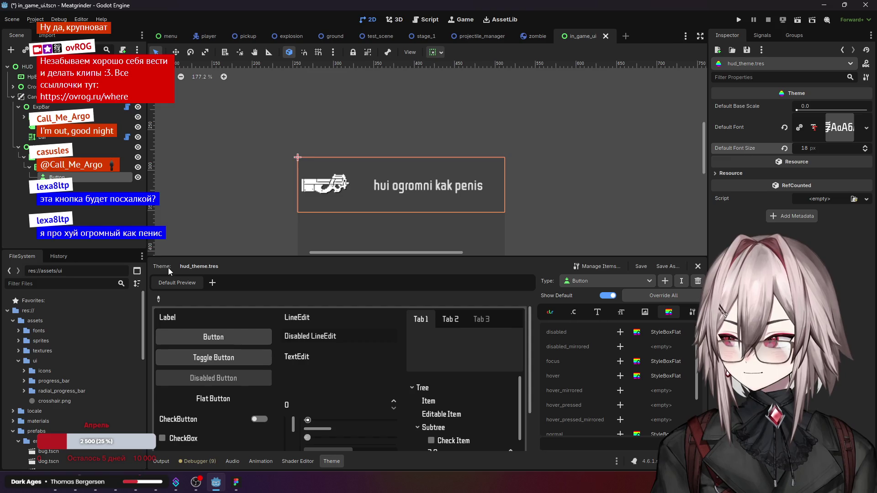
Step: Select the Button node and flip the bottom panel between Shader Editor and Theme editor
click(58, 177)
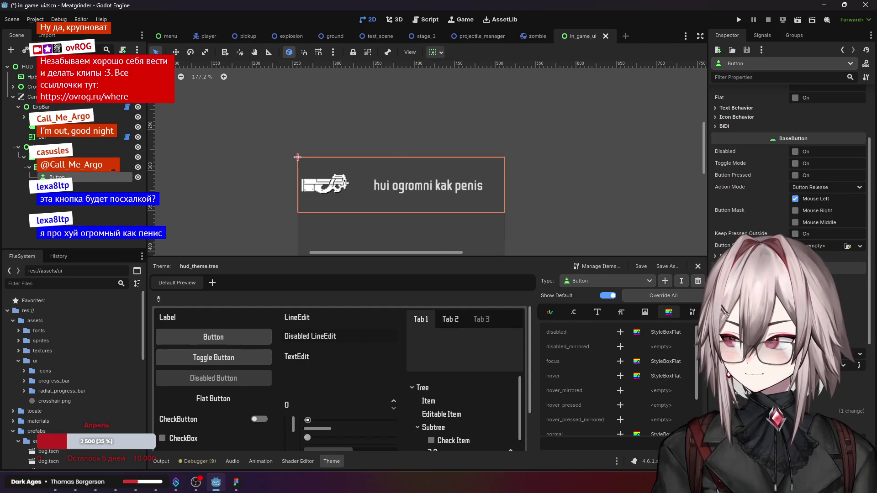
click(303, 461)
click(330, 460)
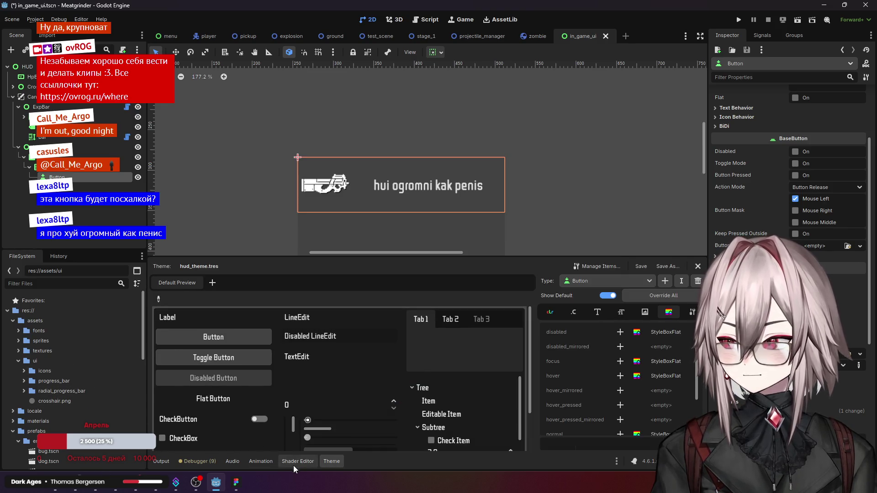
click(294, 463)
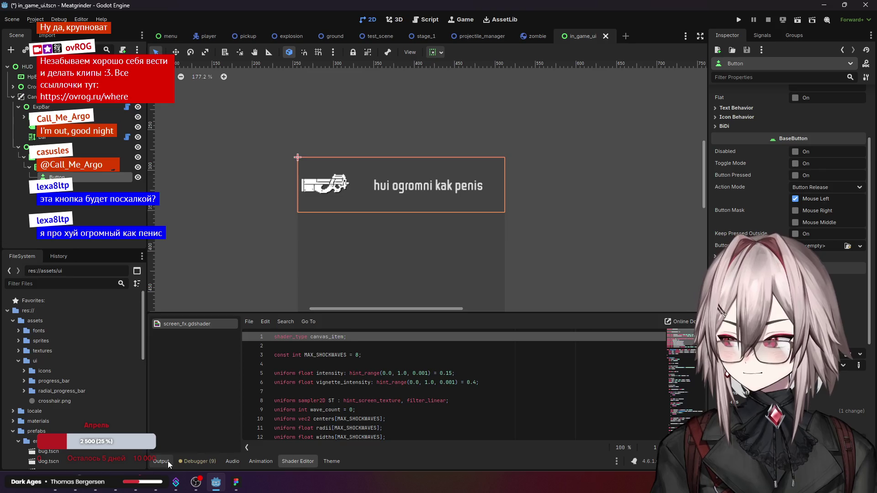
Step: Show the Output log and expand the Button's Theme Overrides > Styles with its StyleBoxFlat Normal
click(167, 461)
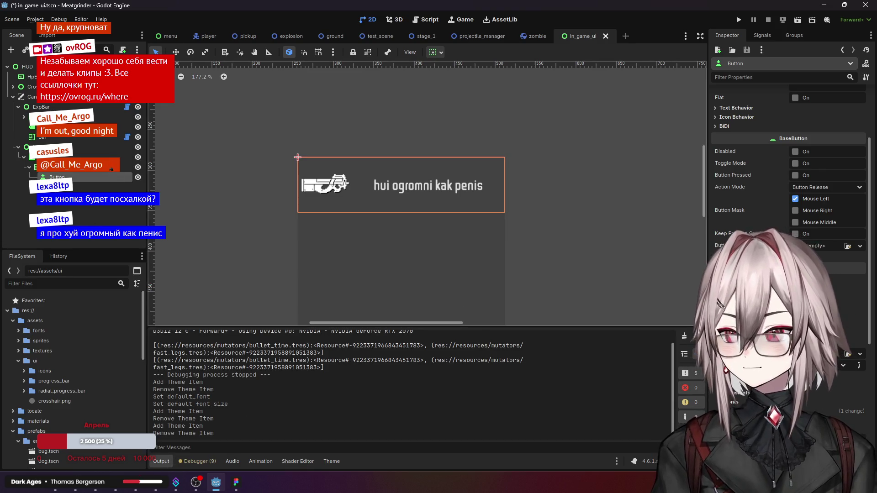
scroll(791, 196, down, 5)
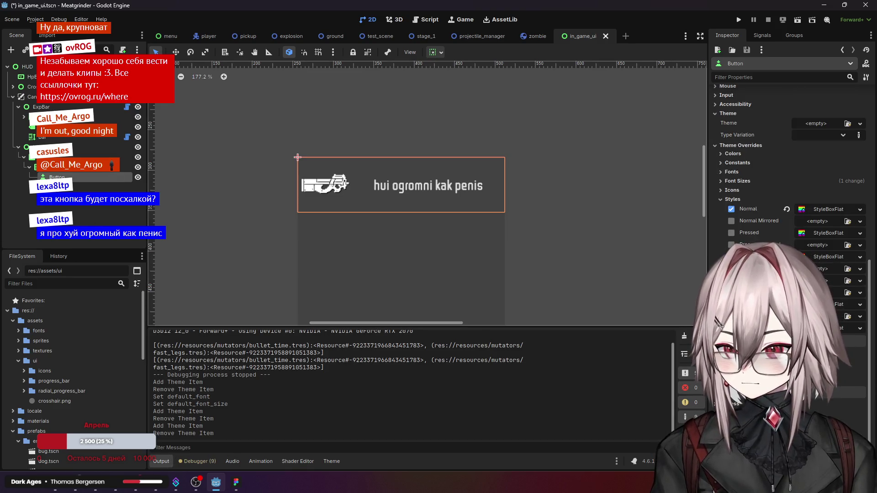
scroll(791, 183, up, 3)
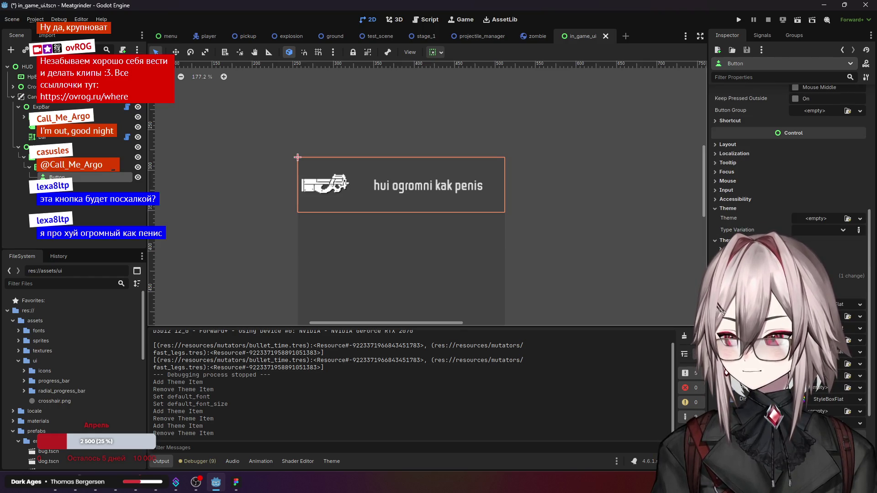
scroll(790, 183, up, 2)
click(750, 329)
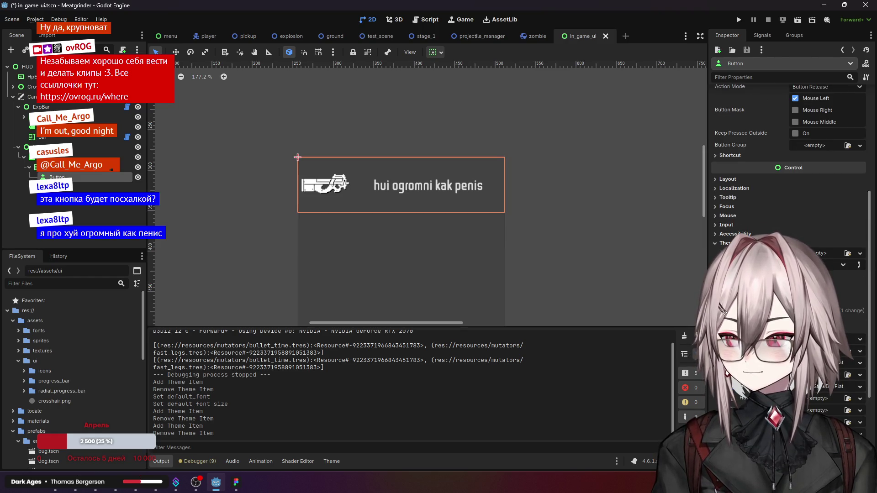
Step: Review the Button's Text and Icon properties in the Inspector
scroll(791, 183, up, 8)
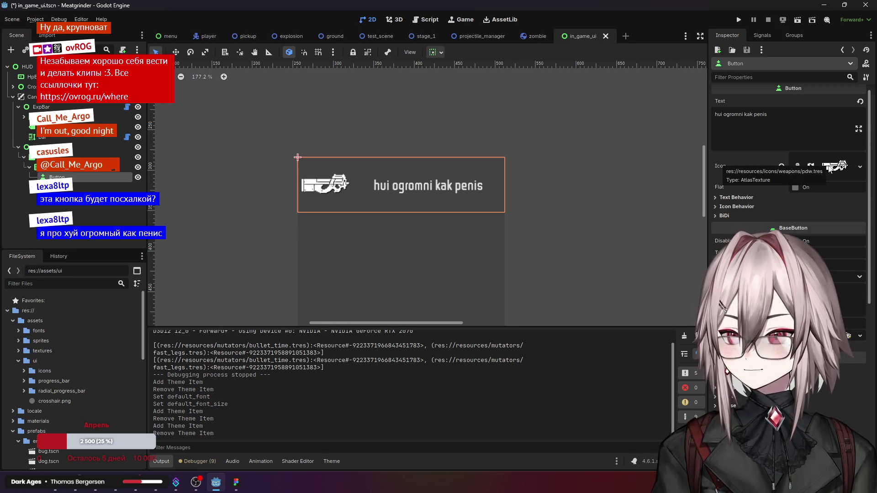
click(749, 119)
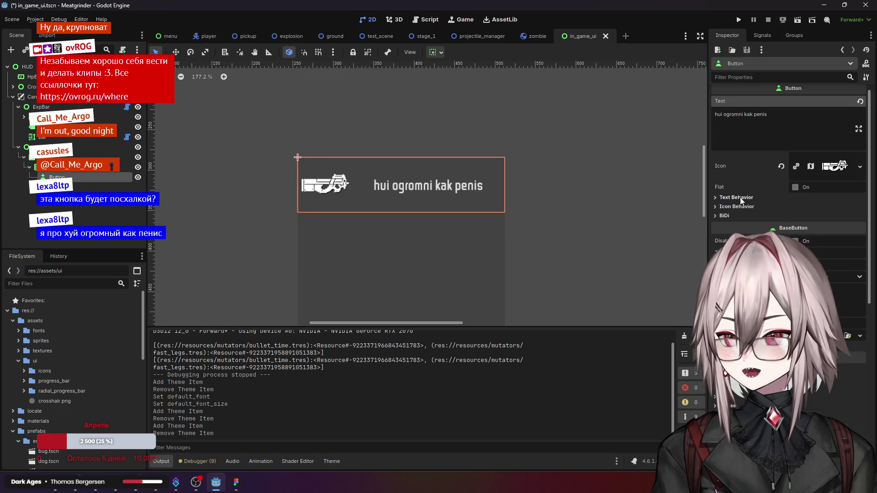
scroll(739, 220, down, 10)
scroll(739, 223, down, 1)
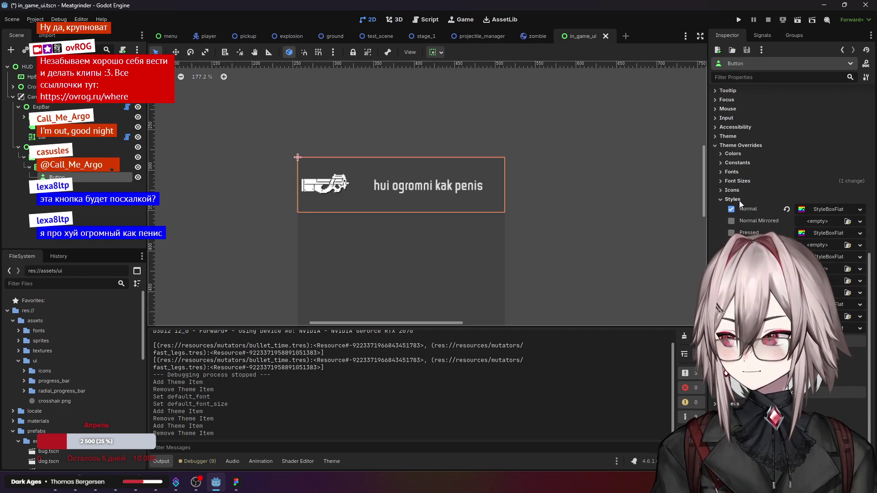
scroll(740, 203, up, 10)
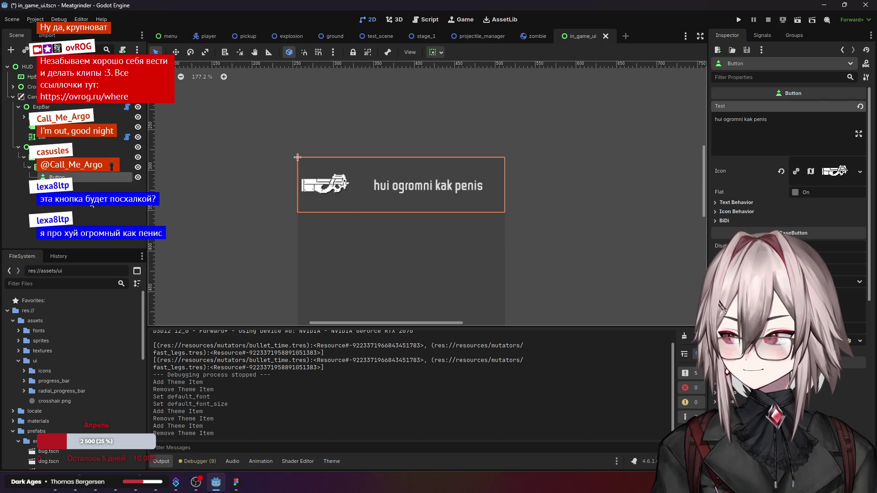
Step: Select the LevelUPScreen node as the parent for the new panel
right_click(73, 181)
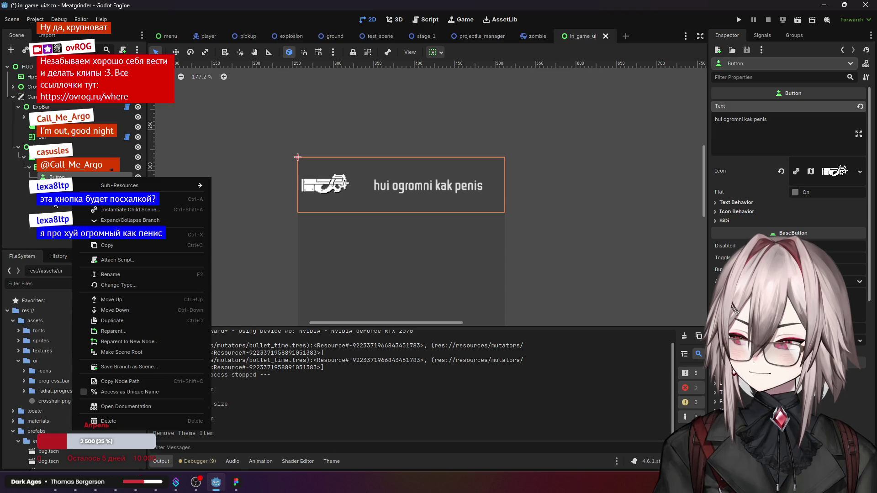
click(303, 197)
scroll(336, 198, down, 5)
click(336, 198)
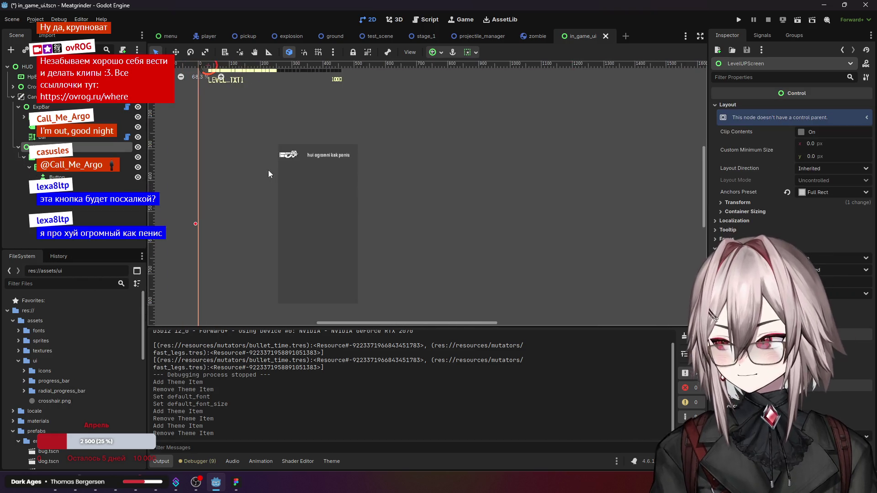
click(277, 143)
click(74, 147)
click(73, 157)
click(73, 147)
Step: Add a Panel child node, searching 'pa', to create Panel2
right_click(71, 150)
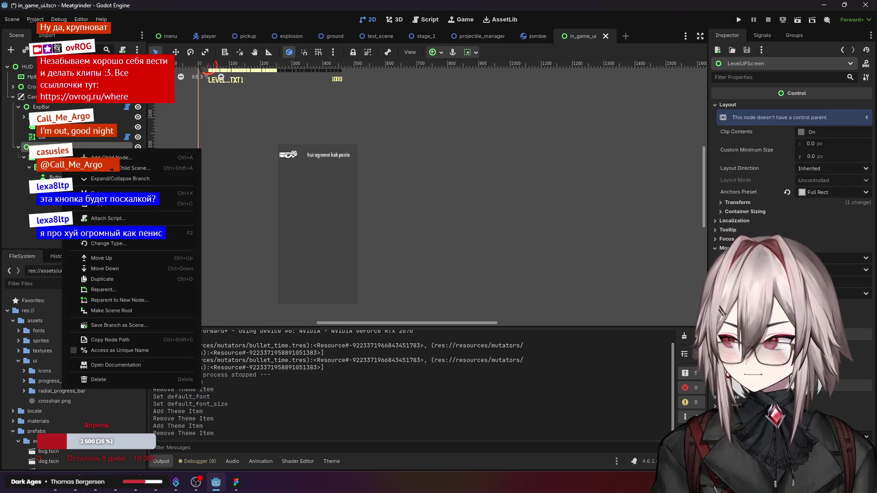
click(157, 158)
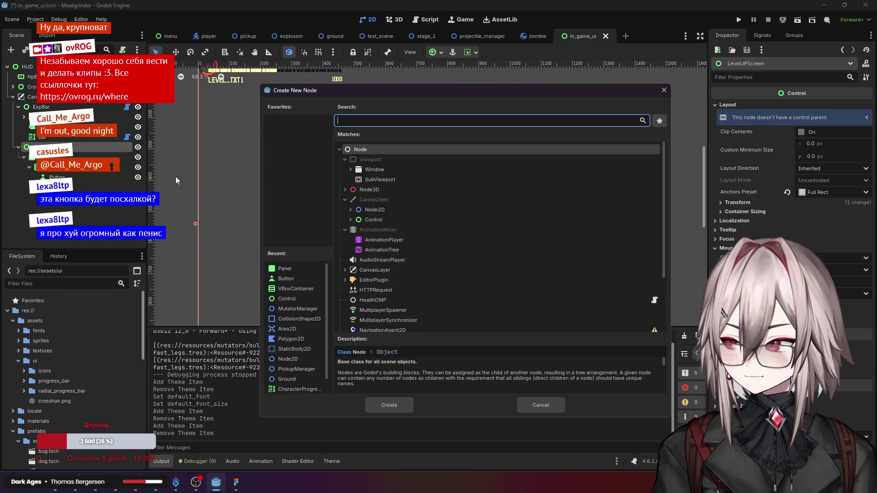
text(p)
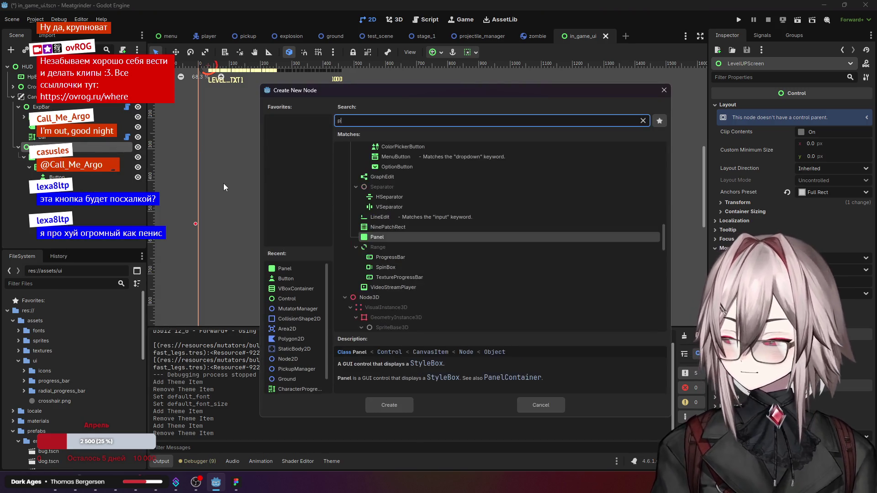
text(a)
double_click(379, 238)
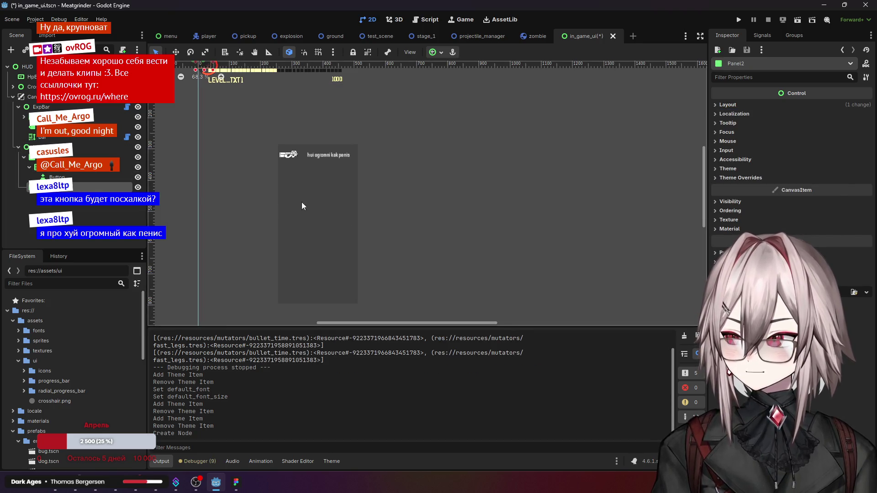
scroll(306, 201, down, 2)
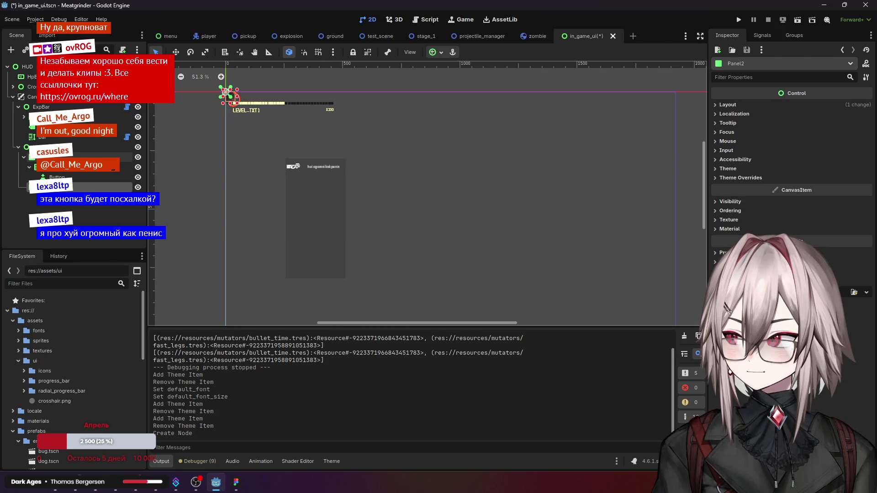
Step: Resize Panel2 to 504 × 453 and move it beside the existing panel
drag(237, 104, 365, 188)
drag(224, 93, 342, 159)
mouse_move(366, 190)
mouse_down()
mouse_move(401, 203)
mouse_move(467, 267)
mouse_up()
drag(403, 204, 413, 210)
Step: Switch Panel2's layout mode to Anchors with the Top Left anchor preset
scroll(295, 217, up, 3)
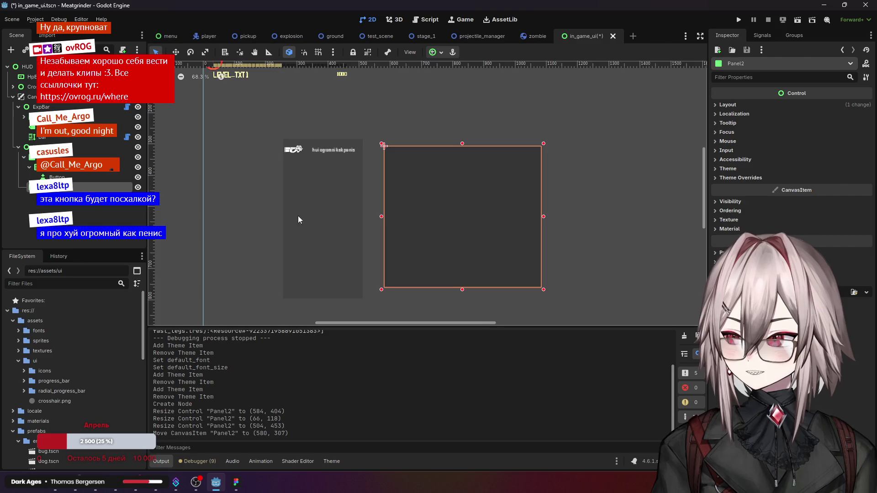
click(727, 105)
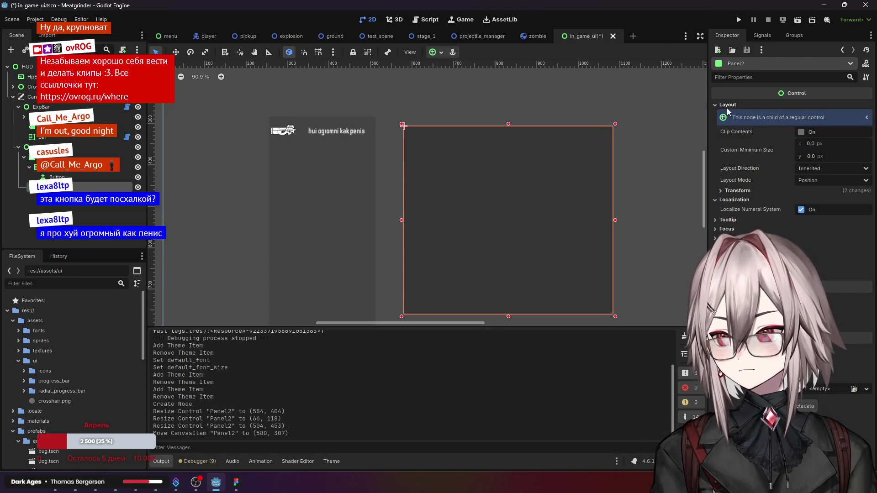
click(728, 106)
click(734, 105)
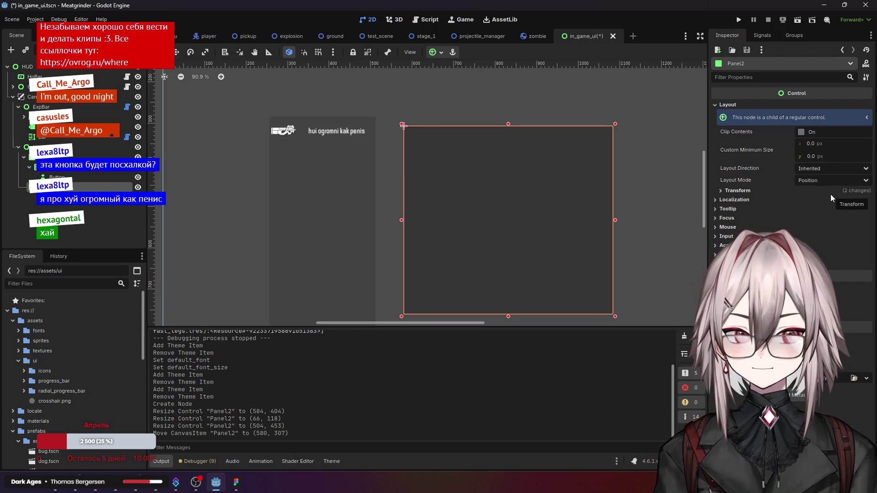
click(833, 183)
click(821, 202)
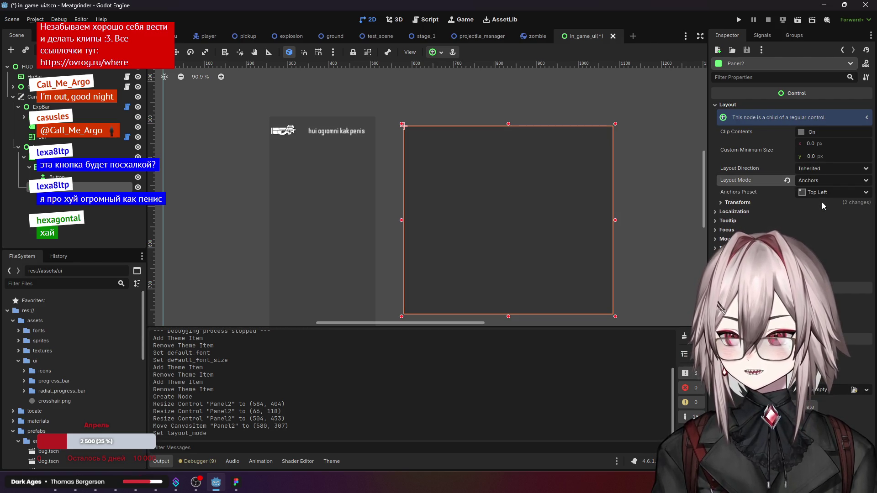
click(826, 193)
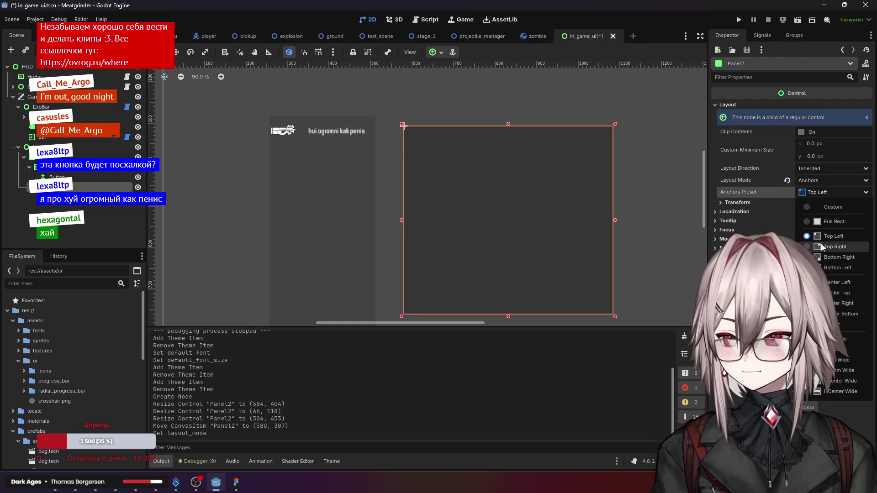
click(100, 214)
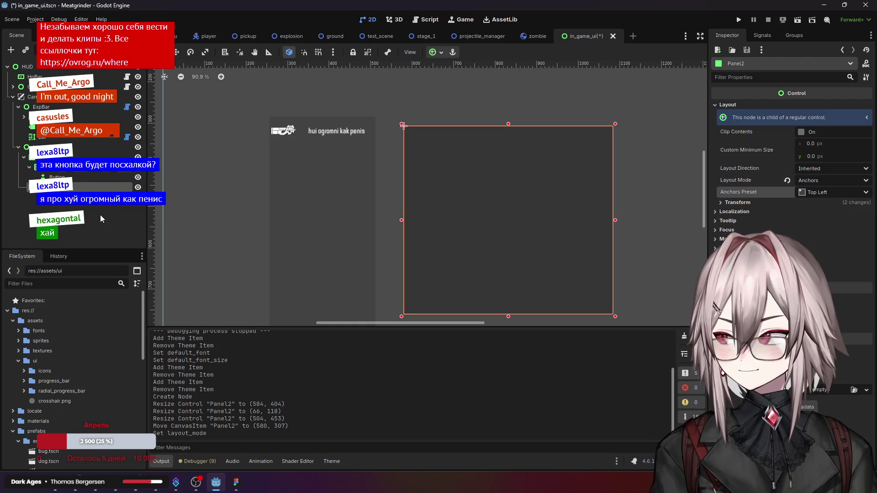
Step: Recheck Panel2's anchor preset after selecting the left Panel, leaving it unchanged
scroll(366, 174, down, 9)
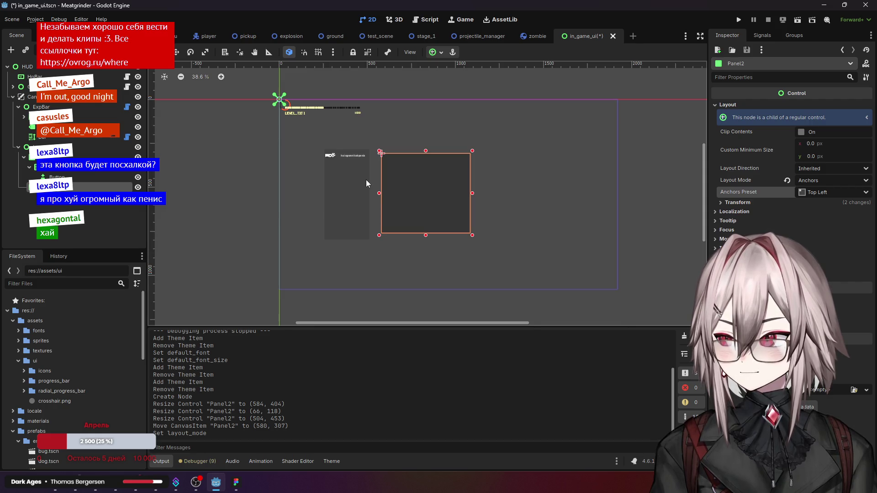
scroll(365, 180, up, 5)
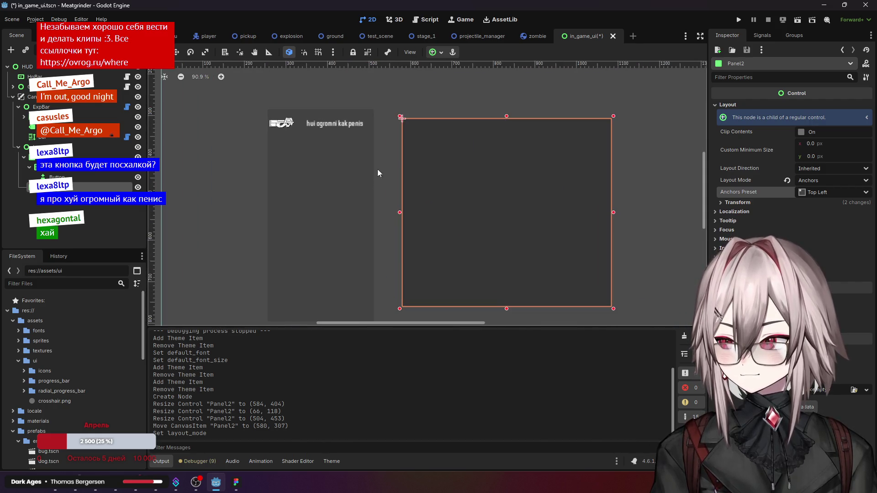
scroll(388, 152, up, 3)
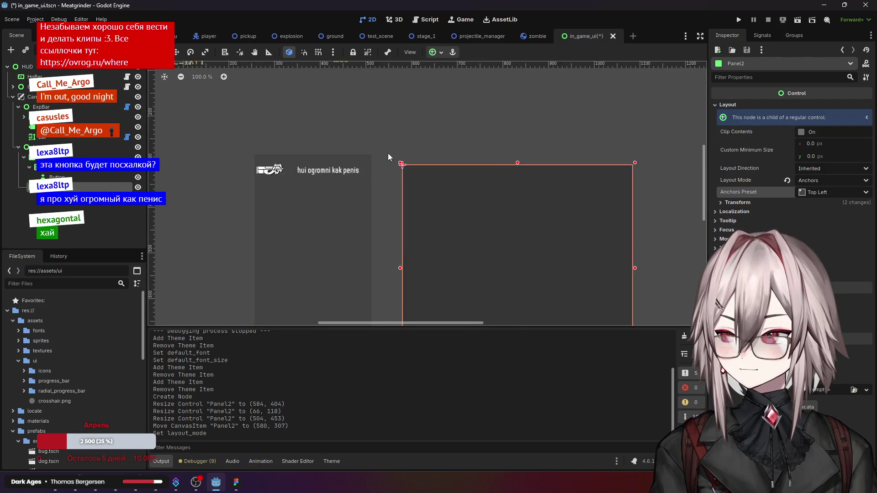
click(257, 163)
scroll(302, 165, up, 3)
click(91, 187)
click(814, 192)
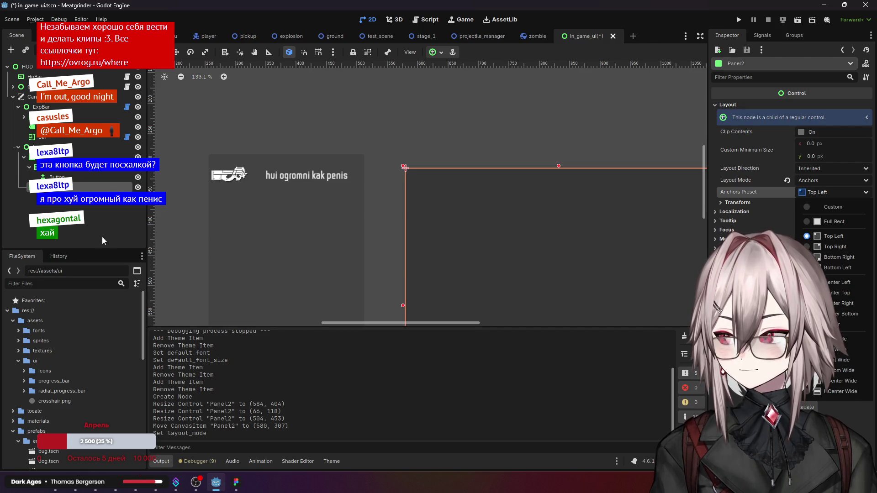
click(417, 185)
Step: View the left Panel's 256 × 512 px size and position under Transform
scroll(418, 186, down, 12)
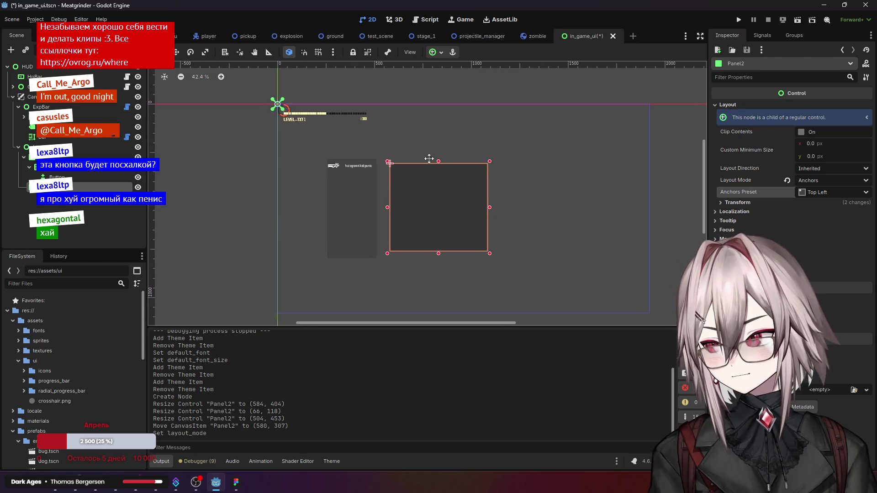
click(354, 208)
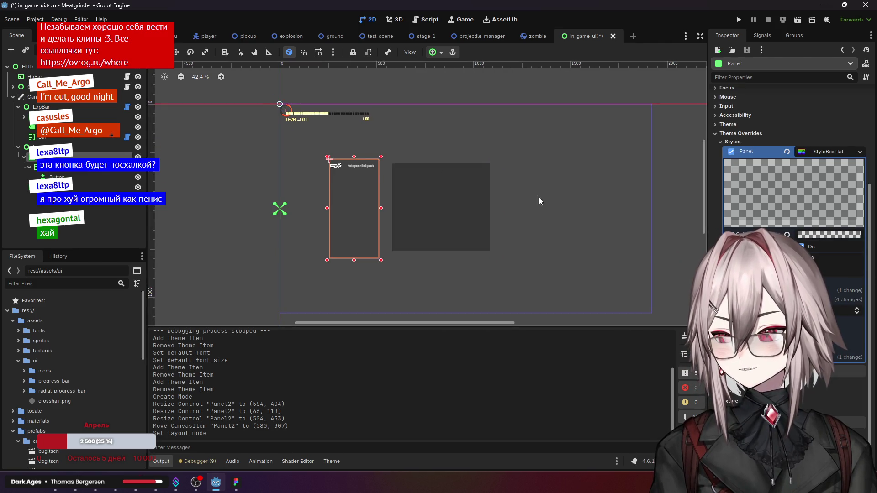
scroll(740, 146, up, 4)
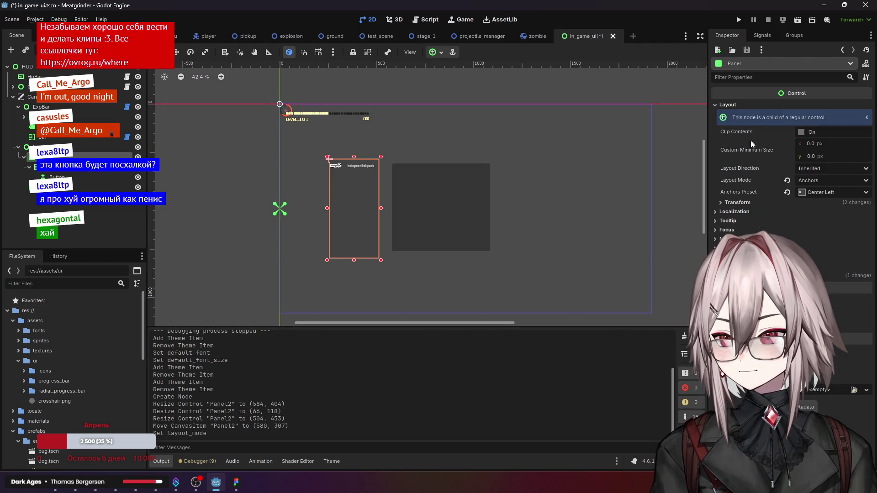
click(747, 204)
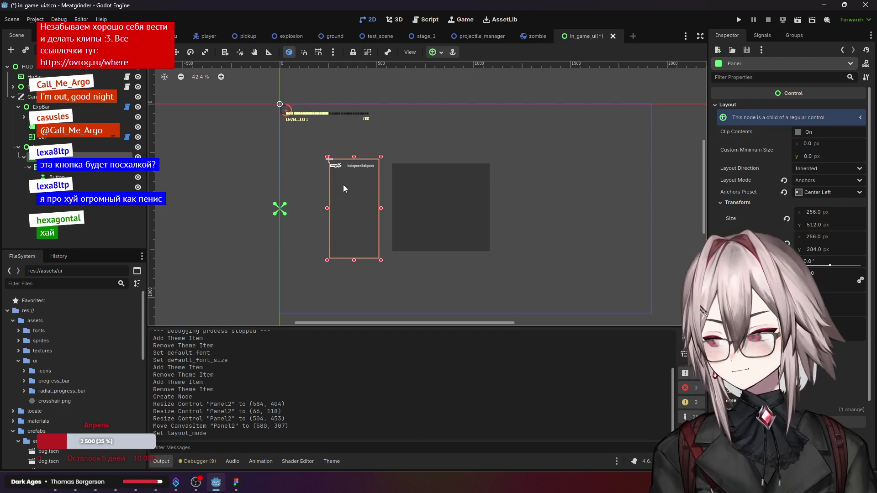
key(Escape)
Step: Add an HBoxContainer child node under LevelUPScreen
right_click(280, 103)
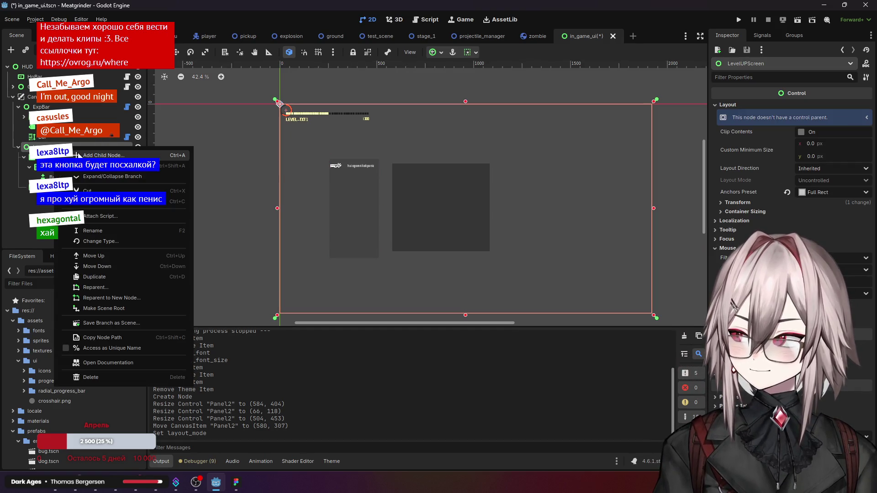
click(78, 155)
scroll(418, 196, up, 3)
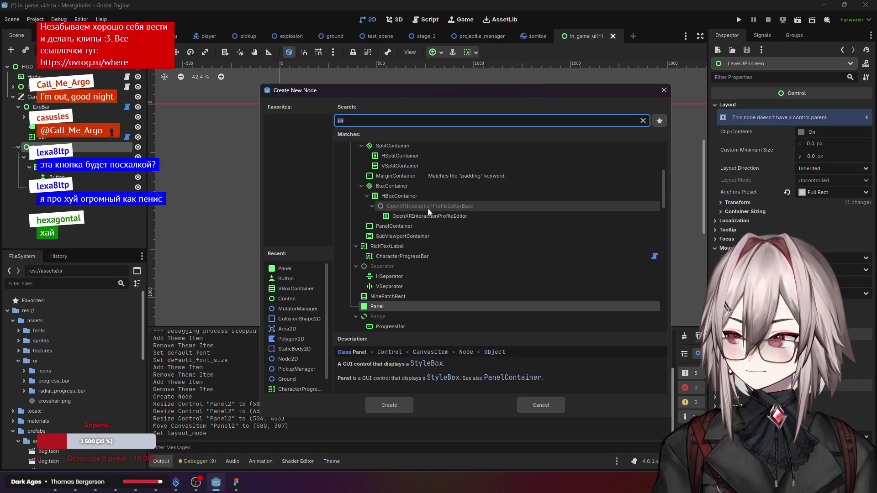
scroll(415, 212, up, 4)
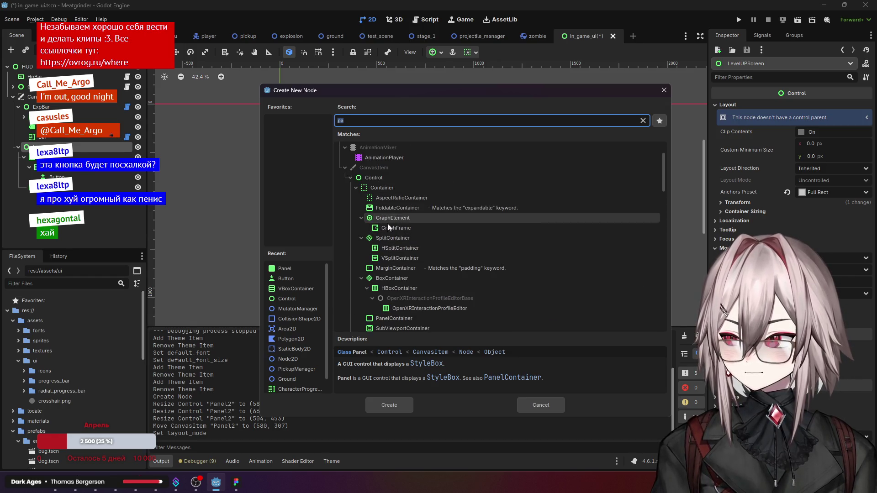
click(402, 287)
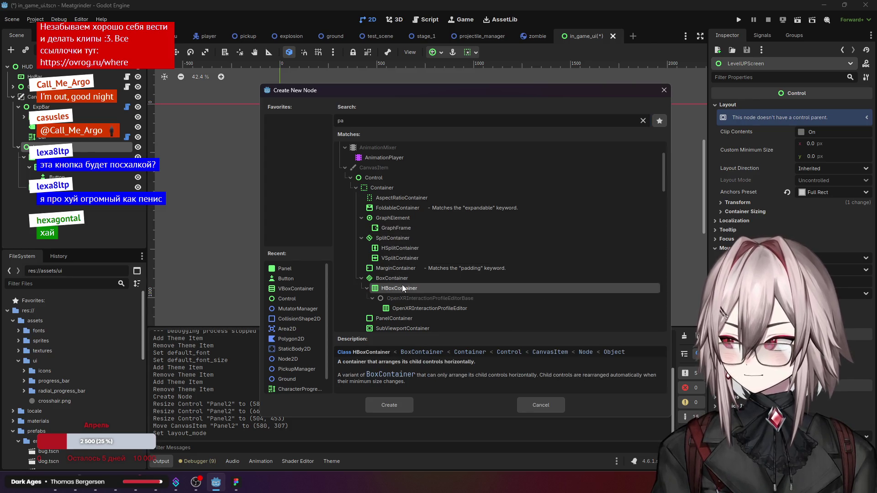
click(390, 404)
Step: Move both panels inside the HBoxContainer and select the container
drag(54, 205, 40, 173)
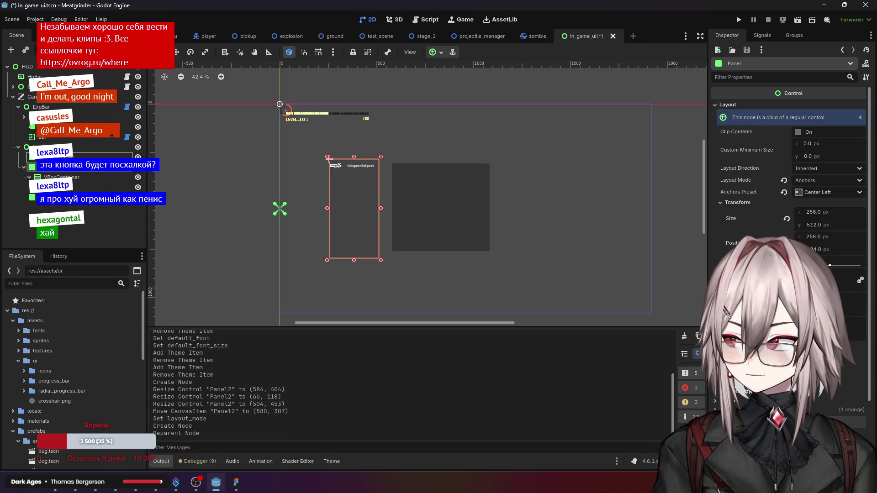
key(ctrl+Up)
key(Down)
key(ctrl+Up)
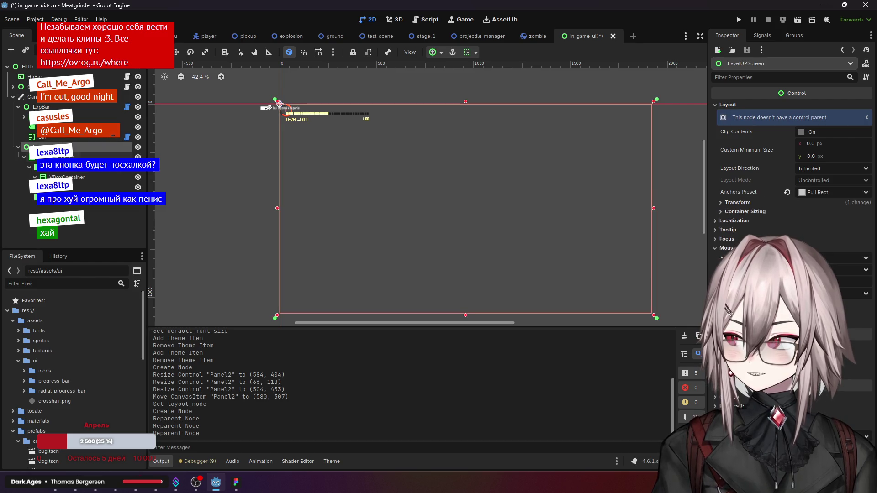
key(Down)
click(731, 131)
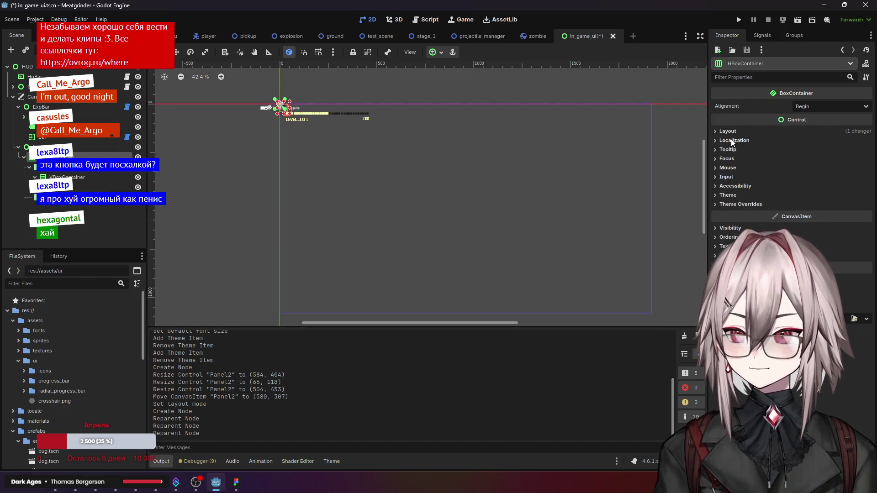
click(816, 207)
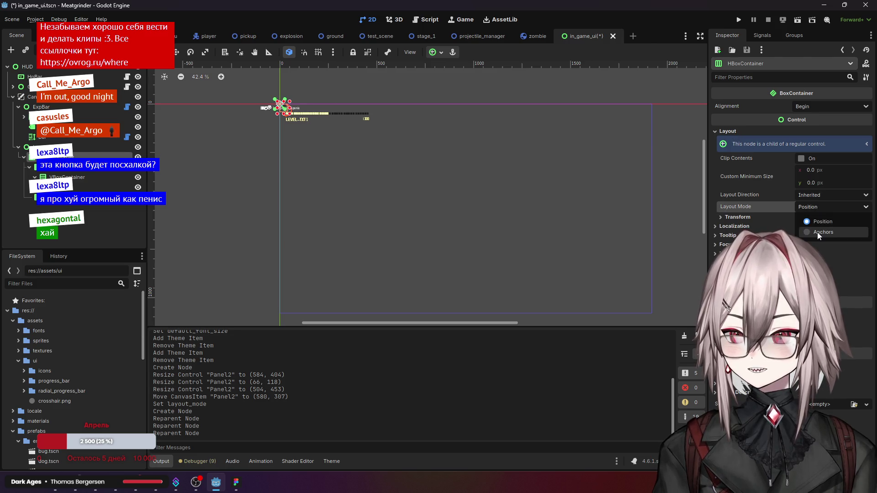
Step: Set the HBoxContainer's layout mode to Anchors with the Full Rect preset
click(817, 232)
click(824, 219)
click(822, 245)
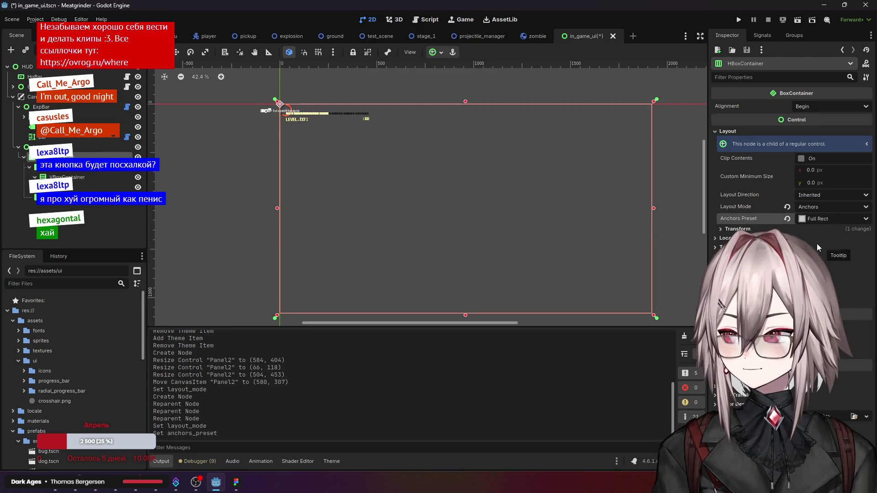
click(79, 171)
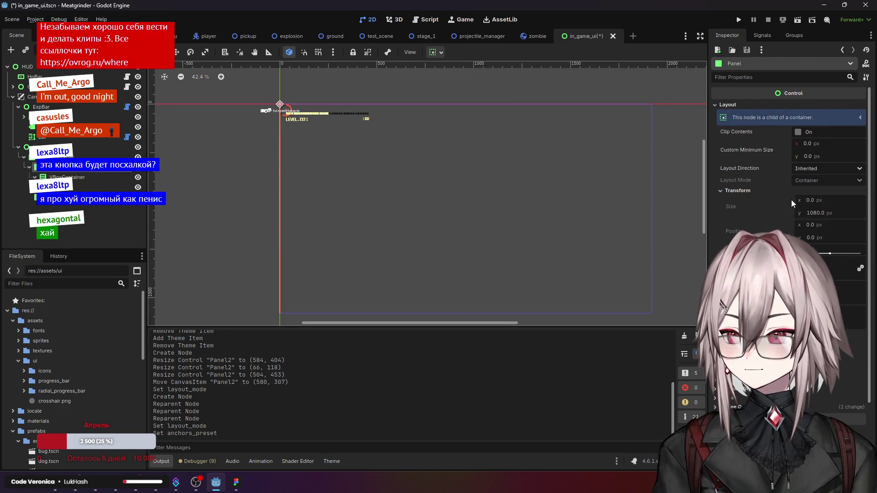
scroll(337, 162, down, 2)
scroll(337, 163, down, 1)
Step: Confirm the HBoxContainer now spans 1920 px wide
click(313, 169)
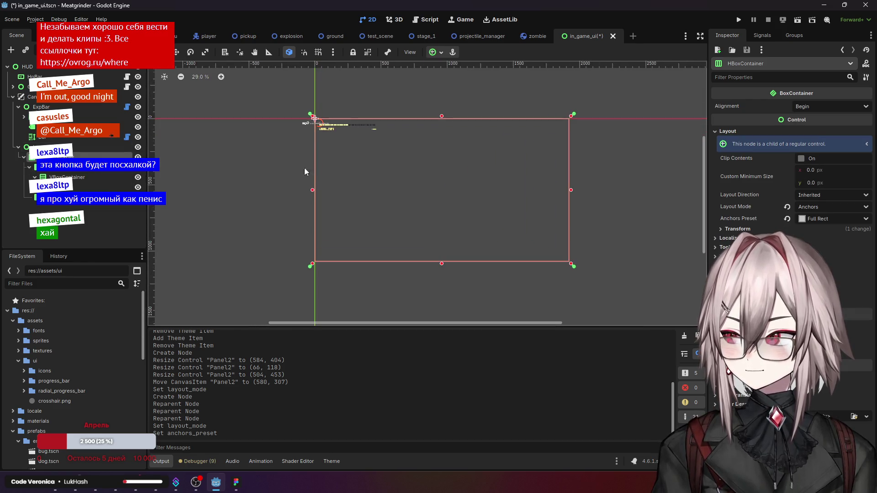
click(57, 170)
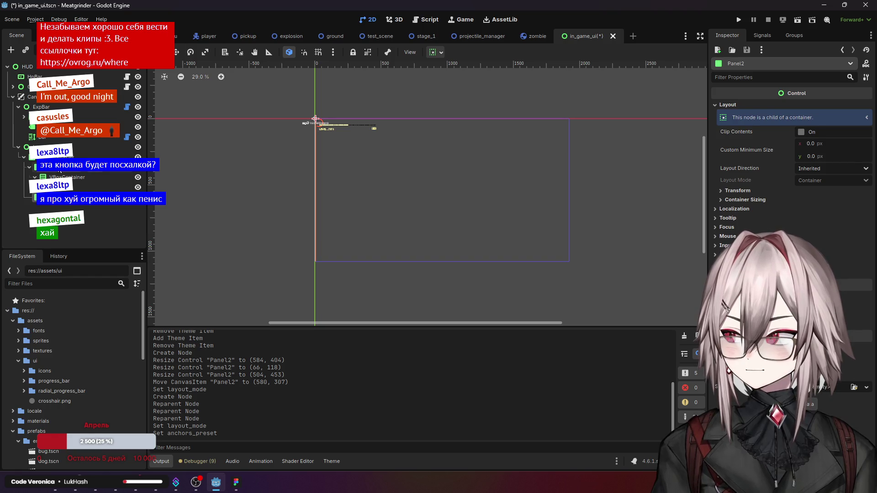
click(315, 119)
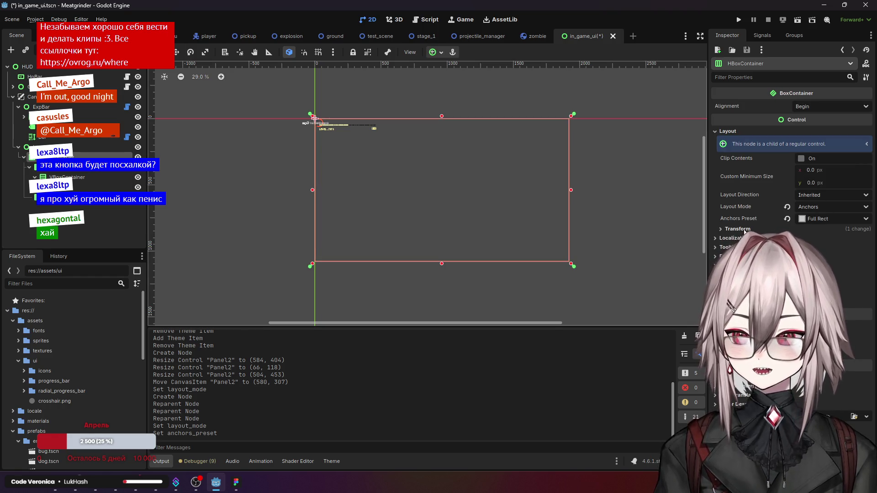
click(737, 229)
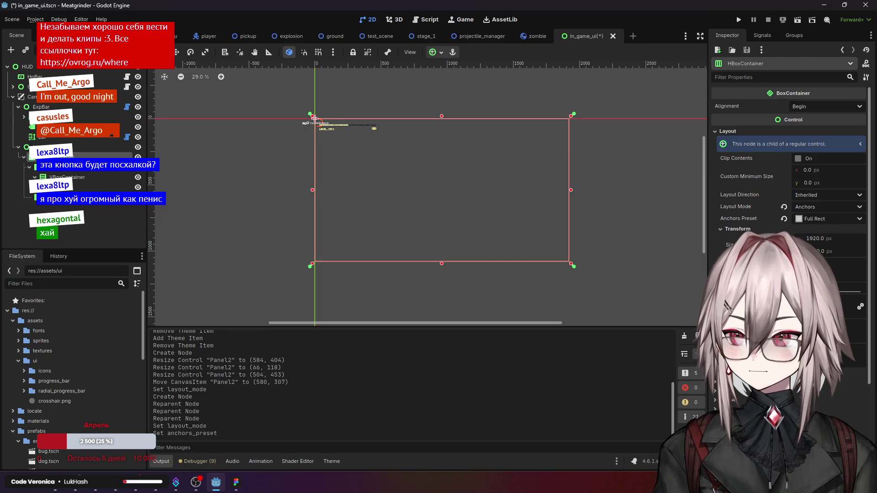
click(737, 229)
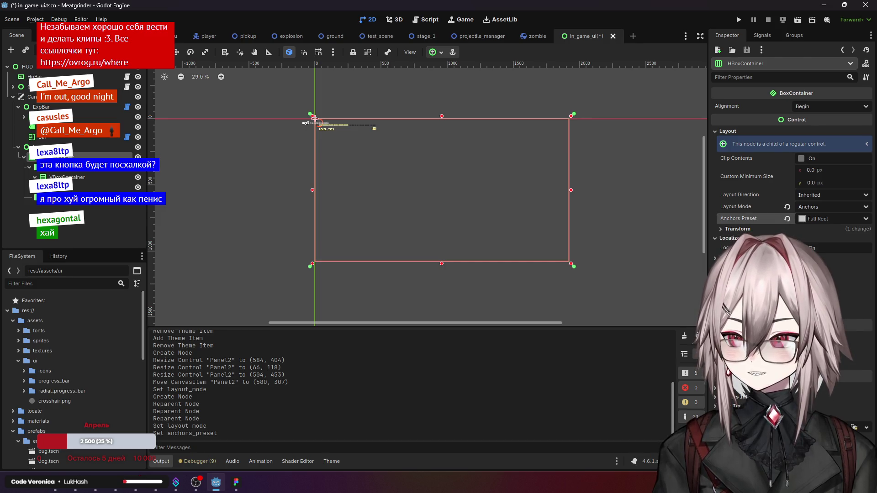
click(825, 107)
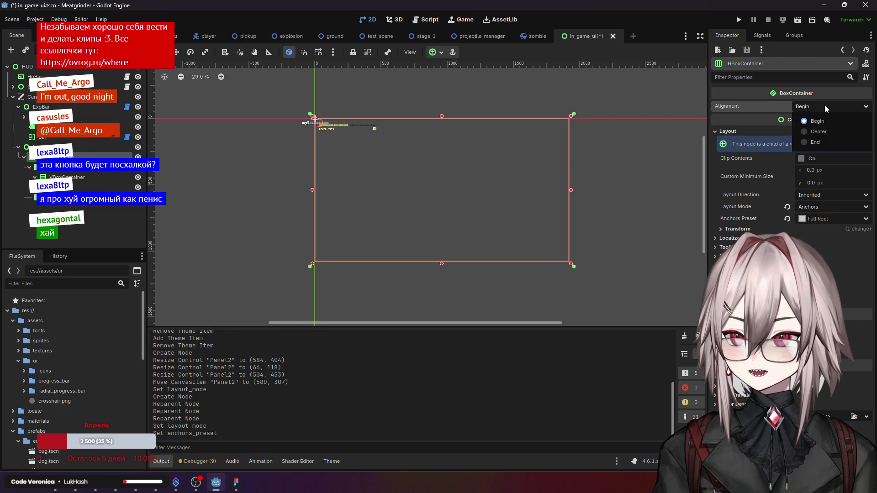
Step: Set the HBoxContainer's Alignment to Center
click(820, 131)
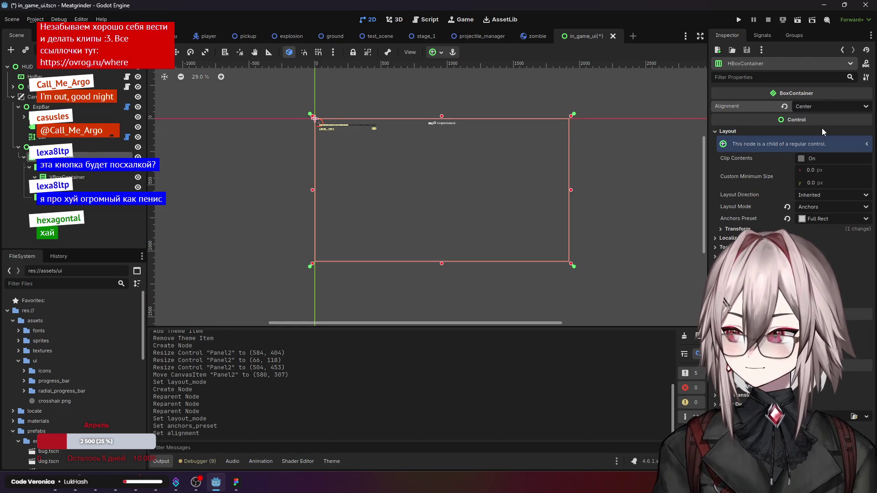
scroll(502, 119, up, 3)
scroll(442, 132, up, 2)
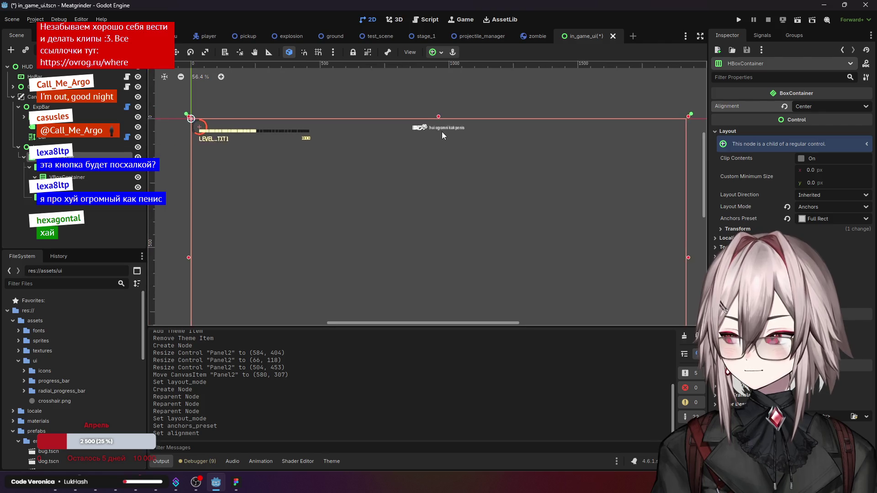
scroll(442, 131, down, 4)
click(50, 188)
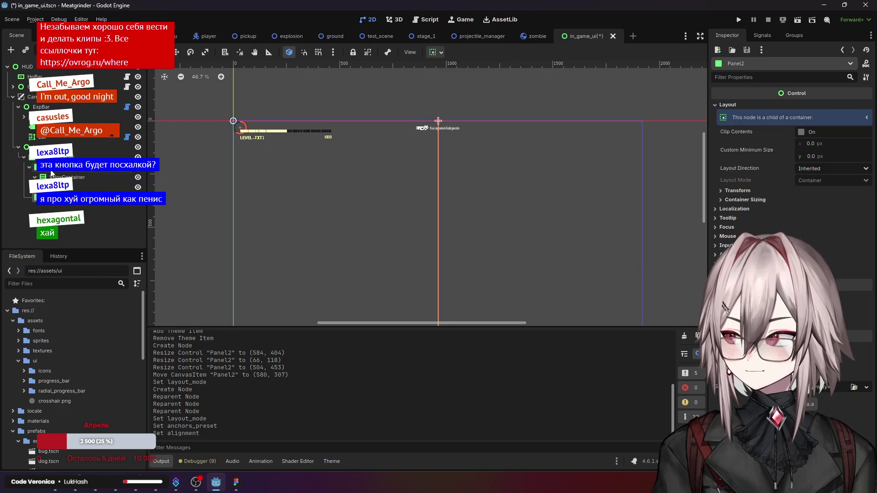
click(55, 157)
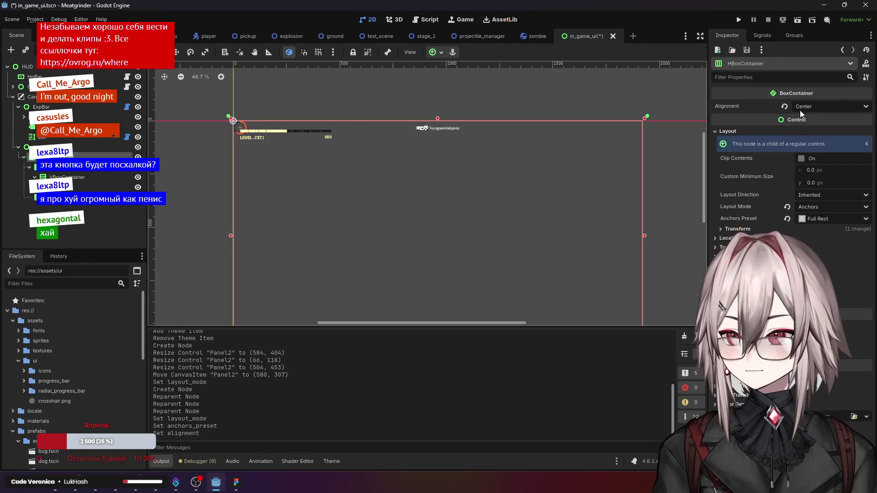
Step: Set the HBoxContainer's Layout Direction to Left-to-Right
double_click(802, 158)
click(819, 193)
click(819, 193)
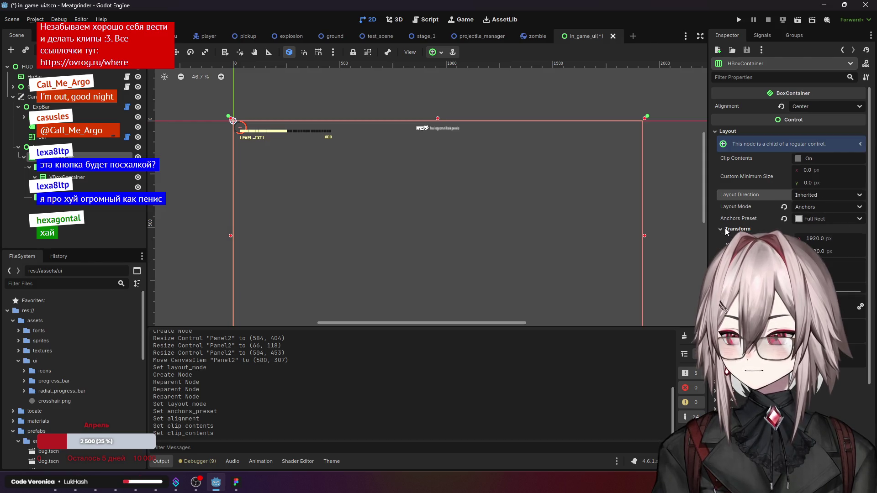
click(843, 192)
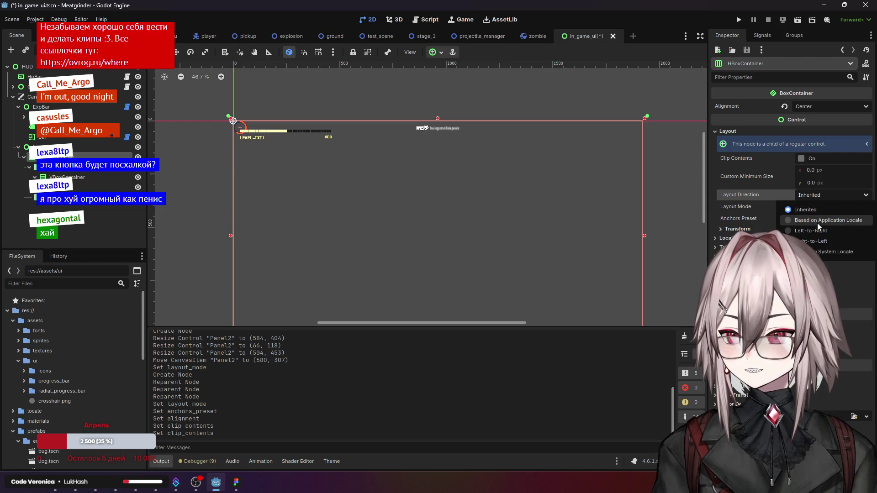
click(809, 231)
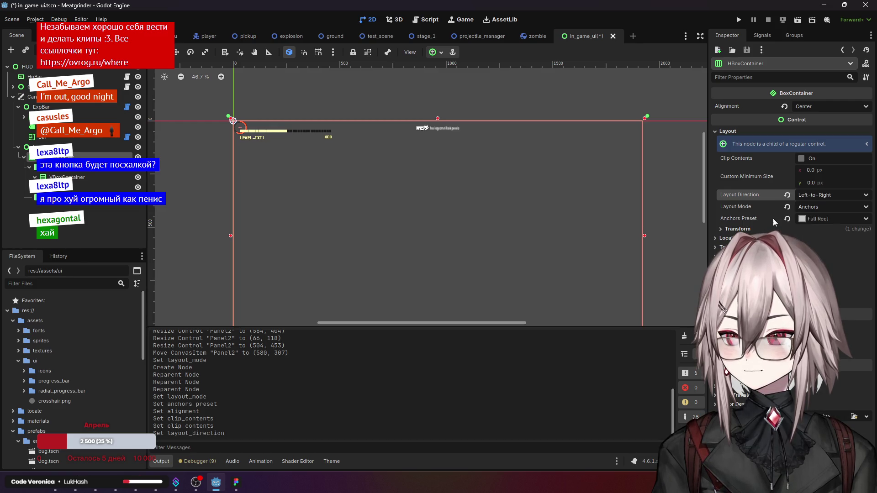
click(749, 229)
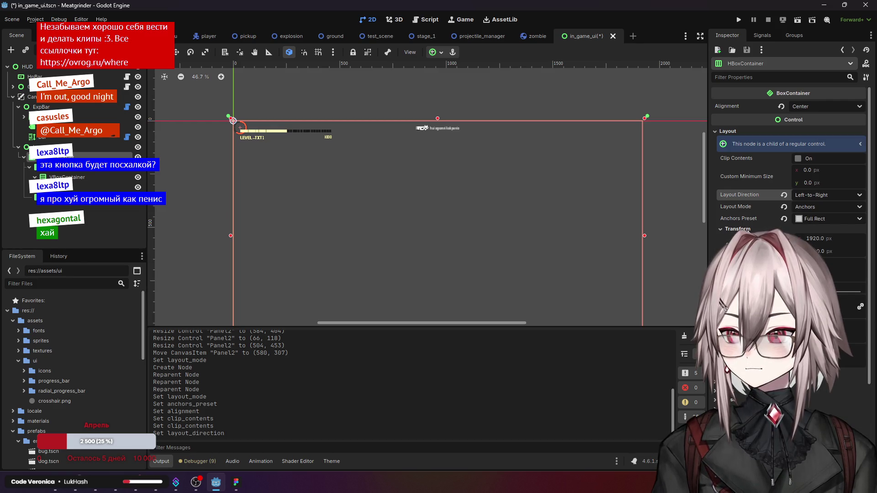
click(749, 229)
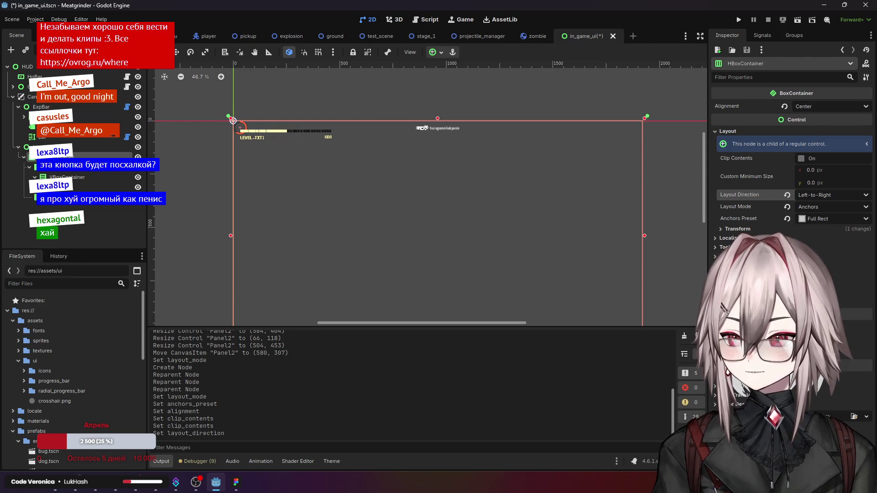
click(55, 167)
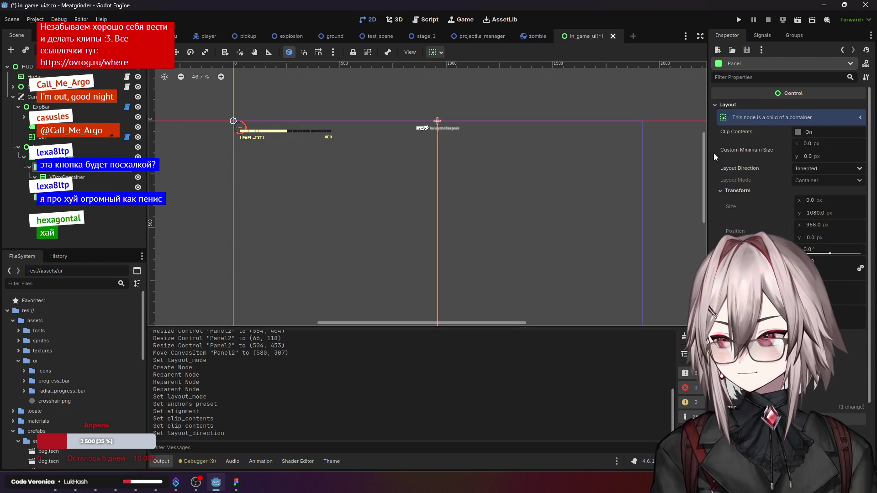
click(798, 132)
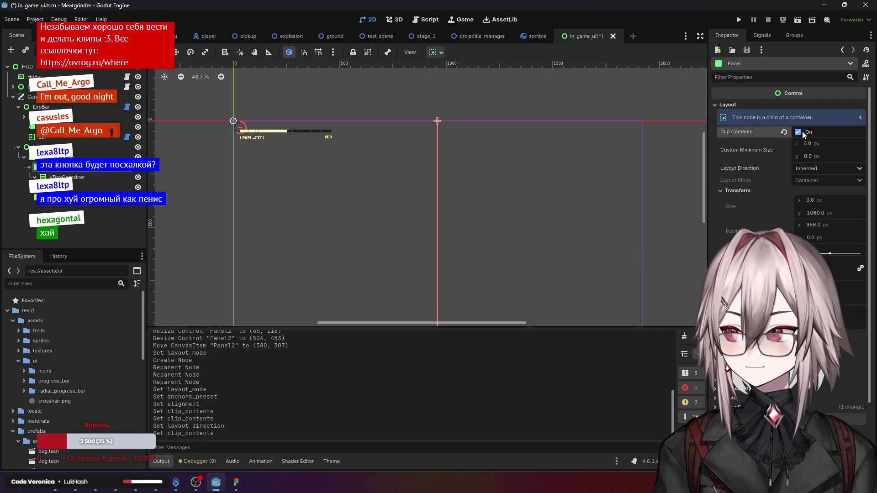
click(802, 131)
click(826, 170)
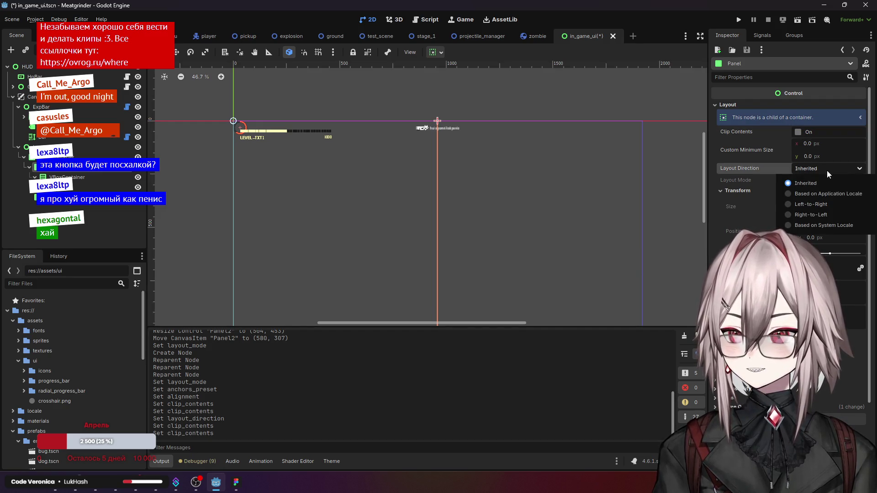
click(826, 171)
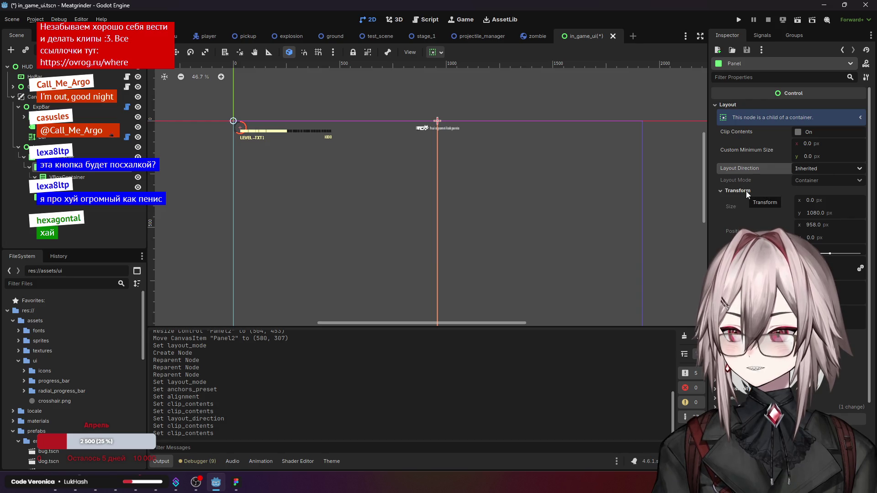
click(812, 200)
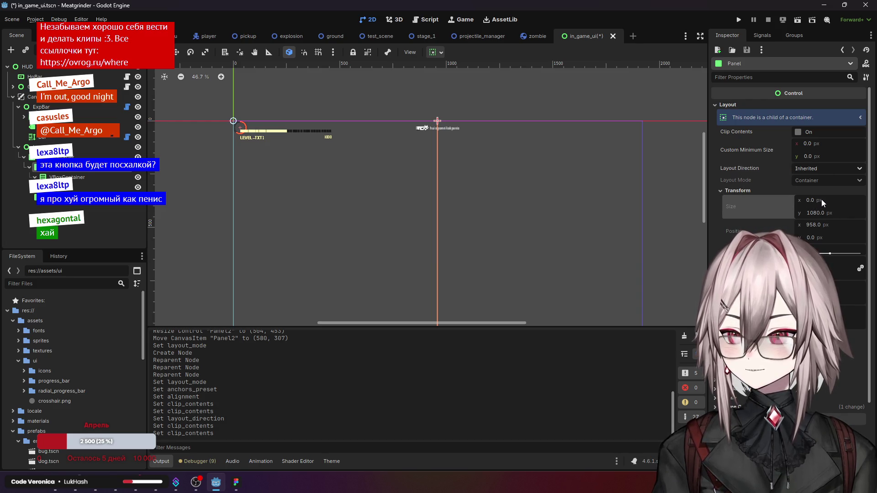
click(737, 189)
click(748, 199)
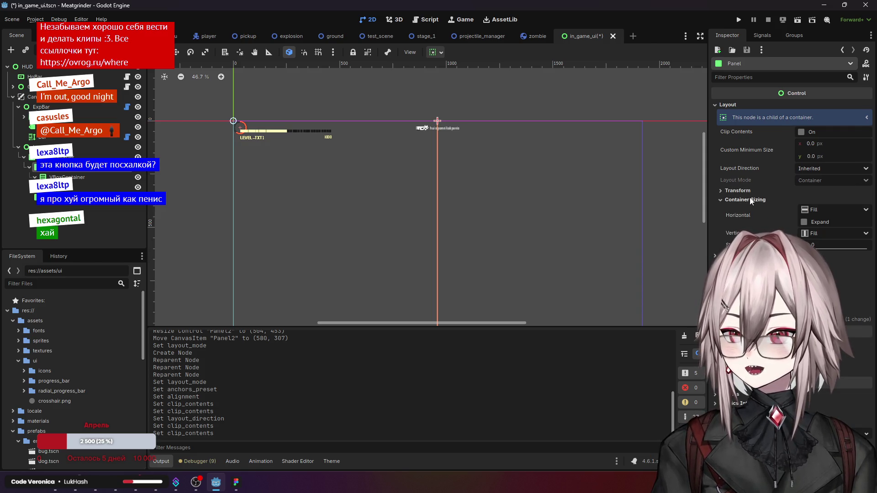
click(828, 209)
click(826, 224)
click(821, 222)
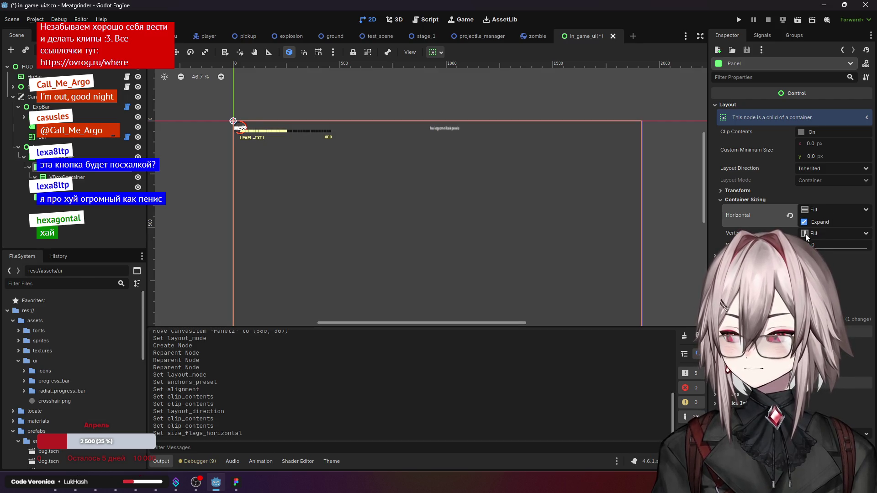
click(805, 223)
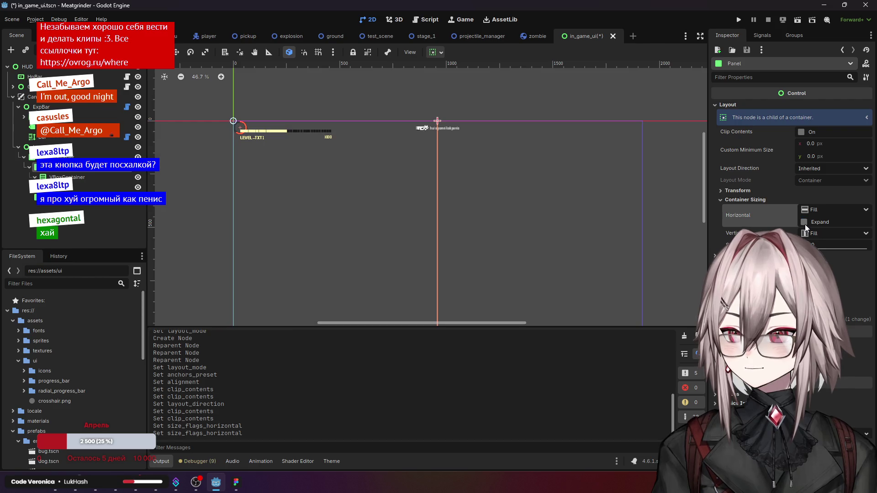
click(747, 192)
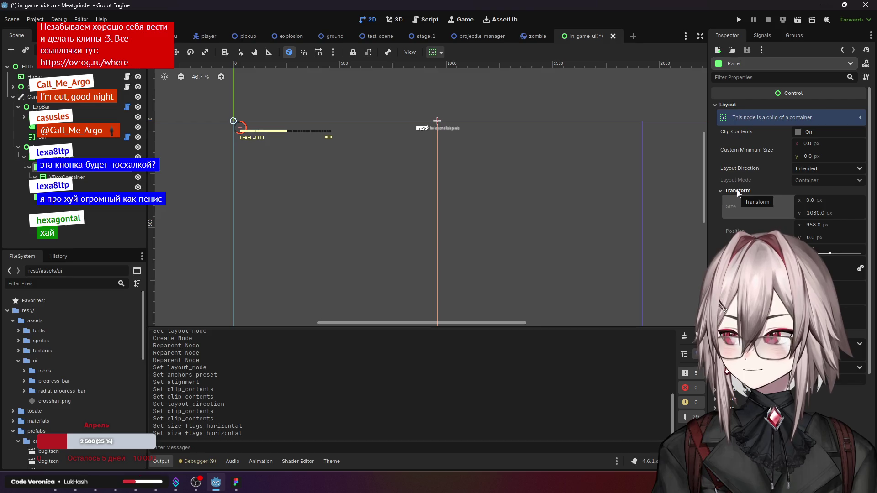
click(738, 191)
click(817, 209)
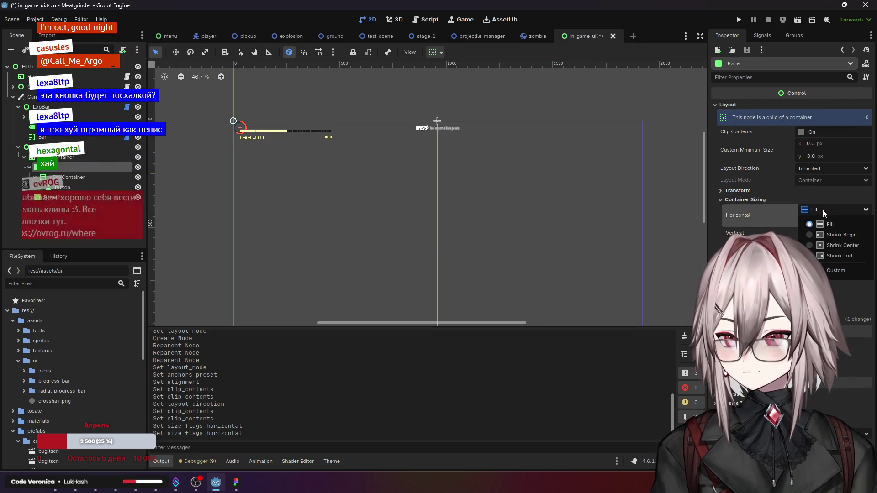
Step: Try Shrink Begin for the Panel's horizontal sizing, then return to Fill with Expand off
click(840, 241)
click(835, 213)
click(834, 221)
click(834, 214)
click(833, 228)
click(823, 210)
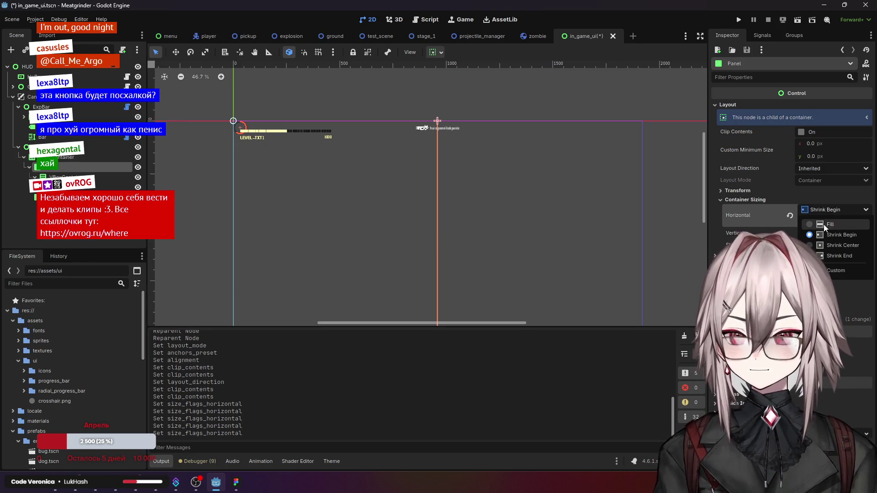
click(823, 224)
click(804, 222)
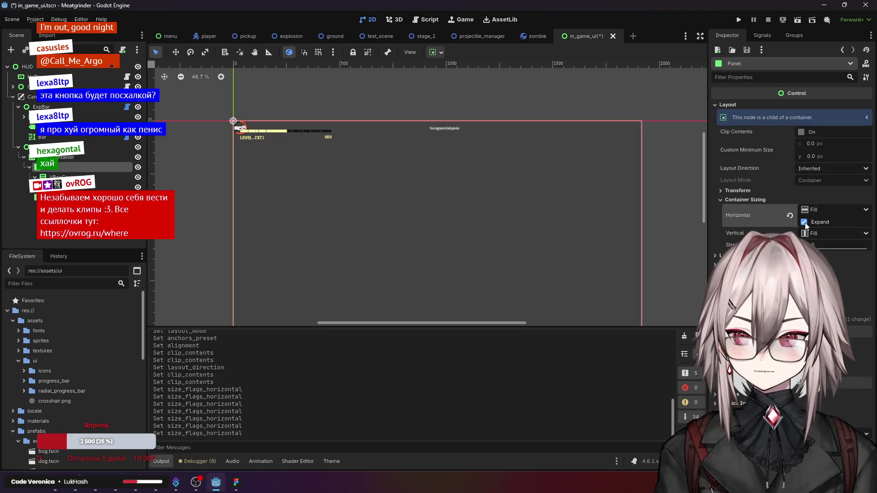
click(804, 223)
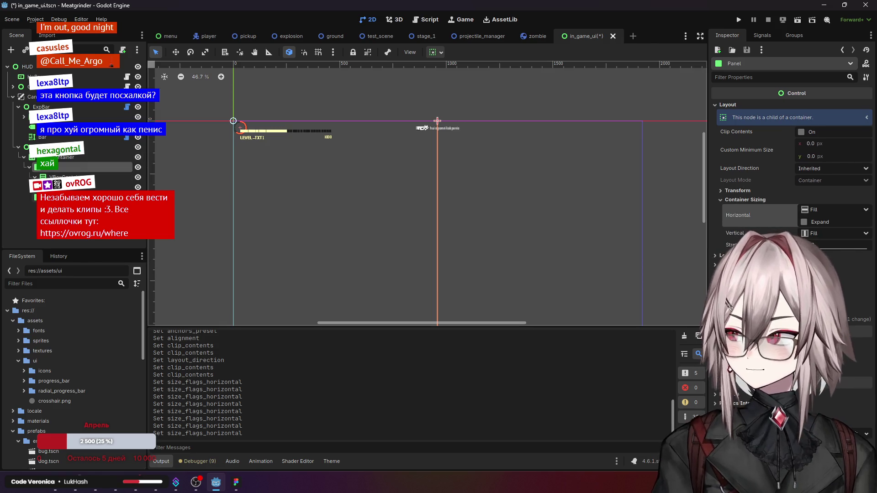
click(69, 198)
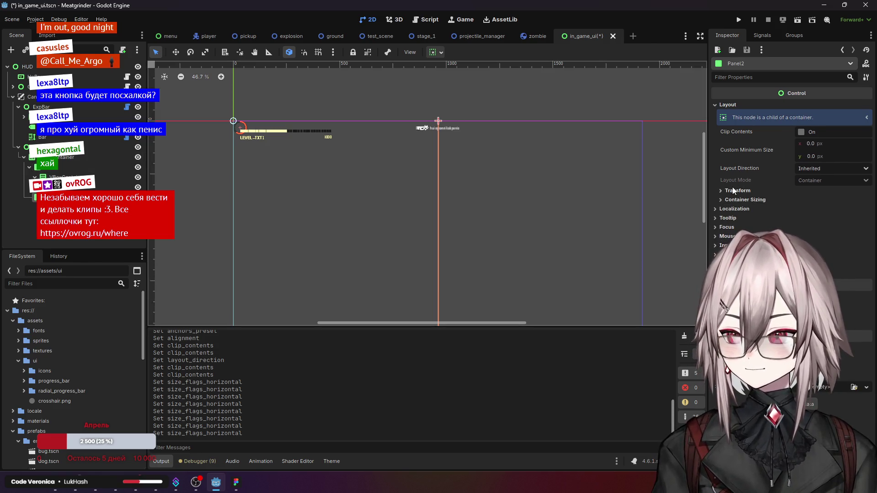
Step: Turn on Horizontal Expand for Panel2, leaving the Panel's Expand off
click(745, 200)
click(804, 222)
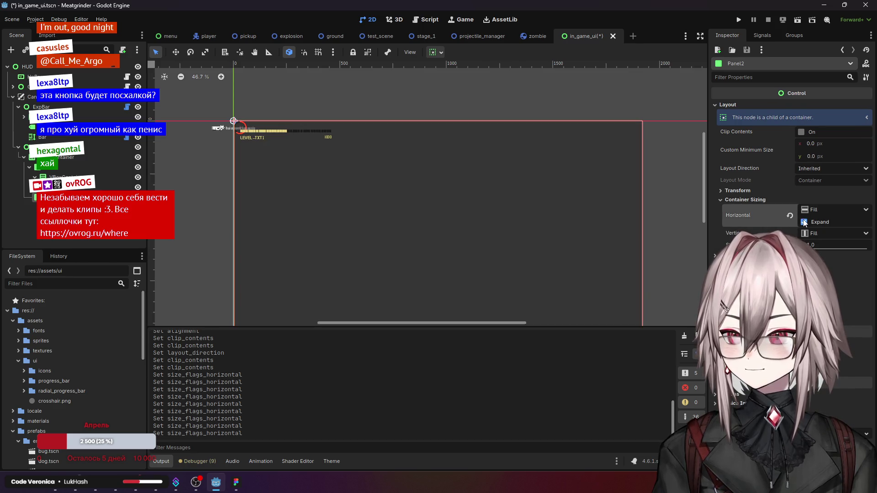
click(59, 167)
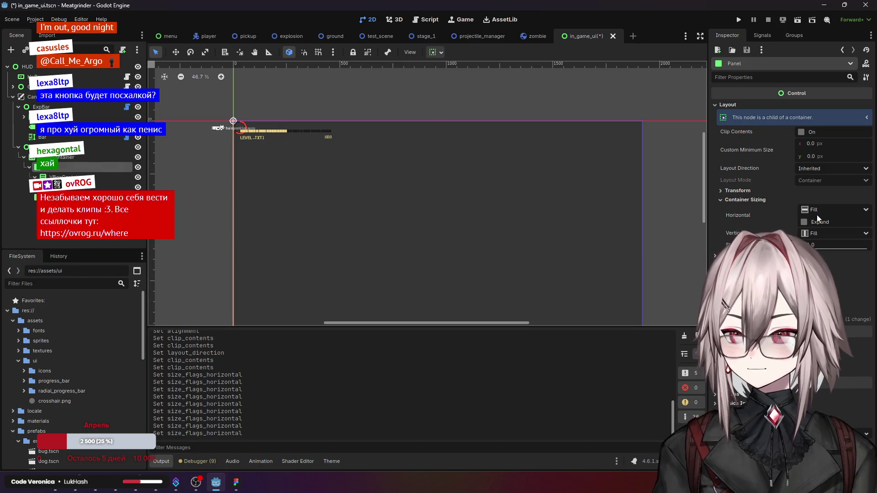
click(804, 222)
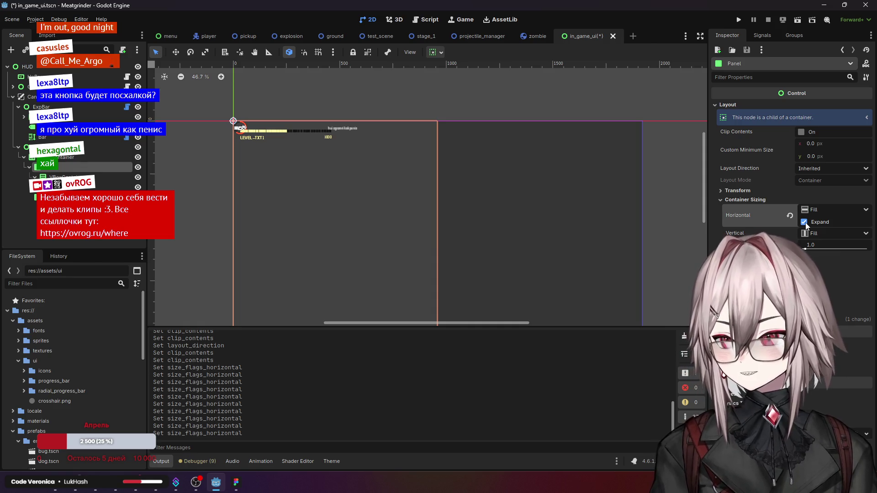
click(804, 222)
Step: Set the Panel's horizontal sizing to Shrink Begin with Expand off, vertical kept at Fill
click(824, 212)
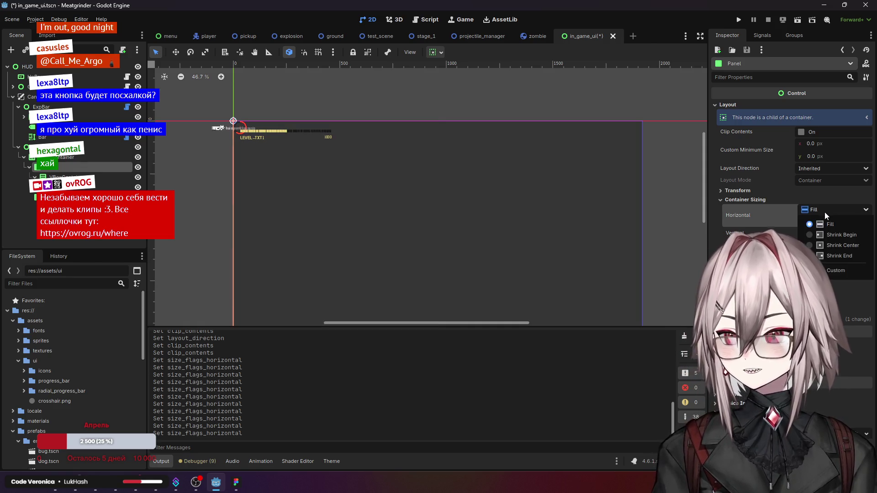
click(836, 234)
click(804, 223)
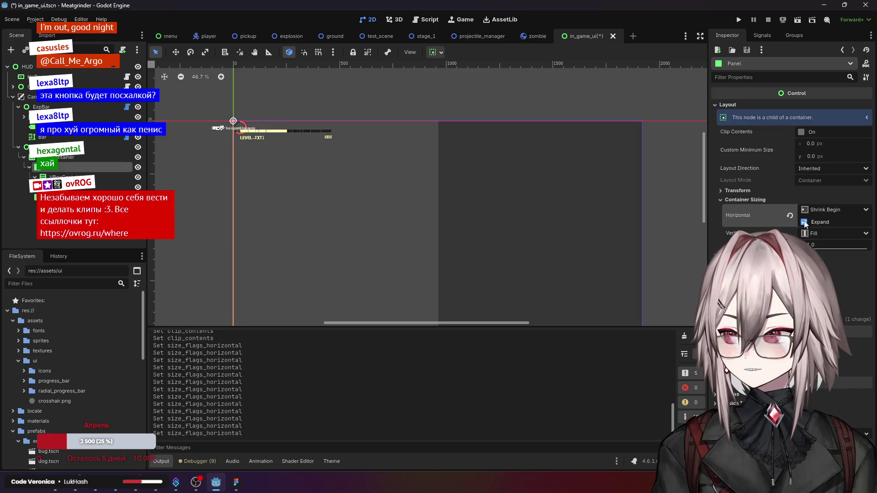
click(803, 222)
click(804, 223)
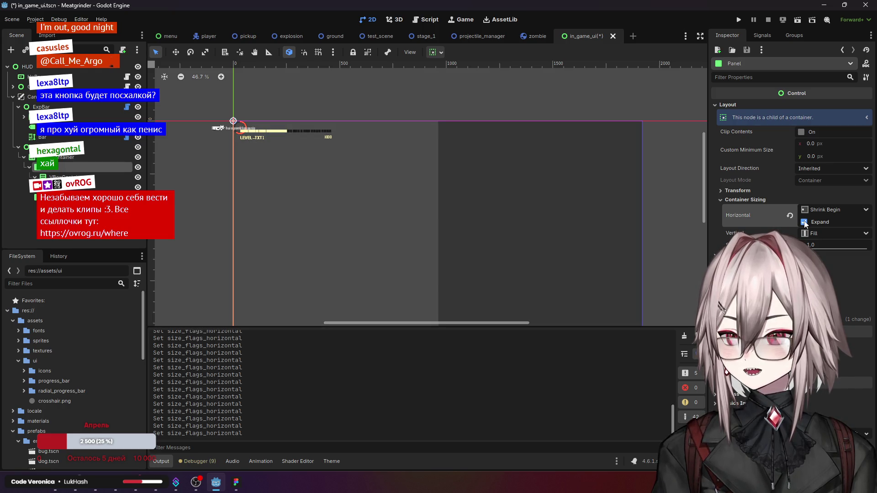
click(804, 223)
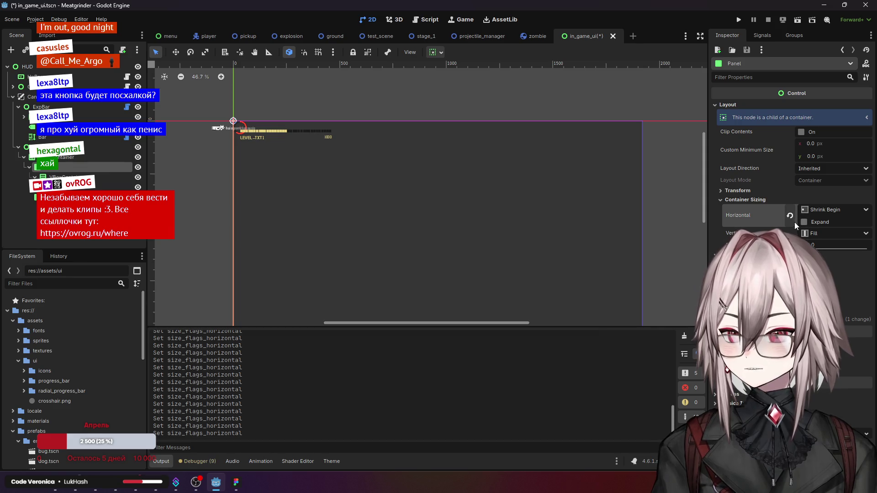
click(822, 234)
click(822, 233)
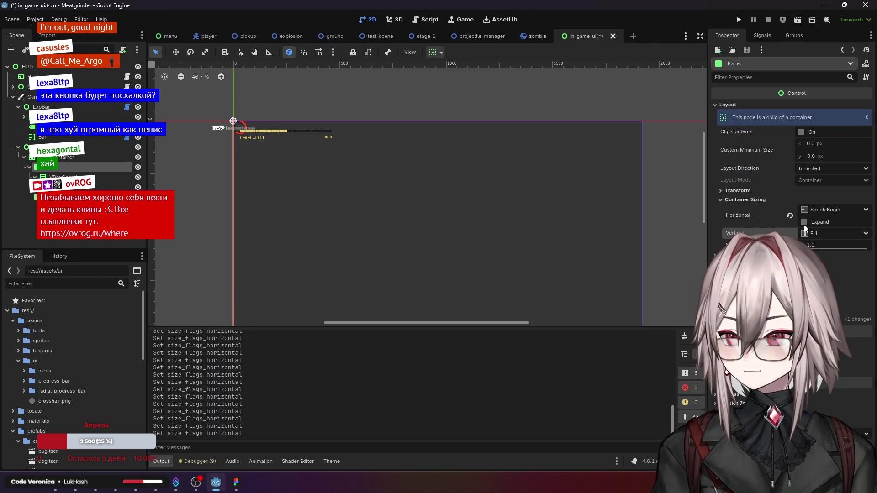
click(746, 190)
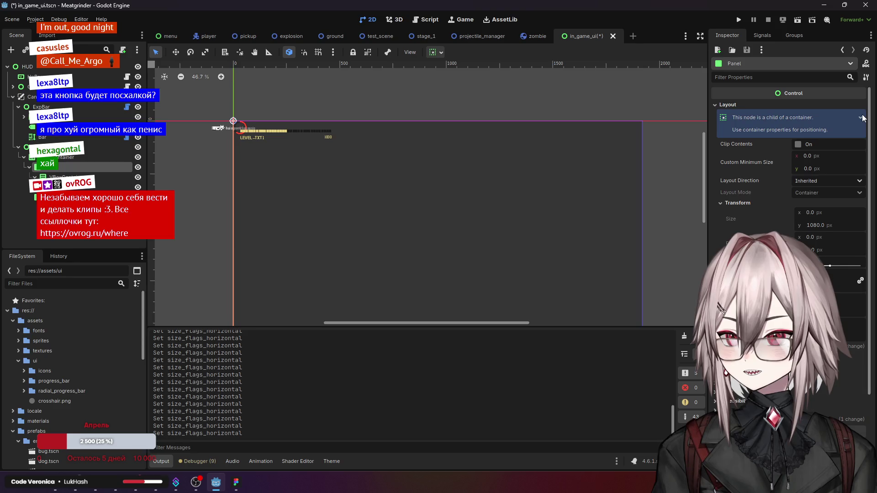
click(460, 149)
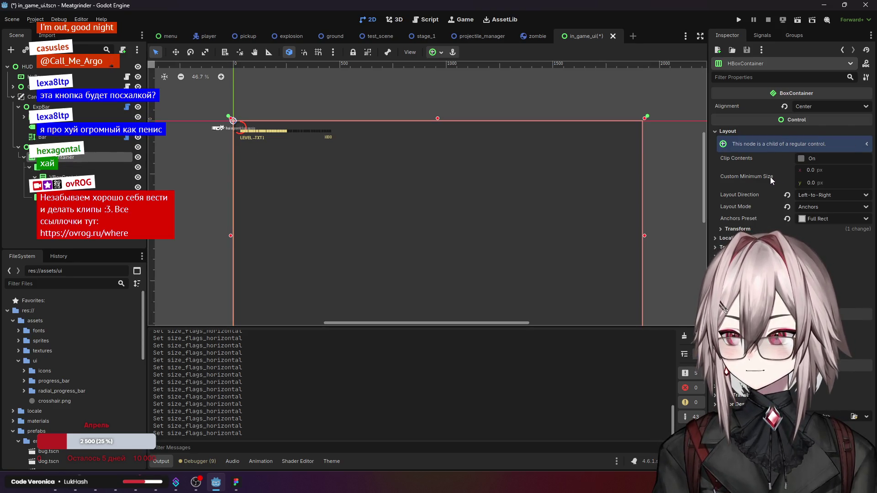
Step: Select the Panel and enter a custom minimum width of 512 px
mouse_move(771, 177)
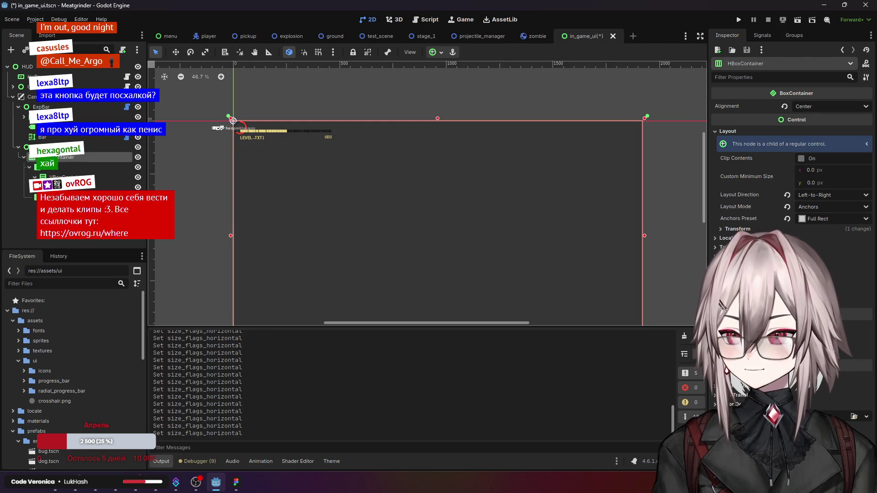
click(742, 230)
click(742, 230)
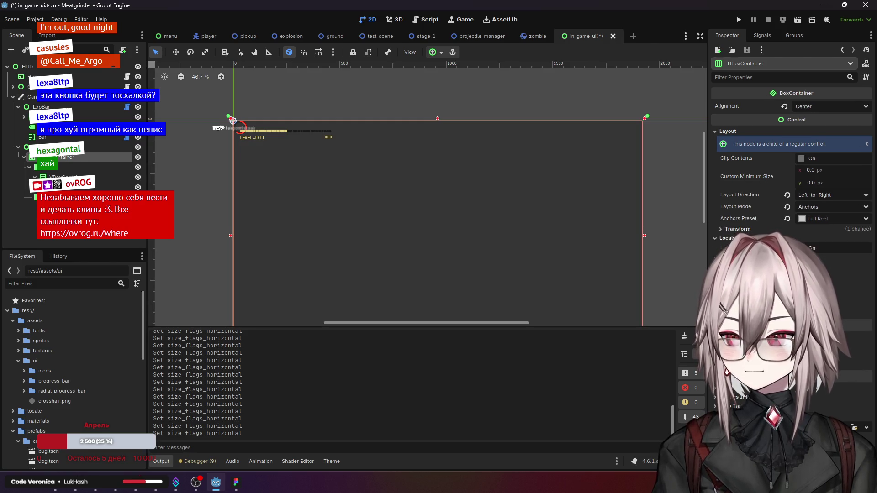
mouse_move(739, 176)
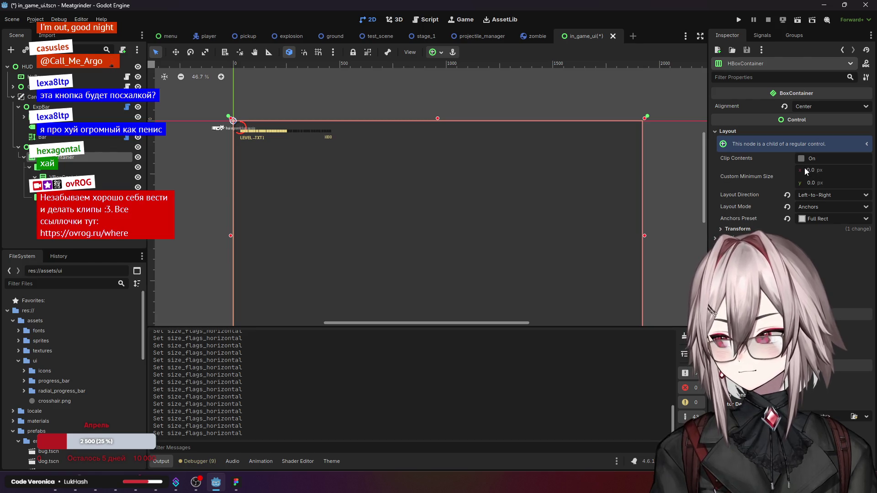
click(59, 168)
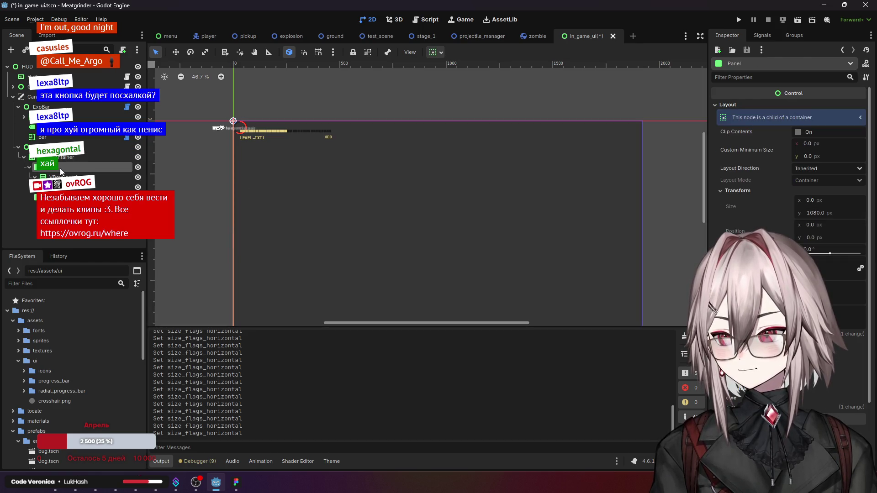
click(813, 144)
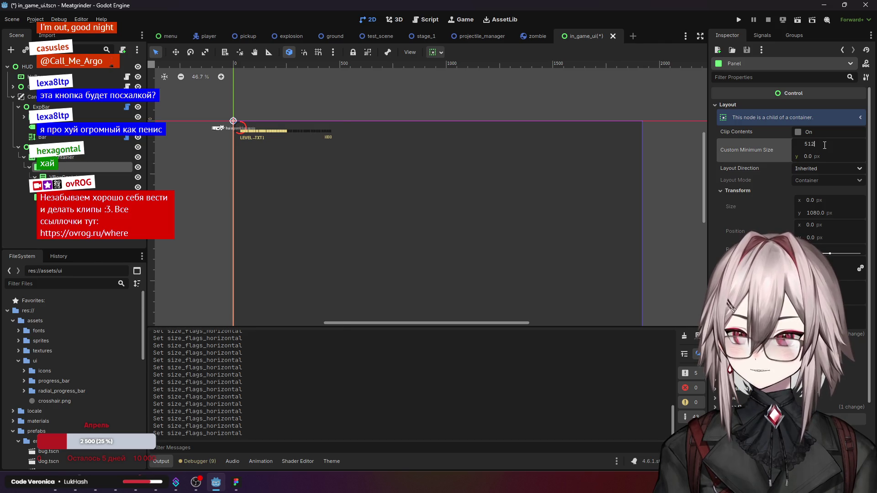
key(Return)
Step: Change the Panel's custom minimum width to 256 px, then inspect Panel2 and the HBoxContainer
scroll(218, 141, up, 4)
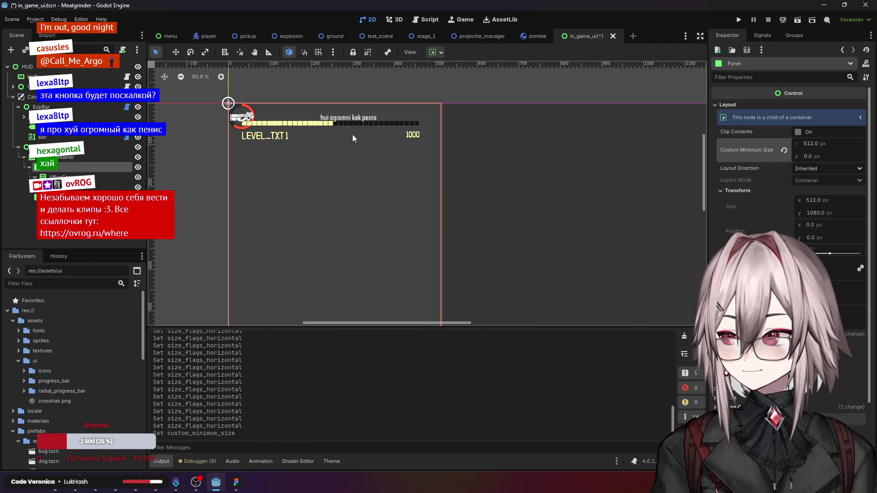
click(815, 144)
text(256)
key(Return)
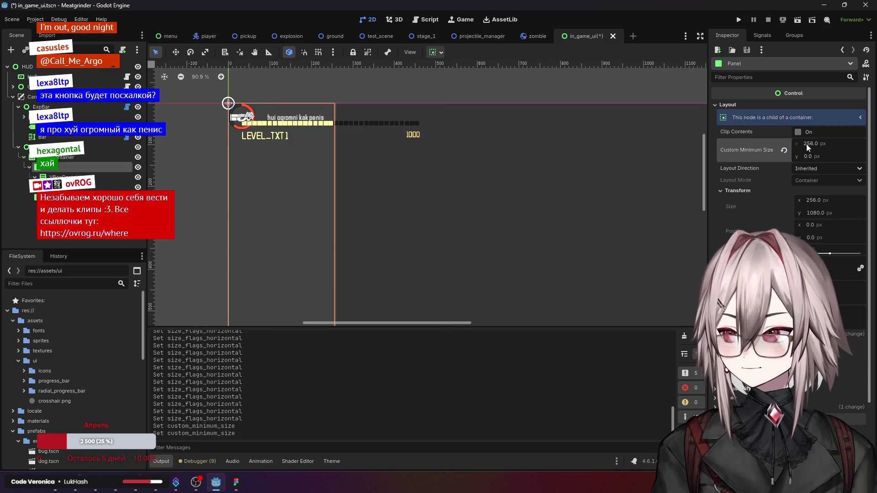
scroll(447, 167, down, 1)
scroll(447, 171, down, 2)
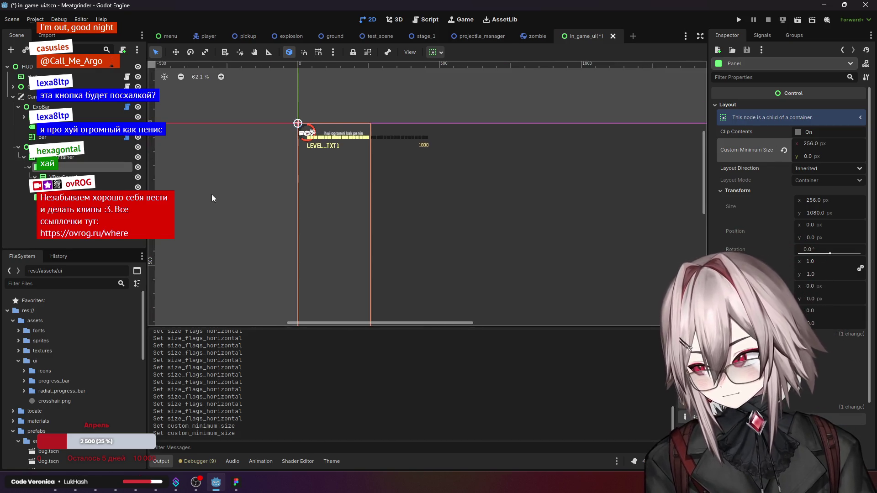
click(68, 197)
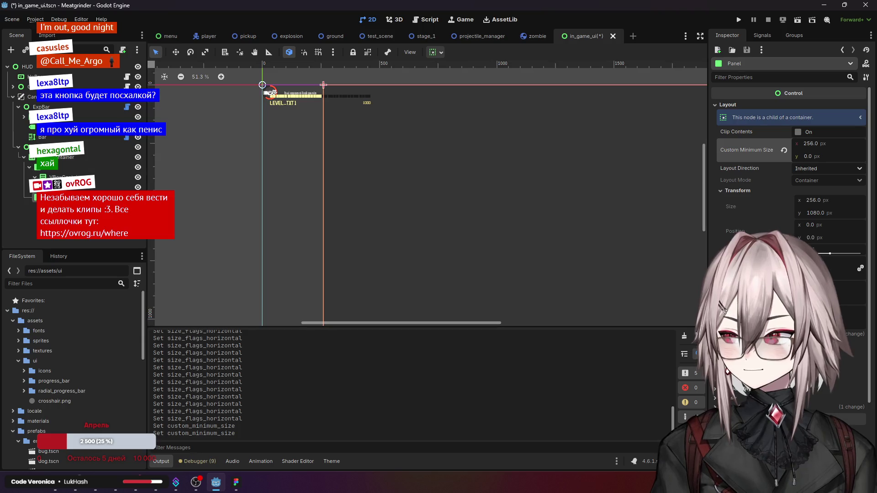
click(63, 160)
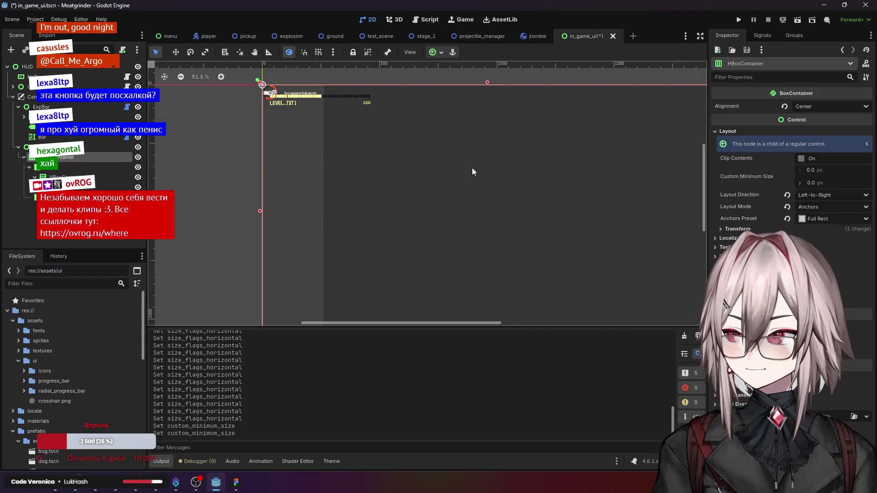
scroll(453, 168, down, 2)
click(731, 132)
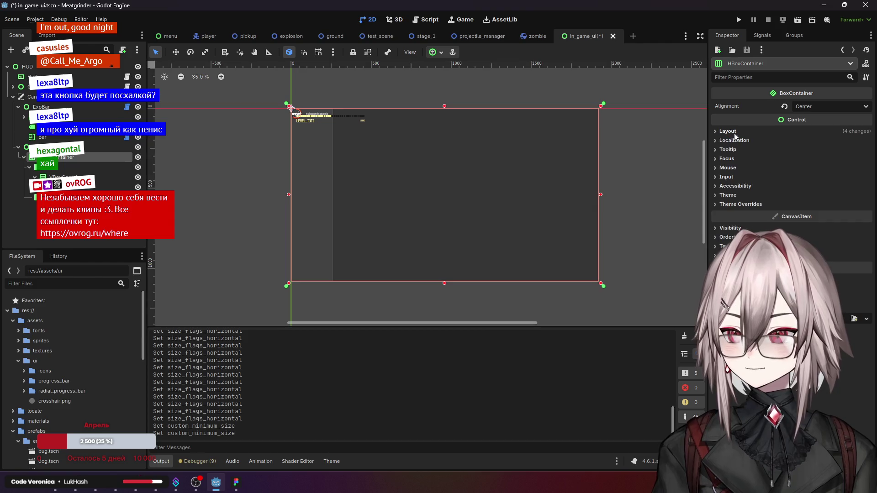
click(734, 132)
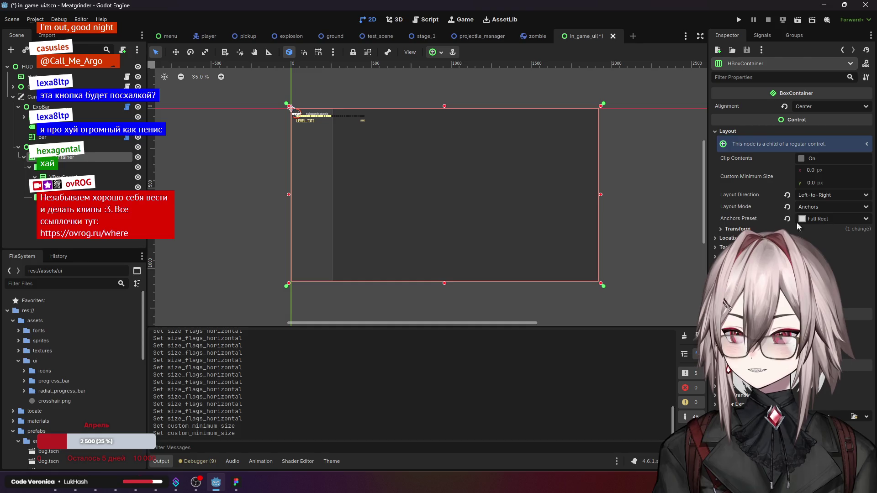
click(735, 229)
scroll(747, 220, down, 2)
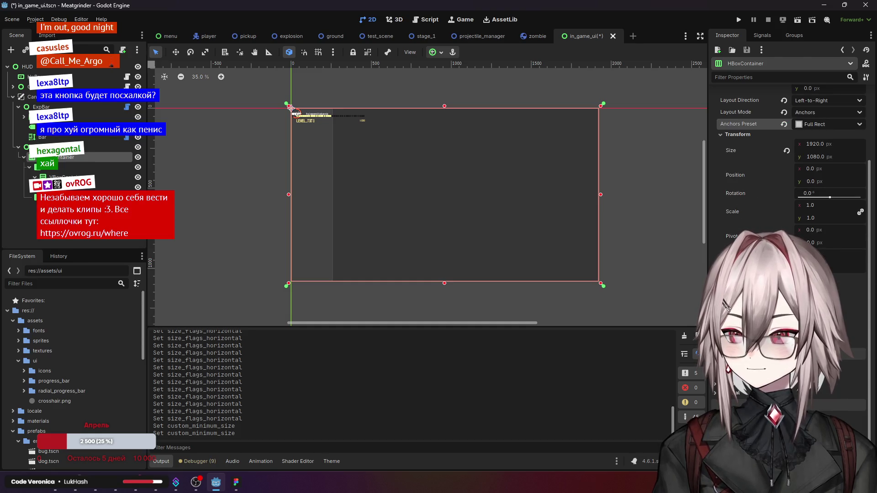
scroll(497, 199, up, 2)
scroll(743, 228, up, 1)
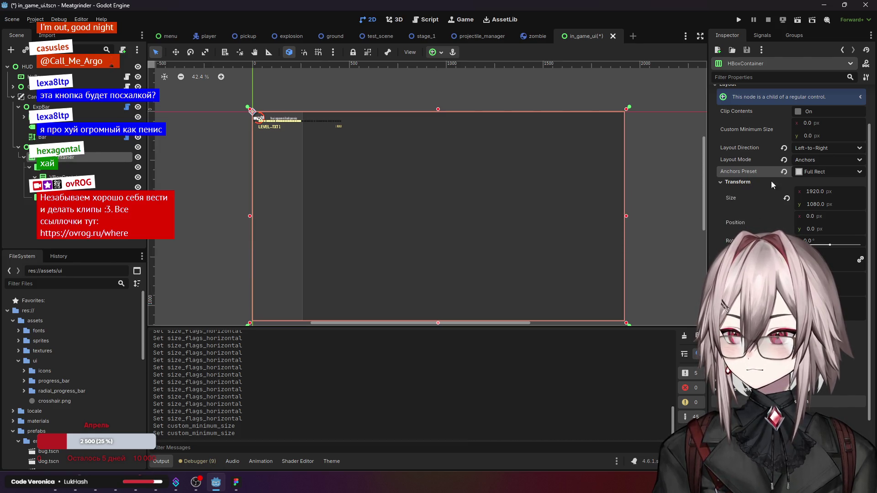
click(824, 172)
click(831, 201)
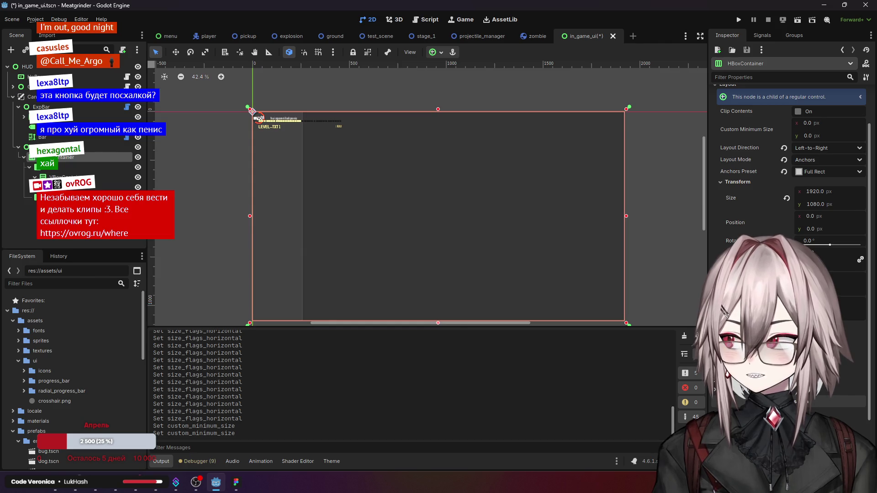
scroll(575, 211, down, 2)
scroll(563, 206, up, 1)
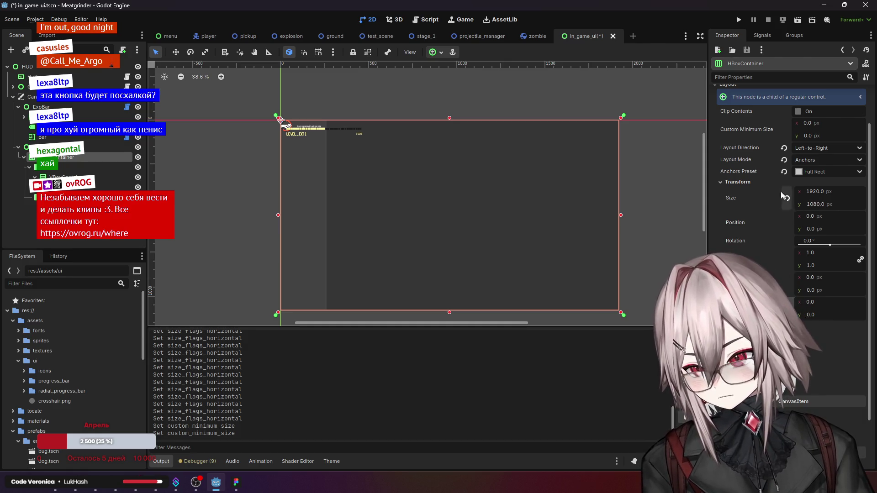
click(812, 160)
click(812, 160)
click(825, 171)
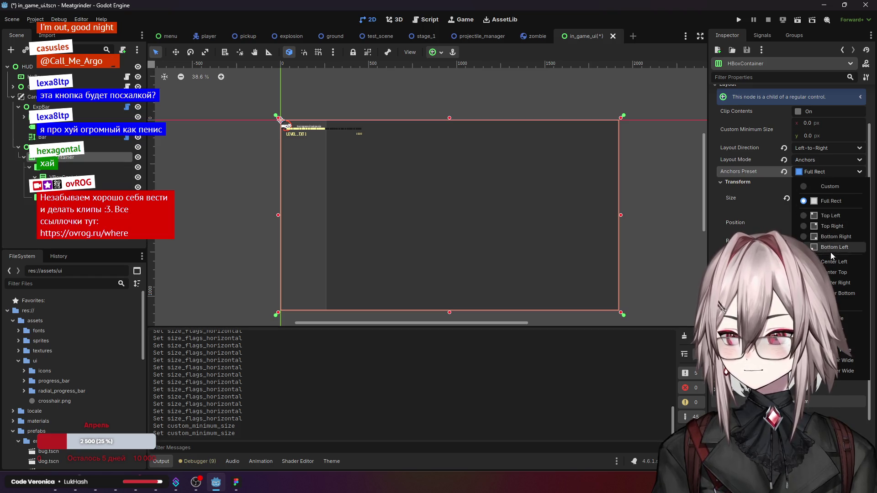
click(831, 171)
scroll(832, 171, up, 2)
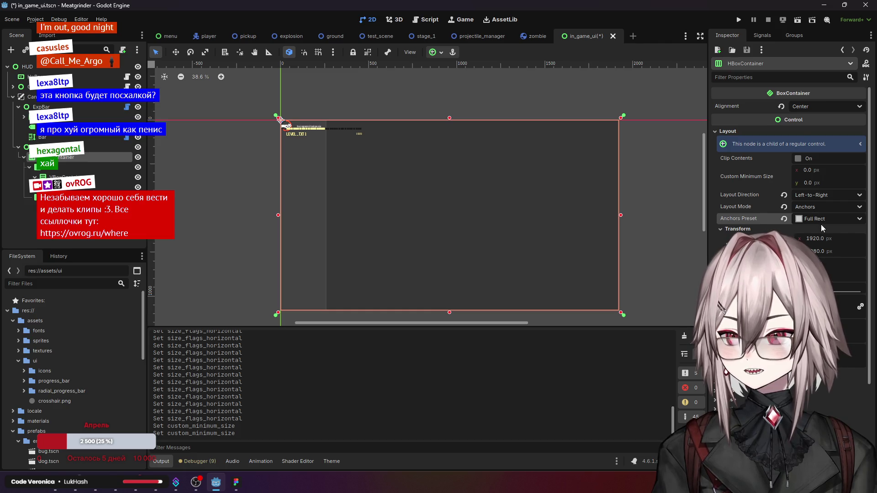
scroll(820, 229, down, 2)
click(59, 148)
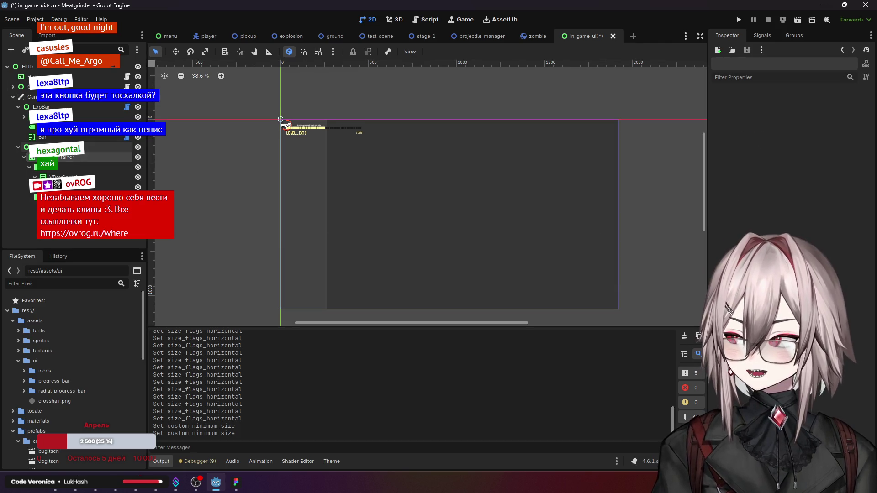
Step: Add a CenterContainer node as a child of LevelUPScreen
right_click(64, 147)
click(92, 151)
text(pa)
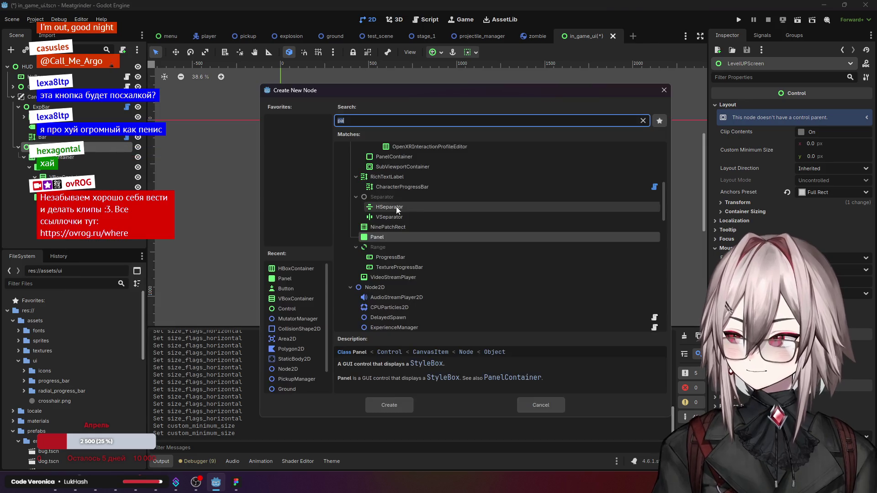
key(BackSpace)
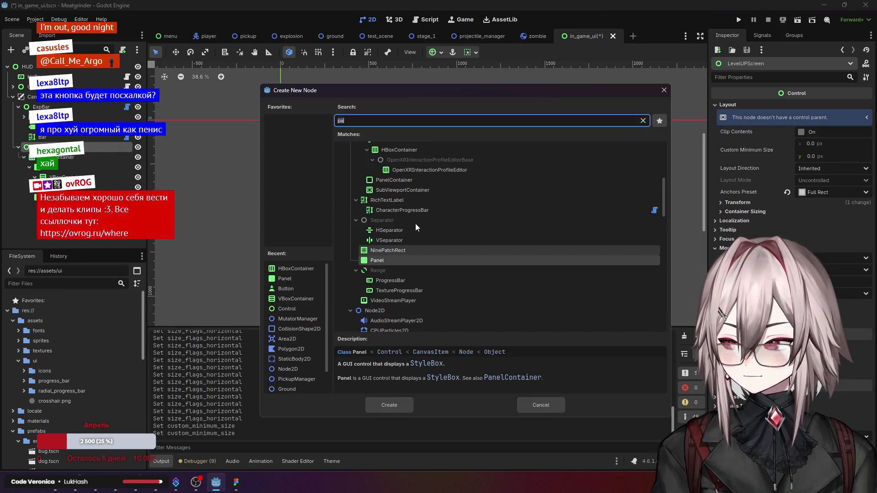
click(399, 221)
click(351, 219)
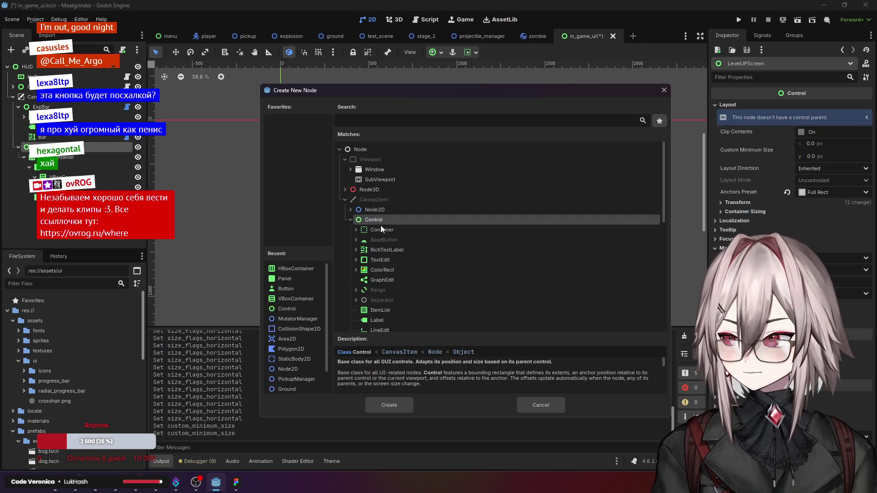
scroll(418, 216, down, 3)
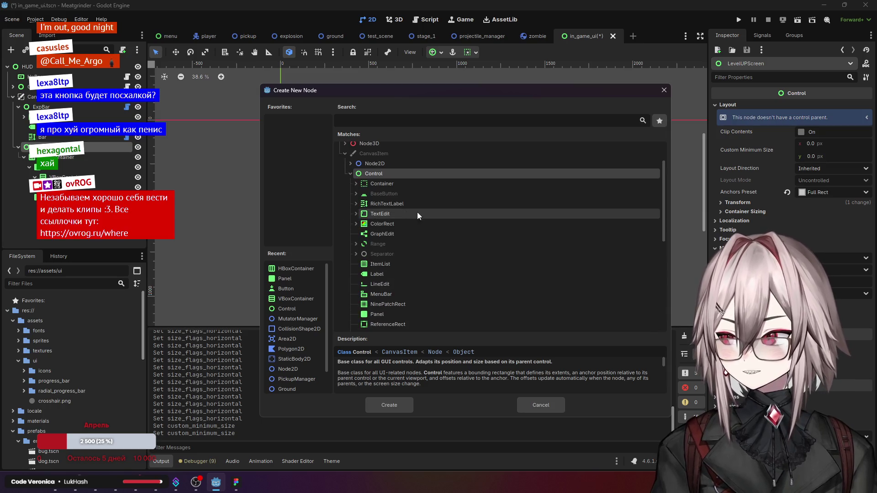
click(360, 184)
click(356, 183)
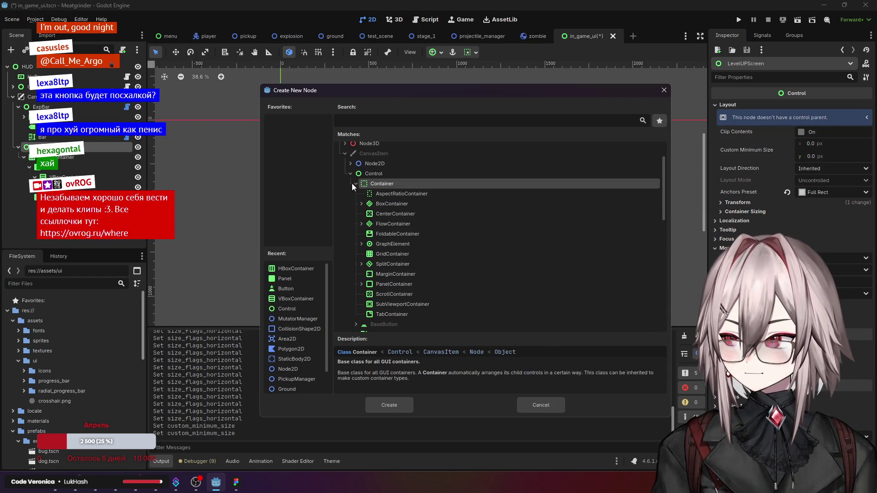
click(415, 214)
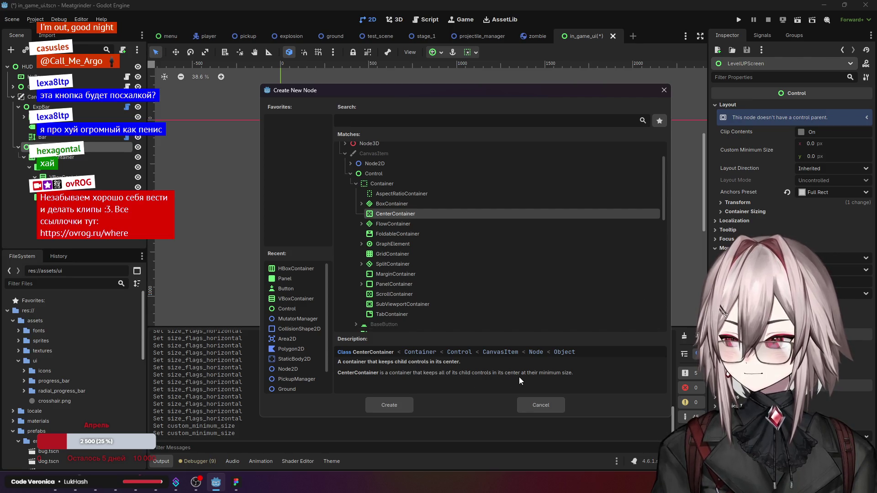
scroll(414, 276, down, 1)
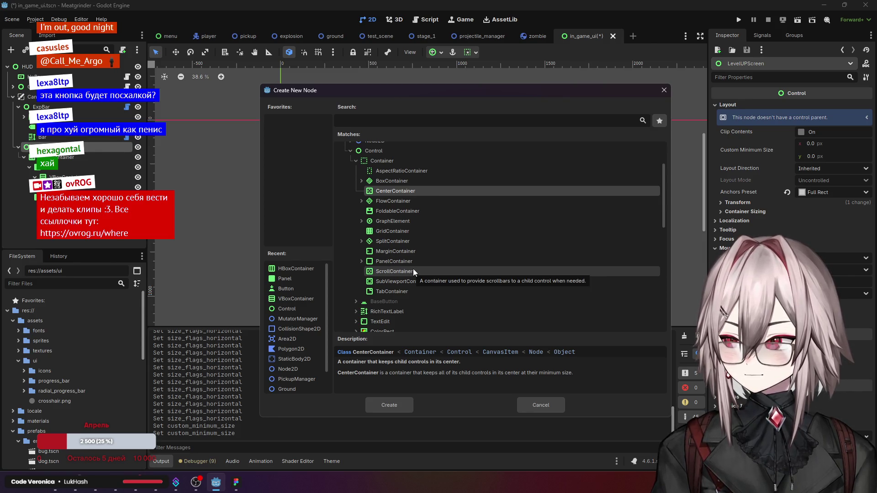
click(392, 405)
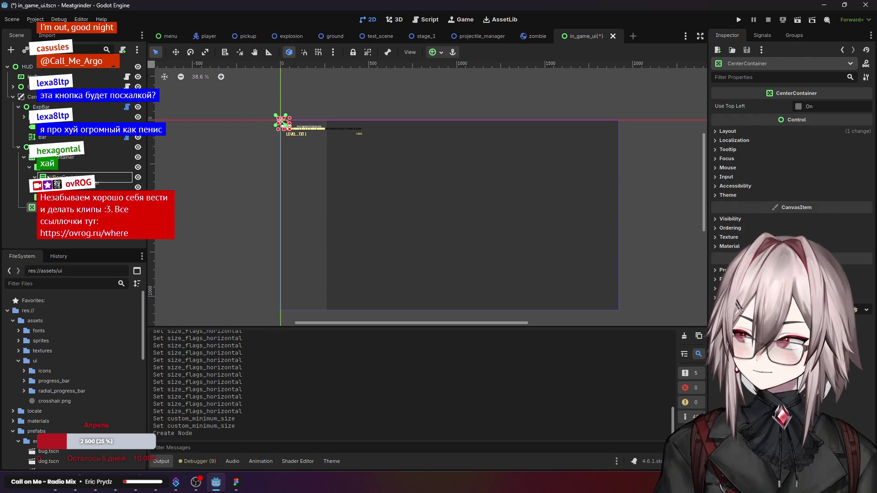
Step: Move the HBoxContainer into the CenterContainer and set it to Anchors layout with the Full Rect preset
mouse_move(48, 157)
mouse_down()
mouse_move(47, 171)
mouse_move(48, 157)
mouse_up()
click(48, 157)
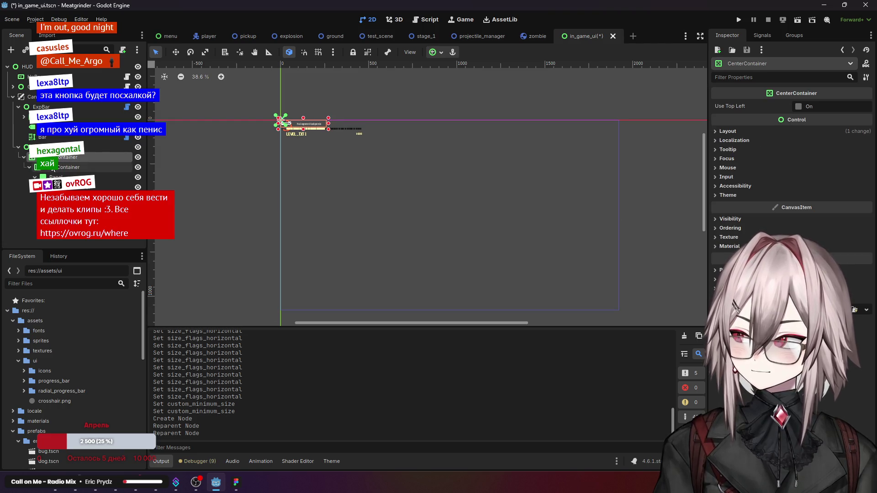
click(726, 131)
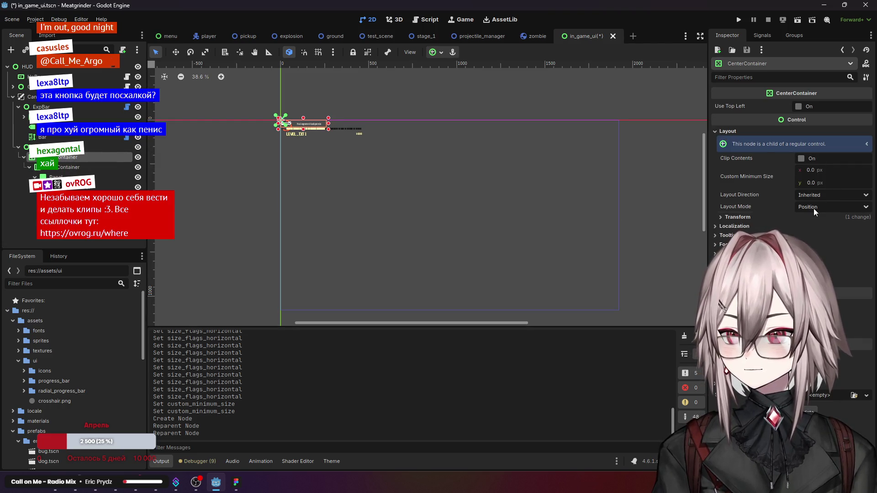
click(748, 215)
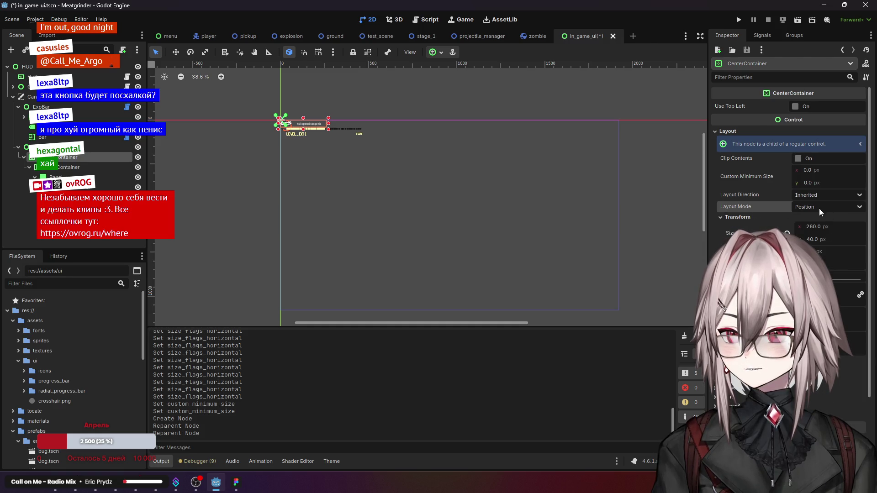
click(814, 232)
click(826, 220)
click(818, 240)
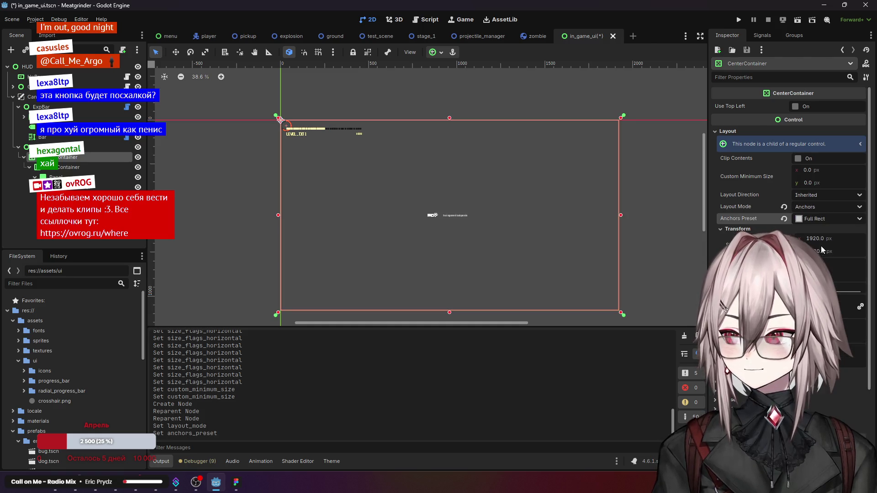
click(723, 229)
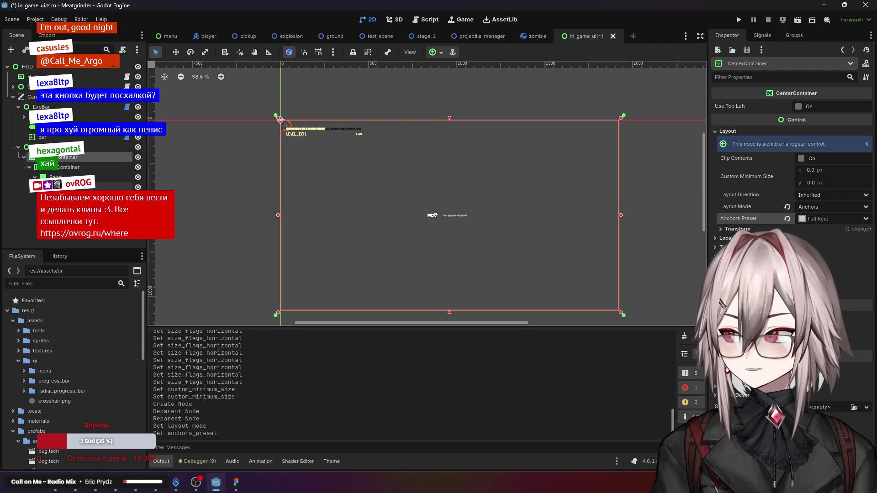
click(73, 167)
scroll(457, 237, up, 3)
click(110, 178)
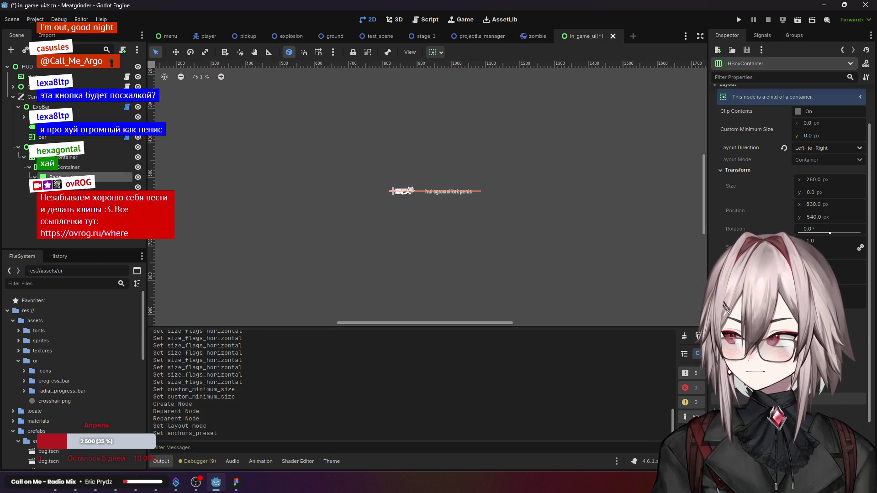
Step: Inspect the VBoxContainer and its Panel and Panel2 children
click(73, 168)
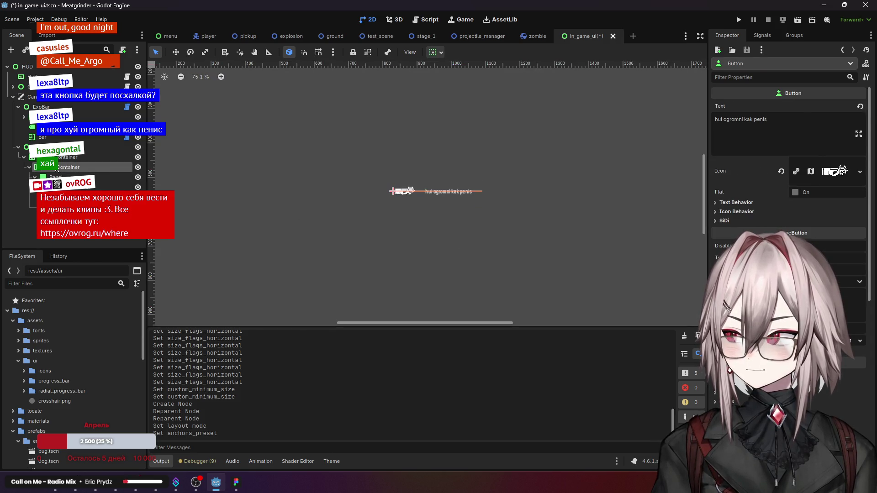
scroll(778, 160, up, 2)
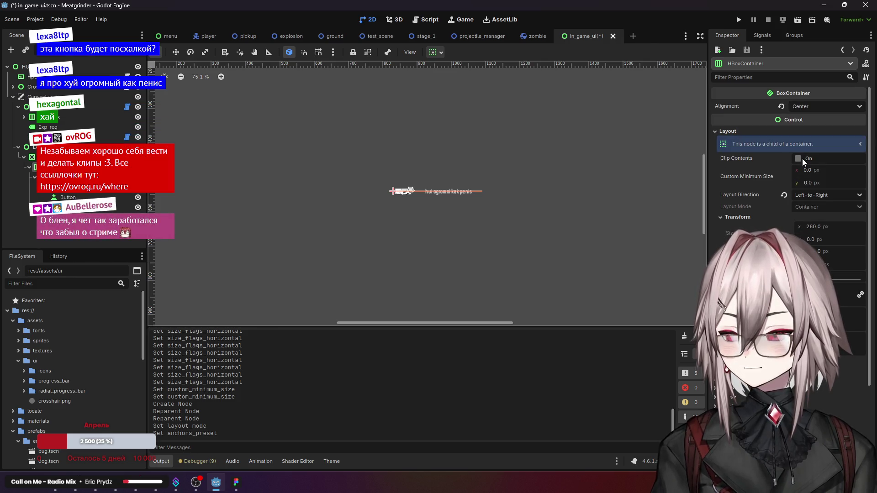
scroll(568, 168, down, 1)
scroll(547, 171, down, 2)
scroll(494, 150, down, 2)
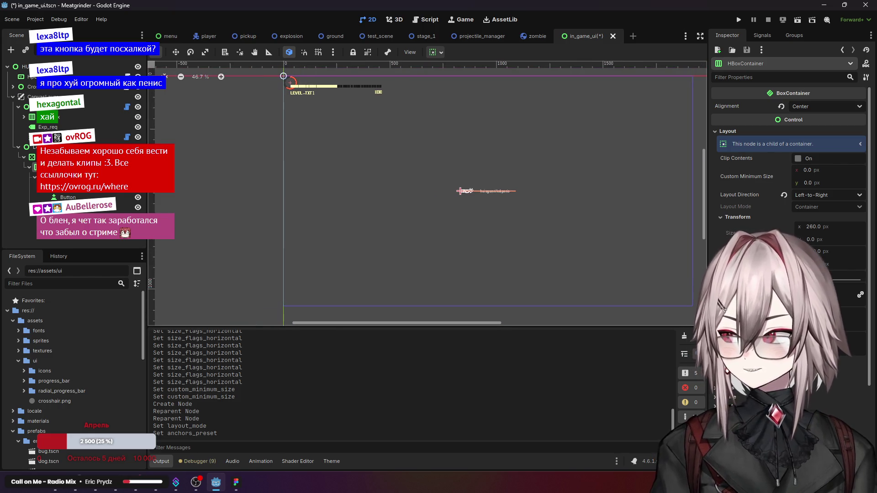
click(66, 196)
click(460, 185)
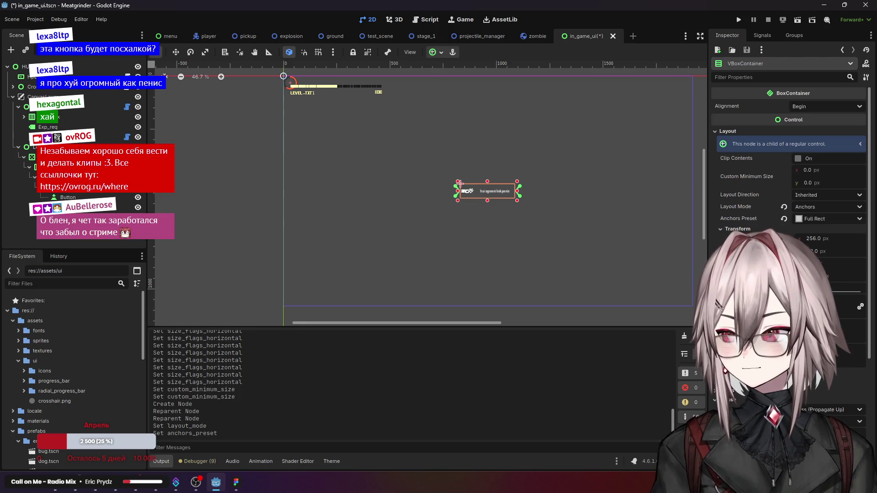
click(516, 190)
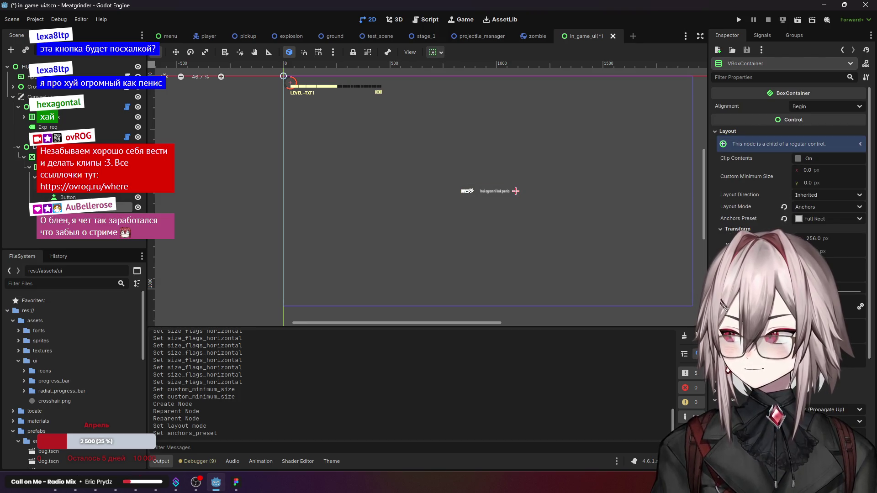
click(467, 191)
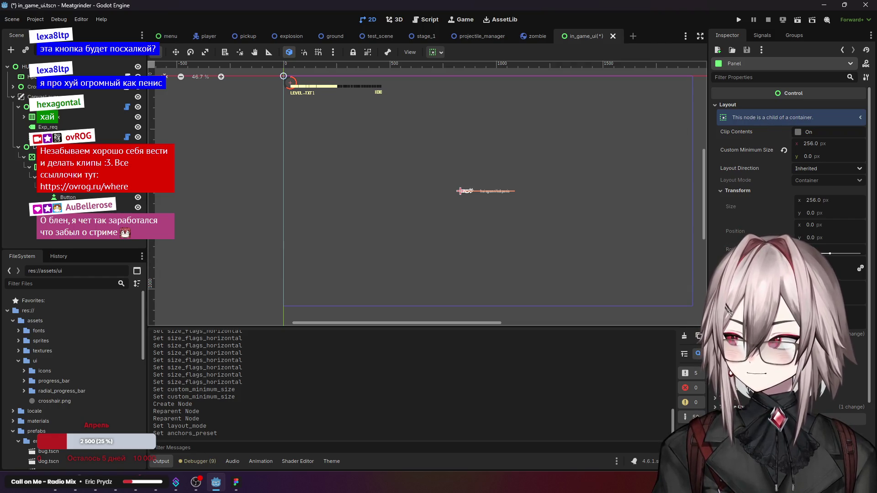
click(460, 191)
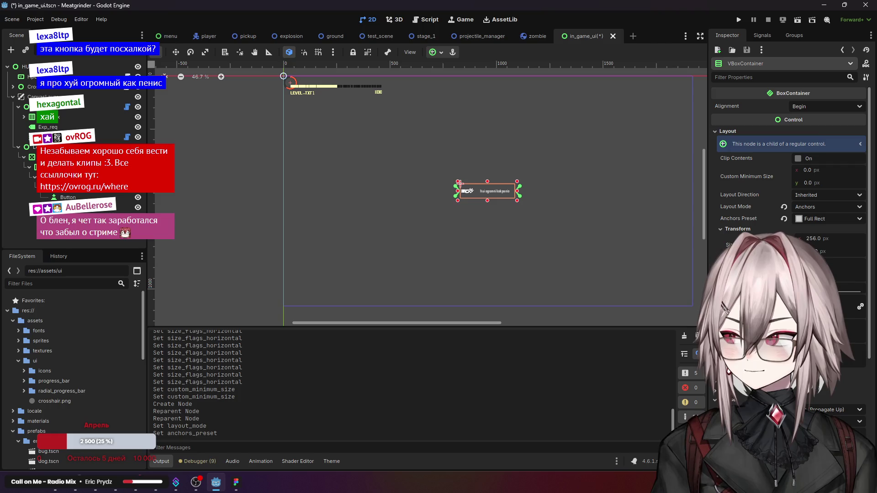
Step: Delete the Panel and Panel2 placeholder nodes
drag(57, 207, 57, 198)
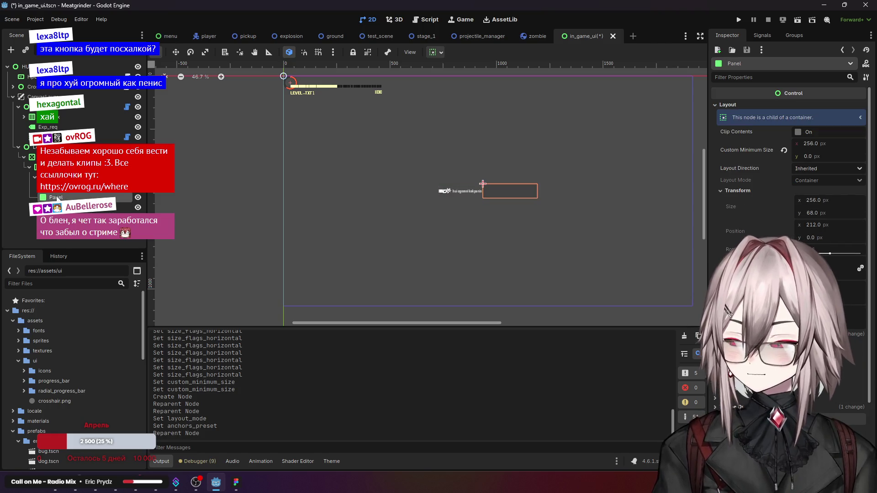
key(Delete)
click(416, 251)
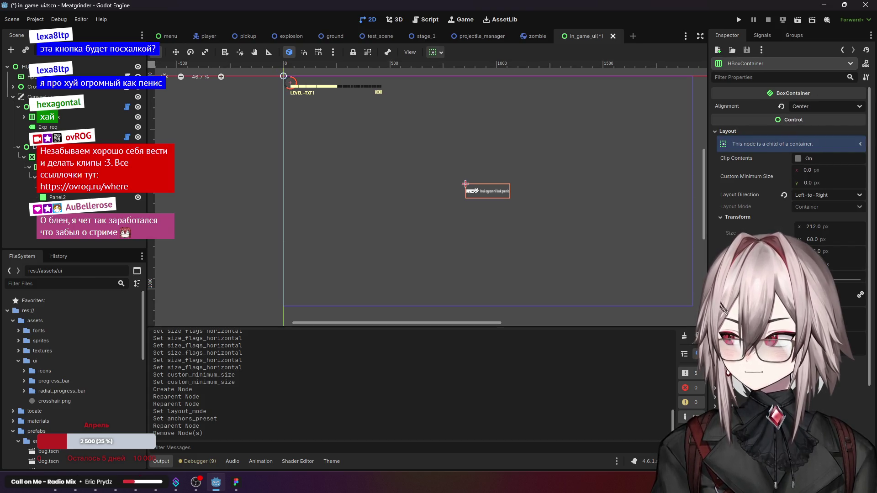
click(69, 198)
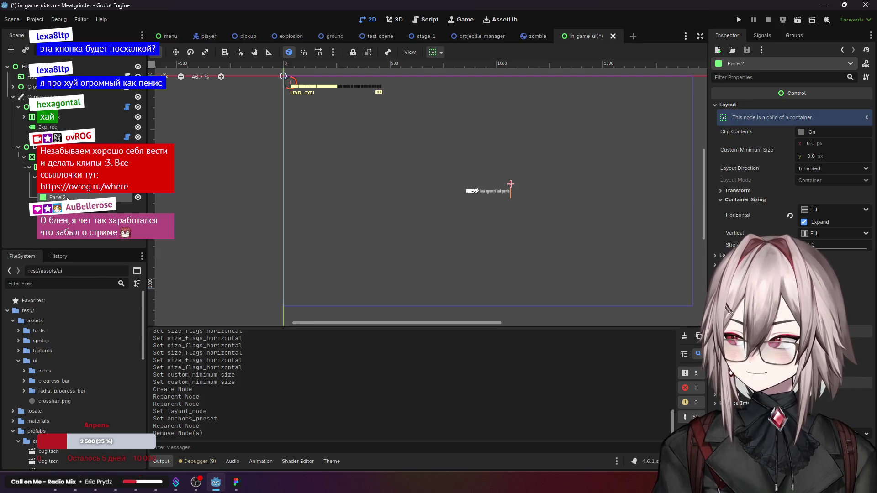
key(Delete)
key(Return)
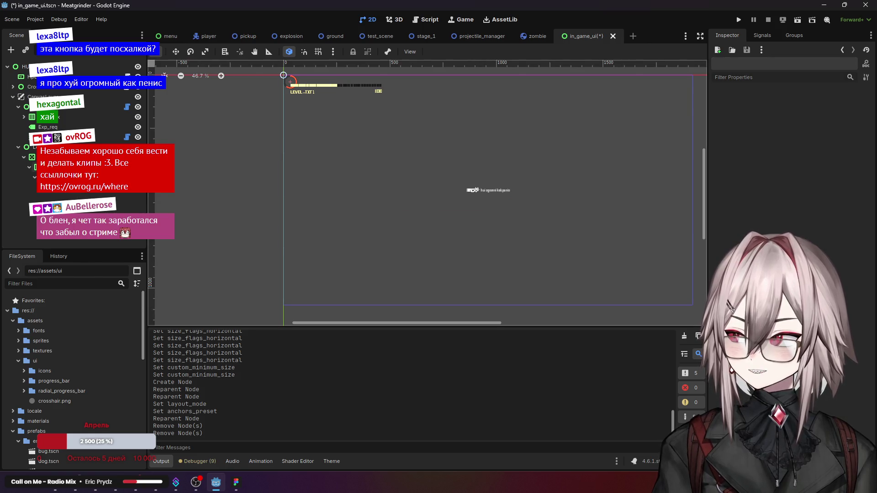
Step: Paste two copies of the icon button as siblings of the original
click(283, 75)
click(488, 191)
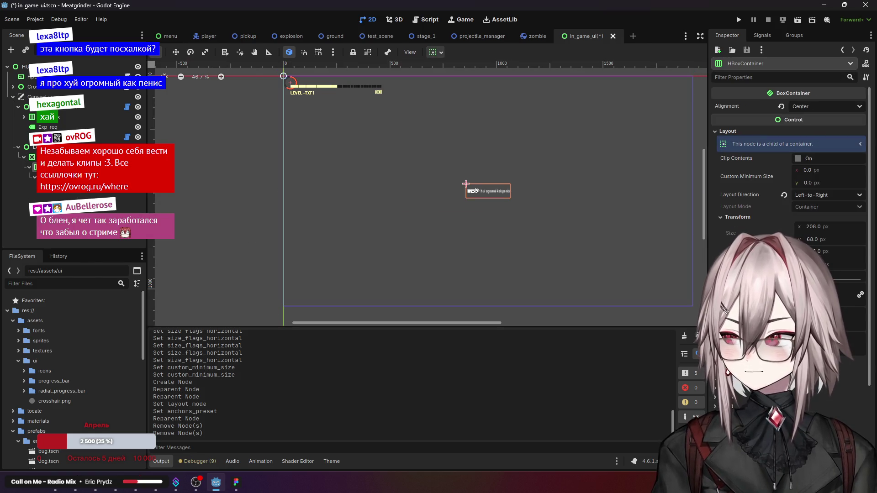
click(64, 193)
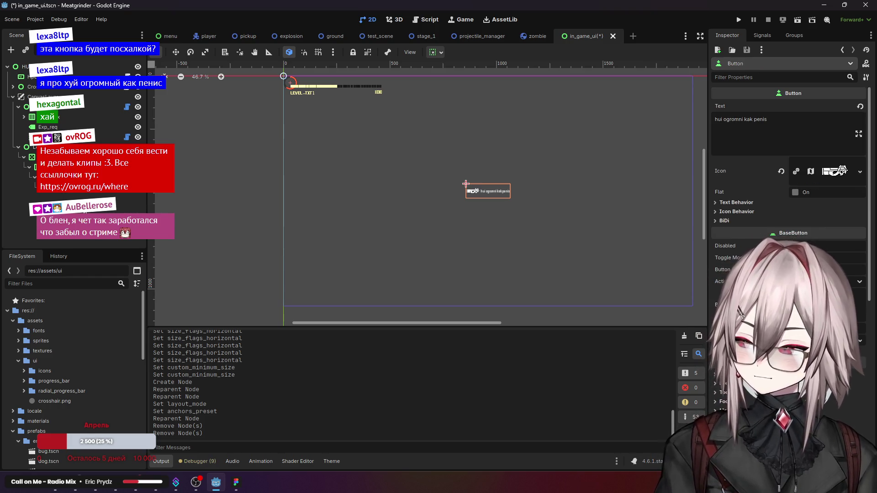
key(ctrl+v)
drag(68, 207, 73, 197)
key(ctrl+v)
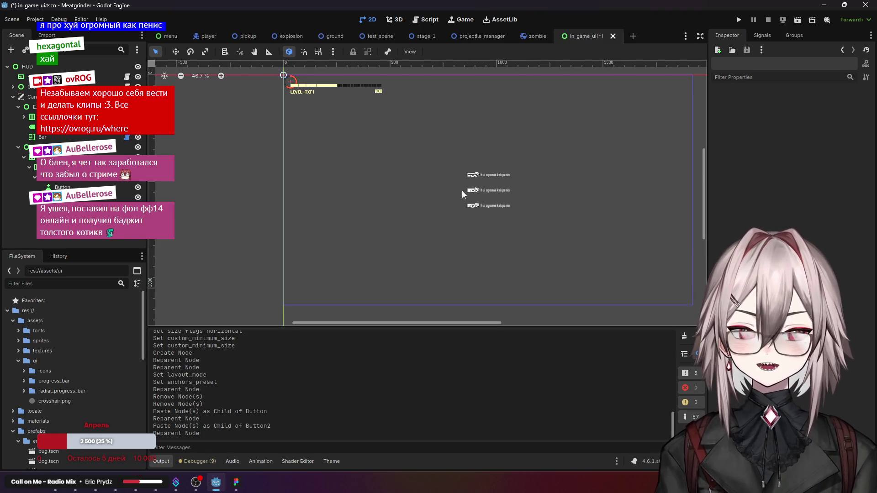
scroll(521, 169, up, 3)
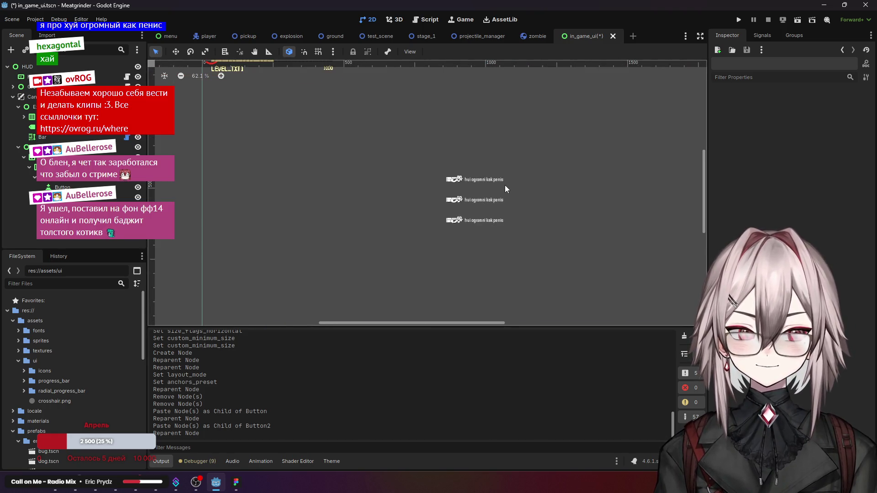
scroll(474, 215, up, 1)
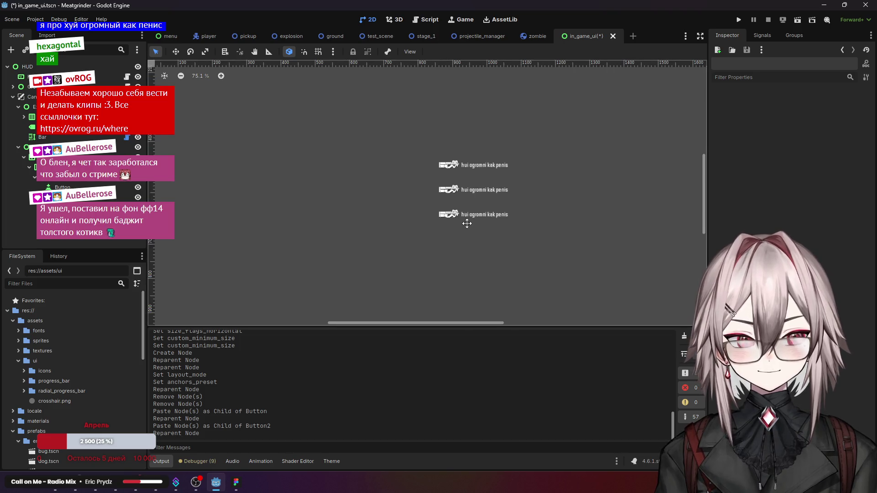
scroll(475, 191, up, 1)
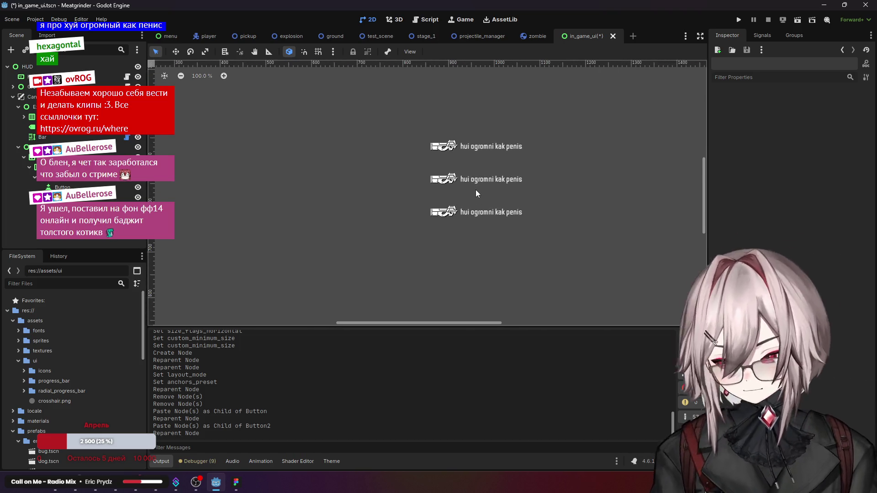
drag(475, 194, 437, 206)
click(68, 177)
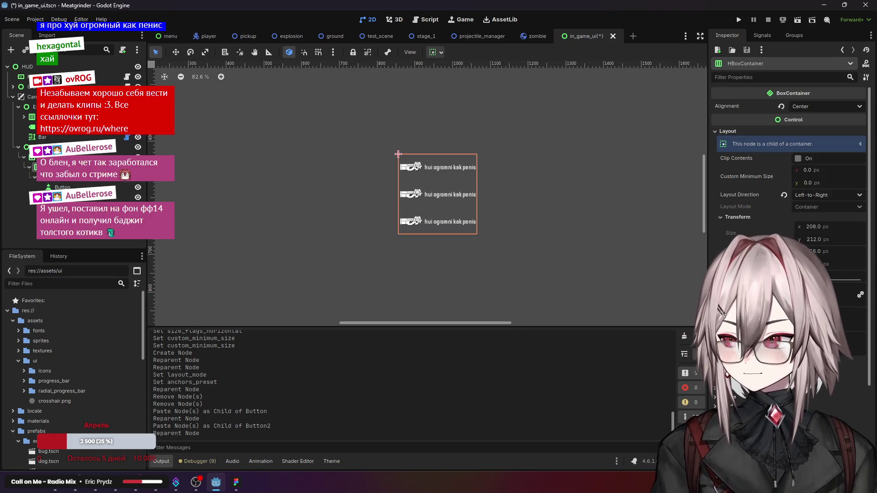
scroll(399, 193, down, 5)
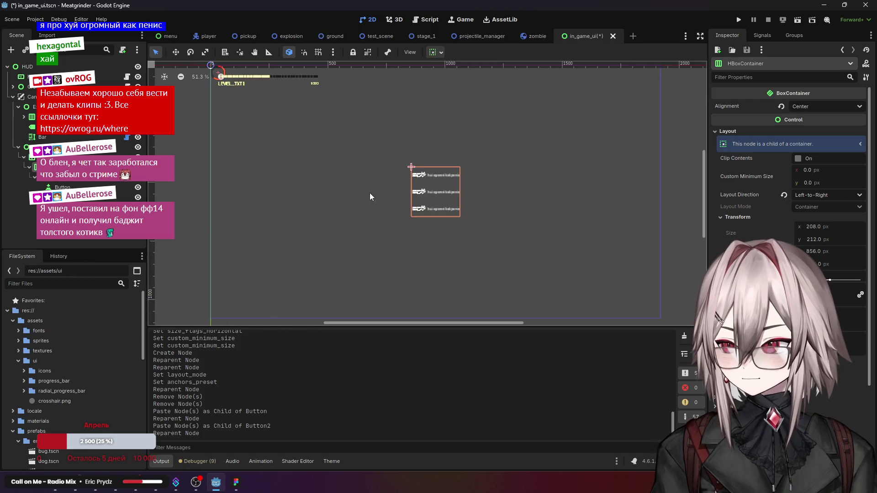
key(ctrl+z)
key(ctrl+z)
key(ctrl+z)
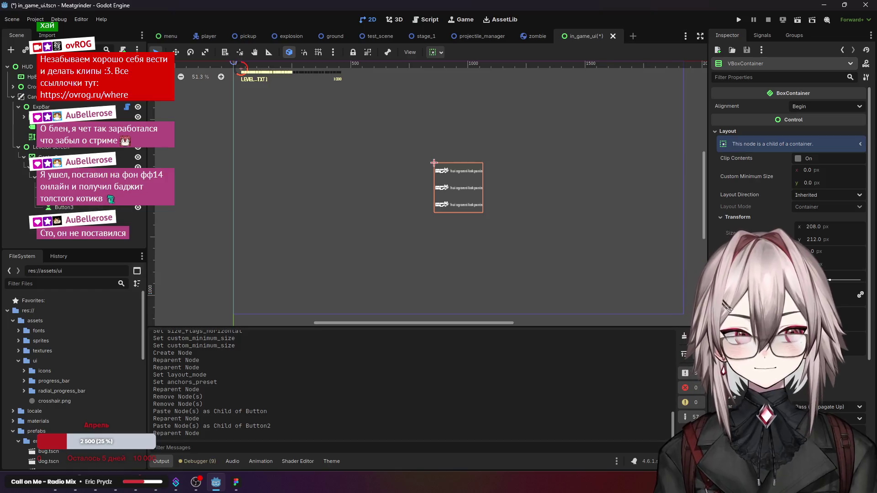
click(67, 241)
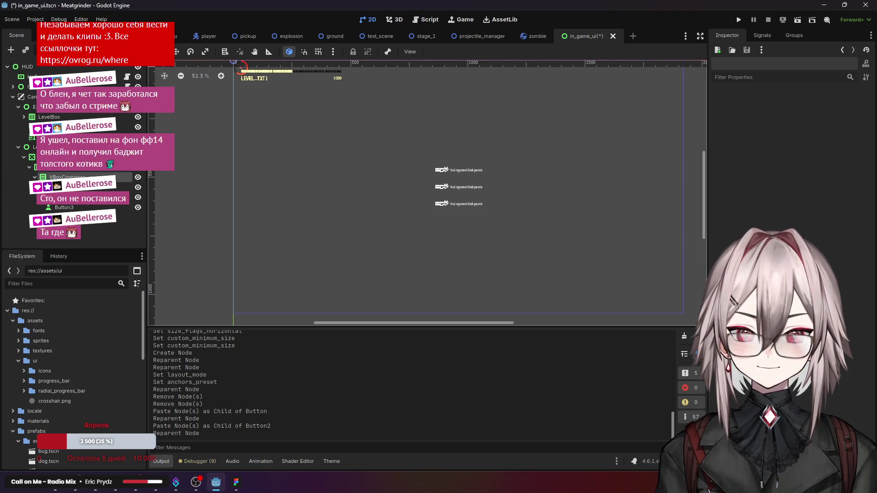
click(35, 177)
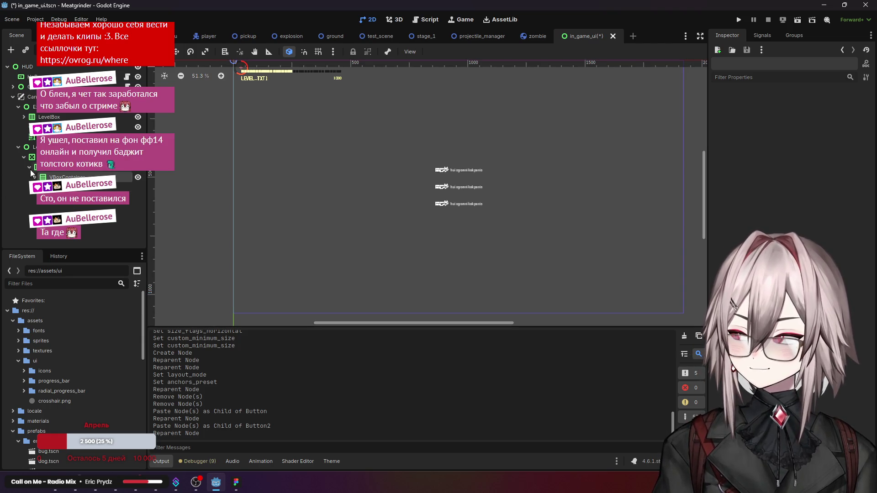
click(57, 177)
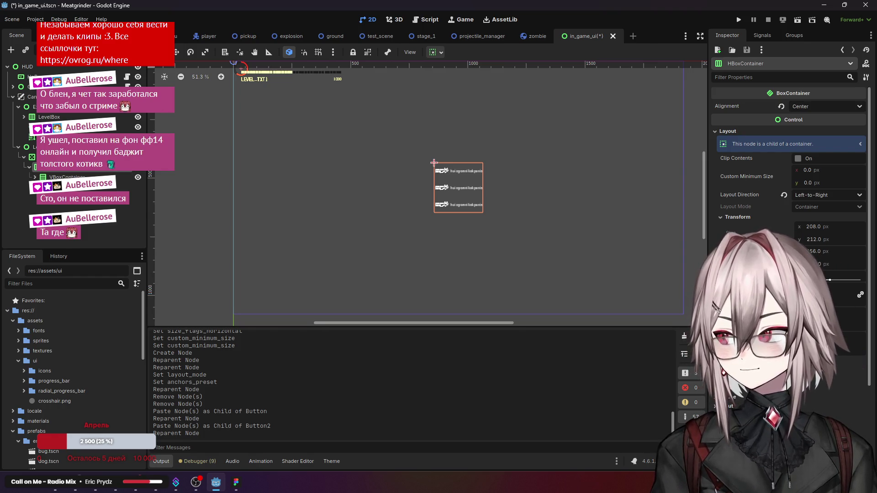
right_click(58, 173)
Step: Browse the Create Node type list and create a RichTextLabel under the HBoxContainer
click(69, 177)
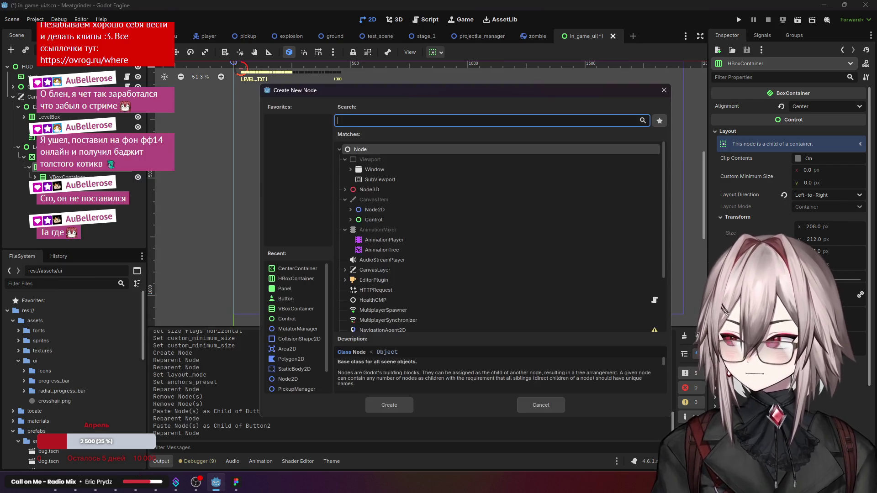
click(382, 229)
click(355, 230)
scroll(431, 246, down, 2)
scroll(432, 246, down, 1)
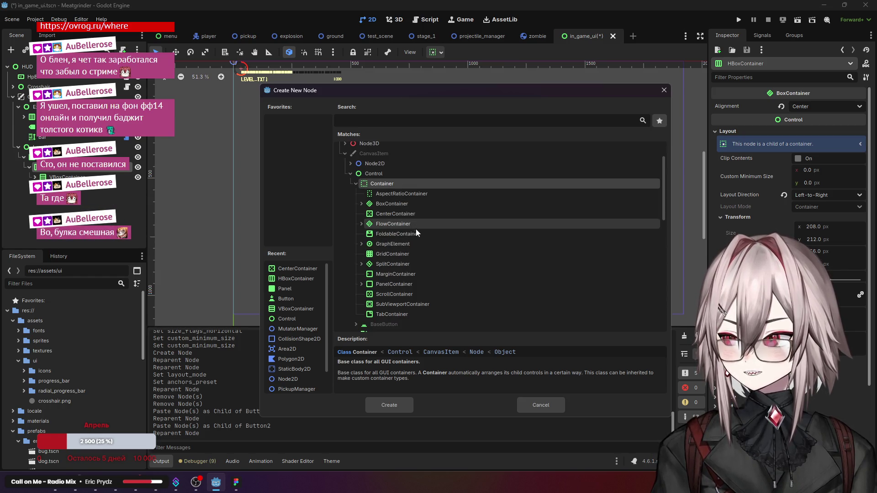
scroll(427, 253, down, 1)
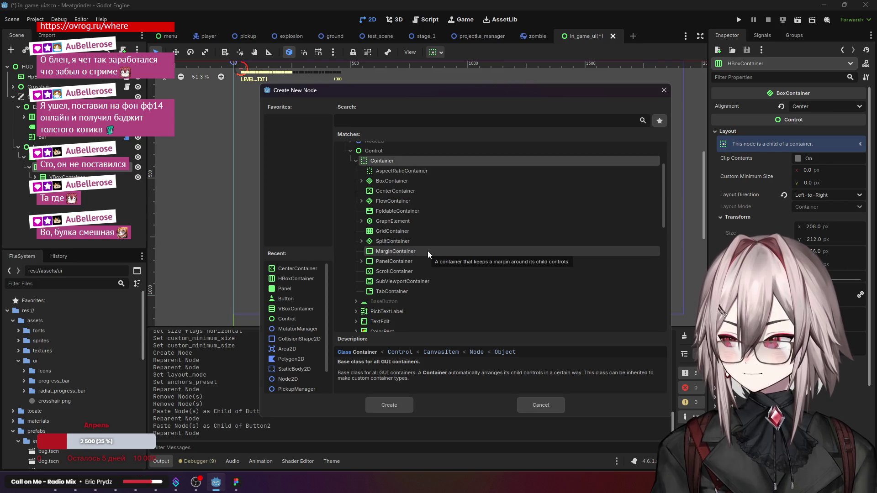
click(404, 261)
click(362, 261)
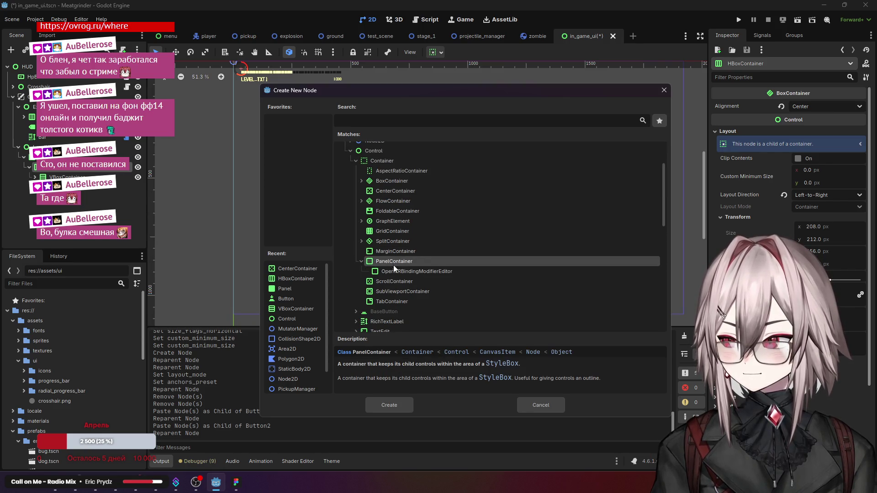
scroll(447, 243, down, 2)
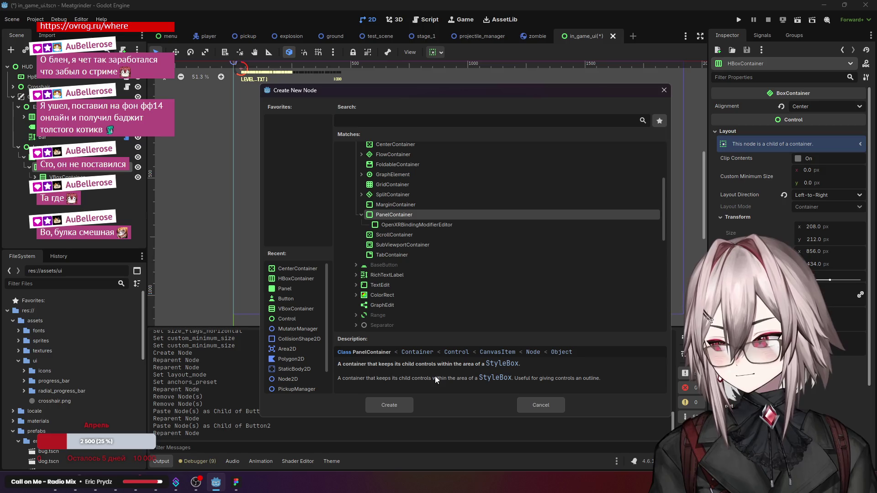
scroll(441, 265, up, 3)
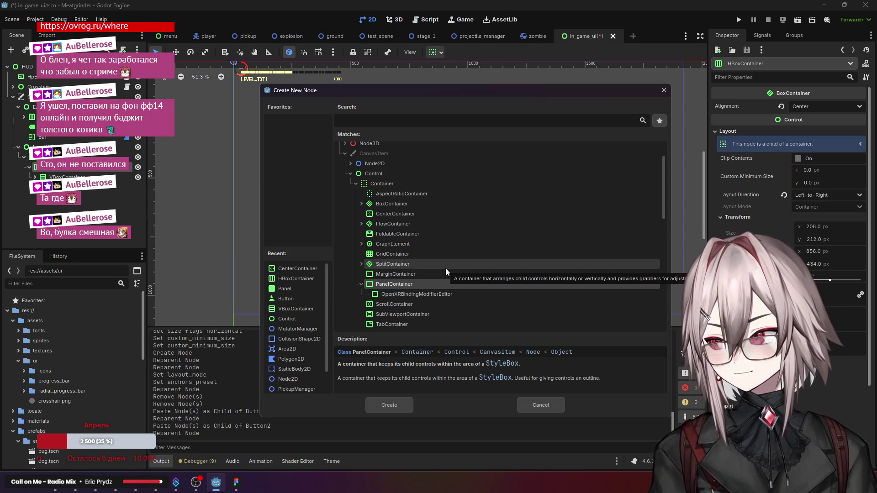
scroll(434, 269, down, 3)
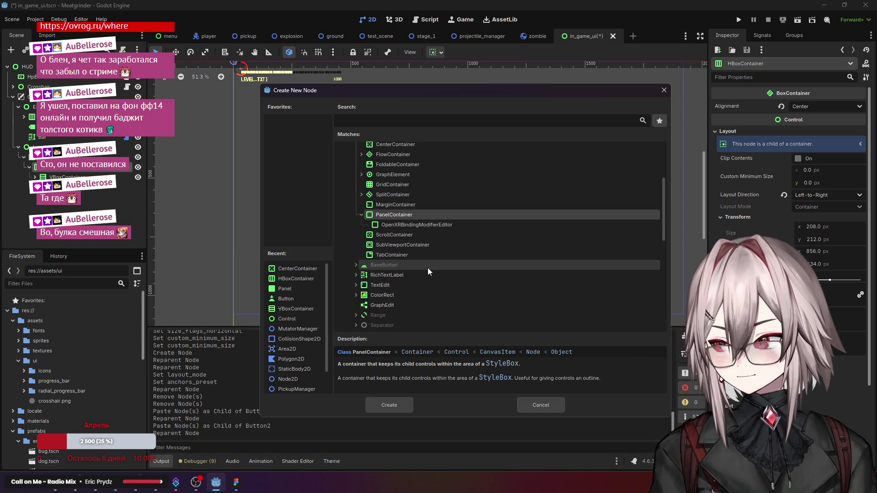
click(402, 275)
click(356, 275)
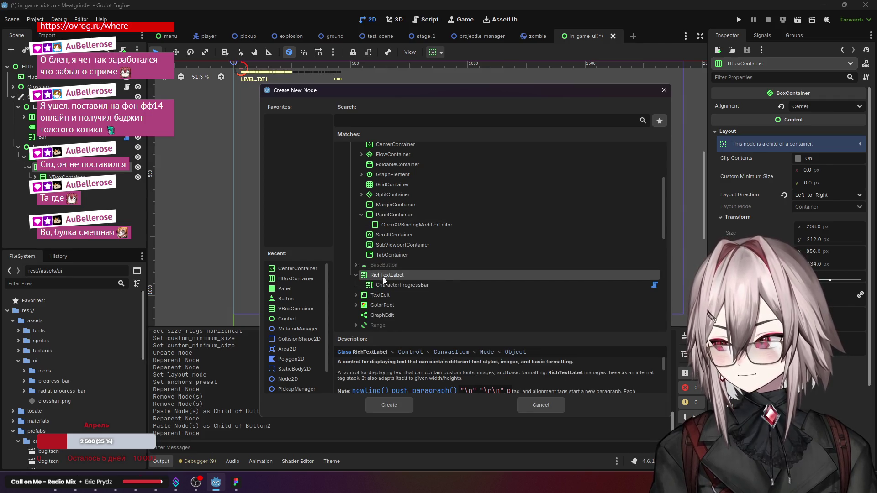
scroll(447, 278, down, 2)
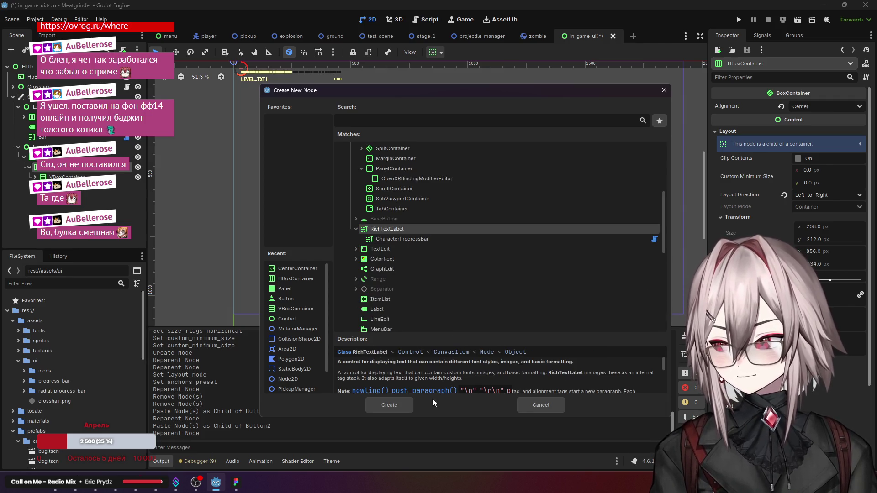
click(408, 408)
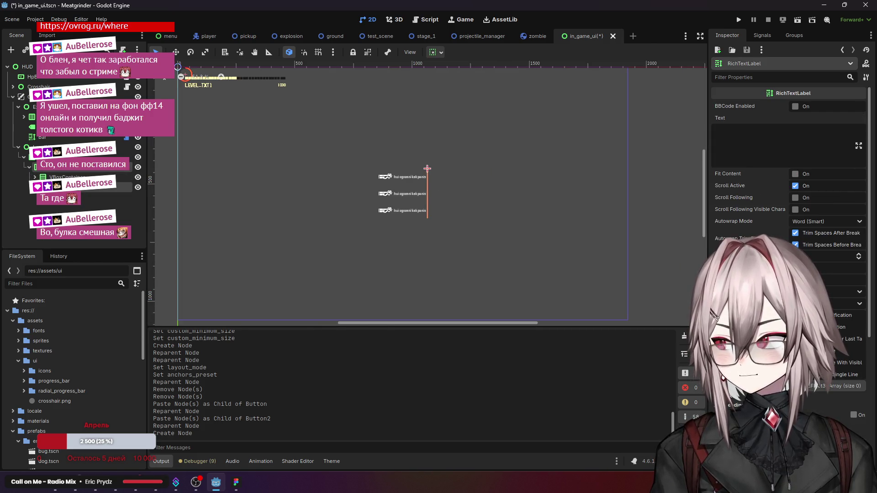
Step: Set the RichTextLabel's Text property to 'bla bla bla bla bla'
scroll(382, 220, up, 2)
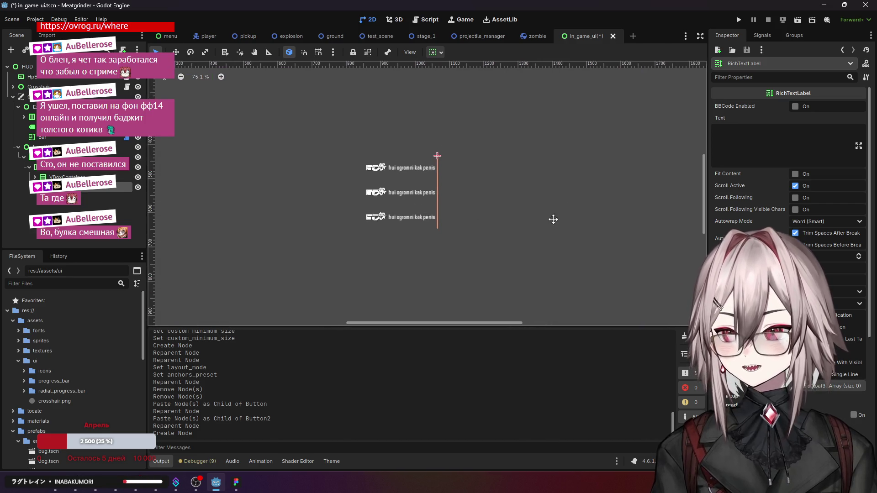
click(761, 142)
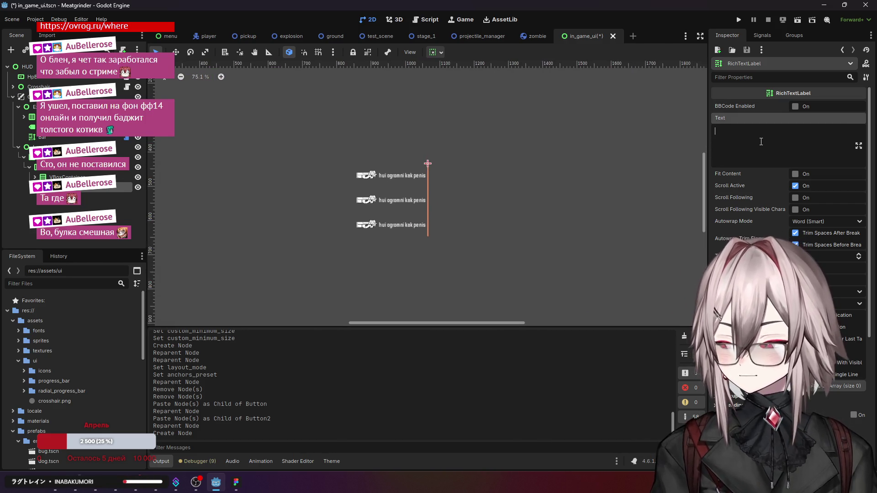
text(bla bla bla bl)
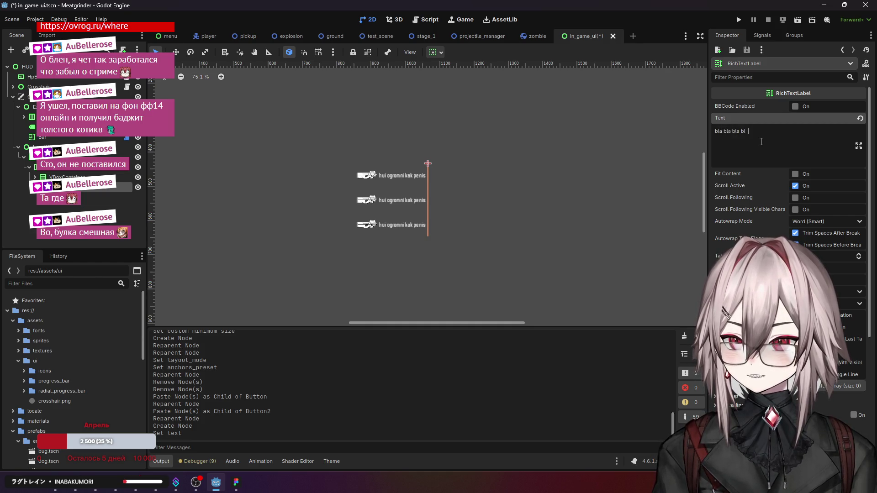
key(BackSpace)
key(BackSpace)
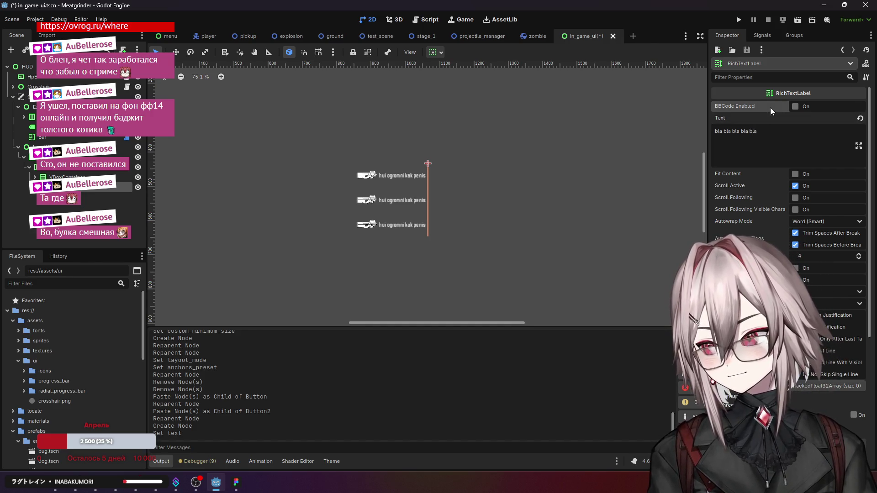
Step: Reselect the RichTextLabel and expand a group of its Control properties
scroll(446, 218, up, 10)
click(445, 169)
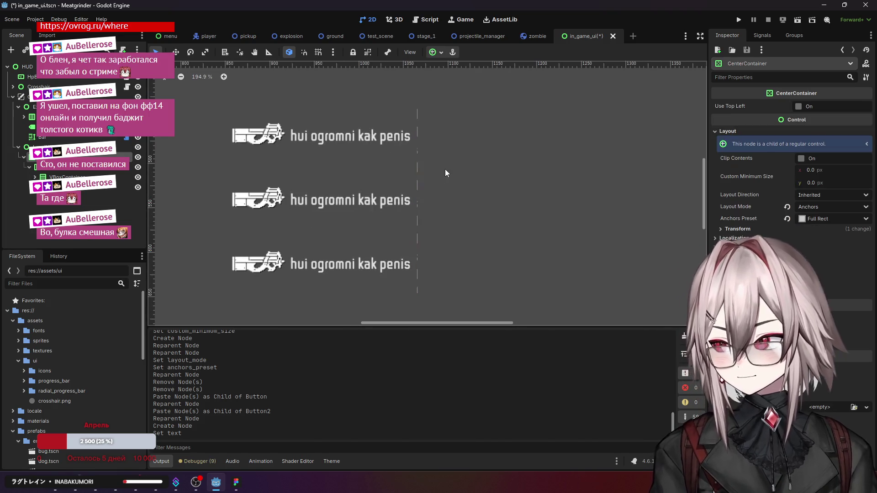
click(82, 187)
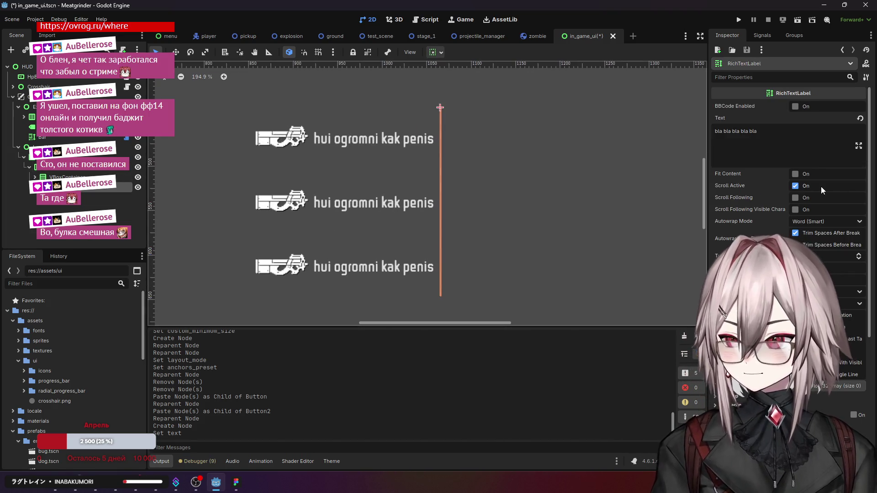
scroll(764, 171, down, 5)
scroll(764, 171, up, 5)
scroll(763, 171, down, 5)
click(749, 269)
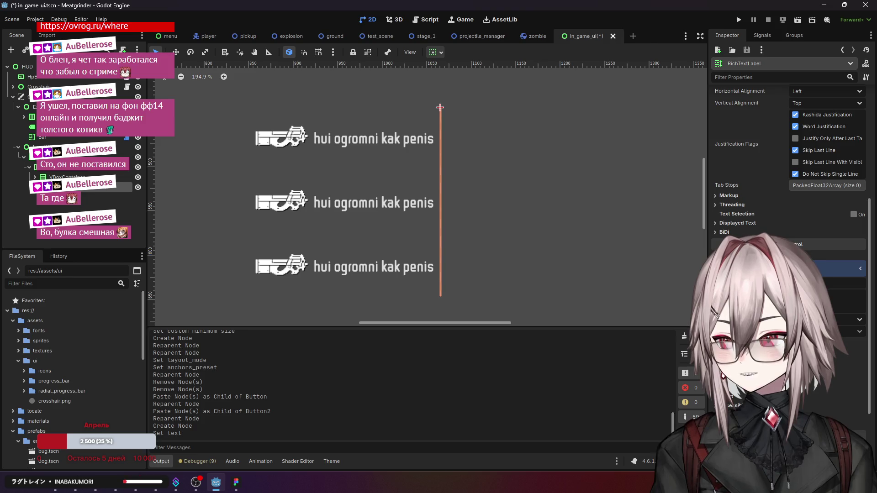
scroll(757, 232, up, 5)
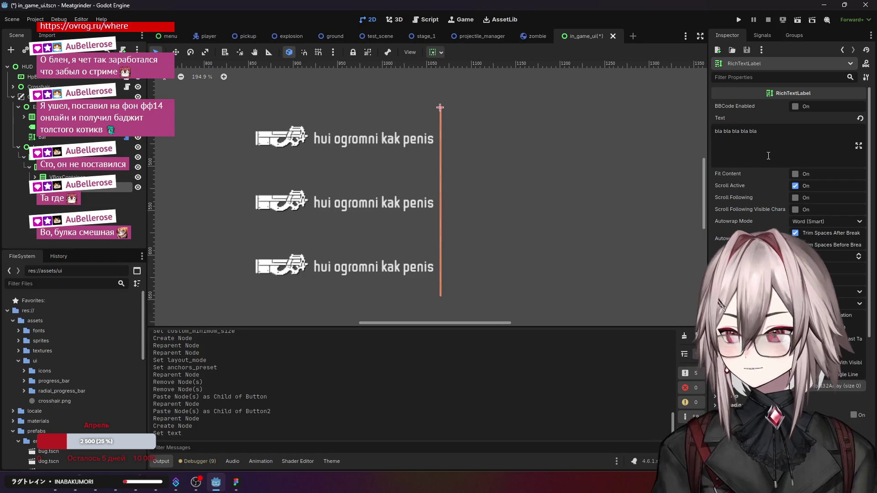
Step: Toggle Fit Content and scroll following, set Autowrap Mode Off, then re-enable Fit Content
click(795, 174)
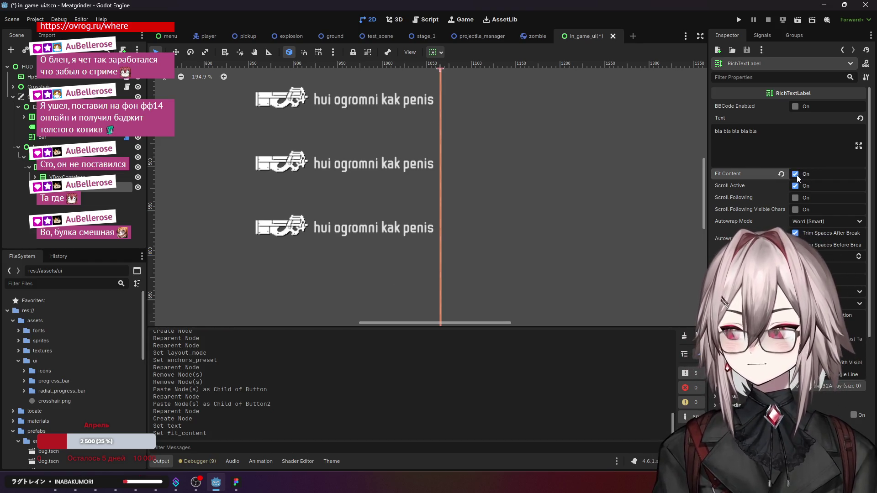
scroll(554, 177, down, 5)
click(796, 174)
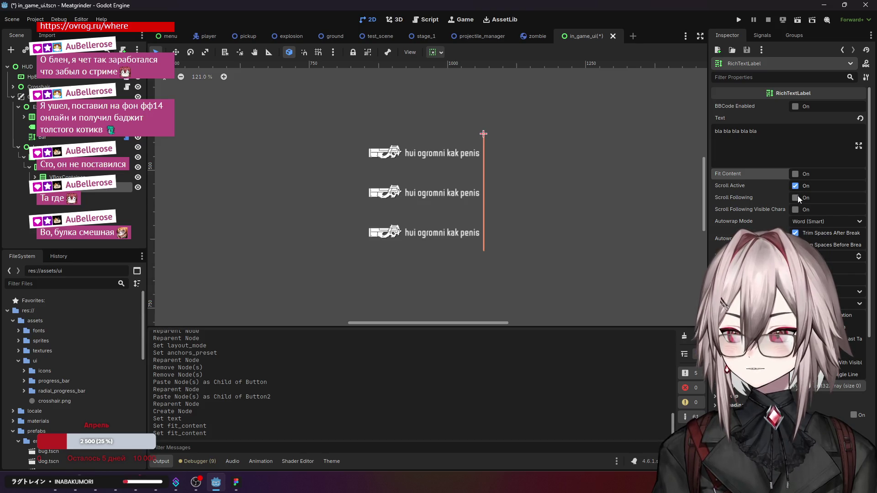
click(798, 196)
click(828, 221)
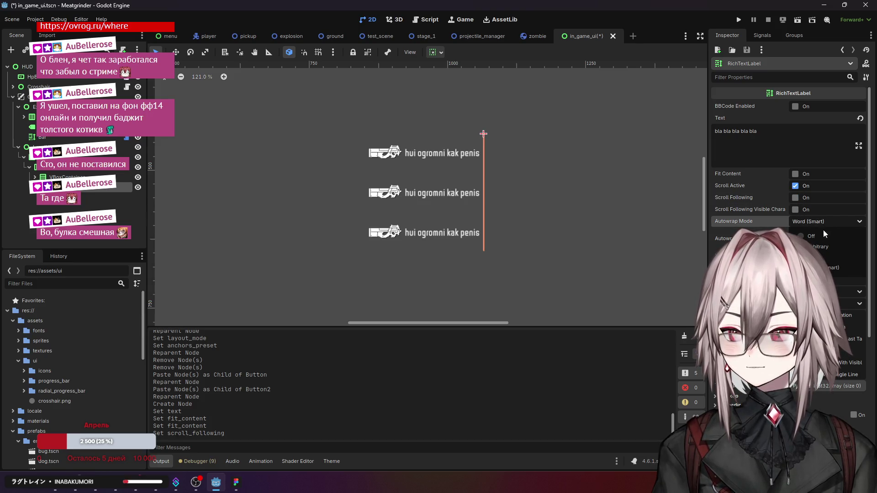
click(807, 236)
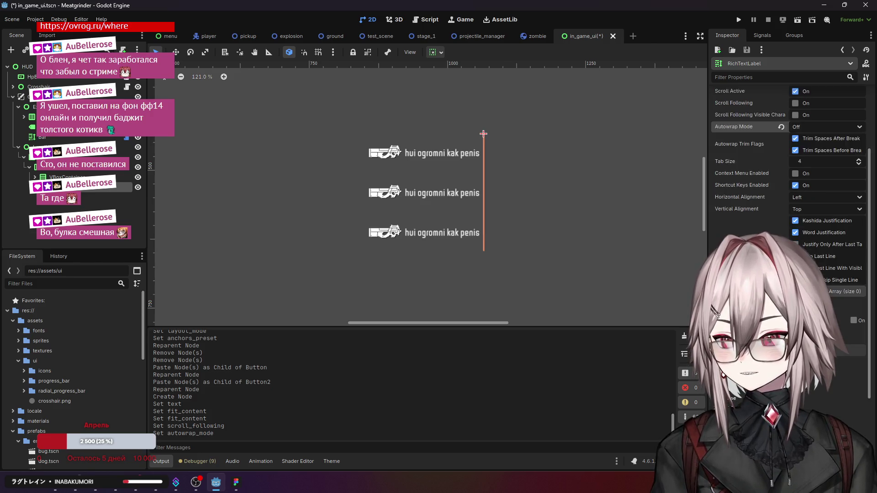
click(795, 174)
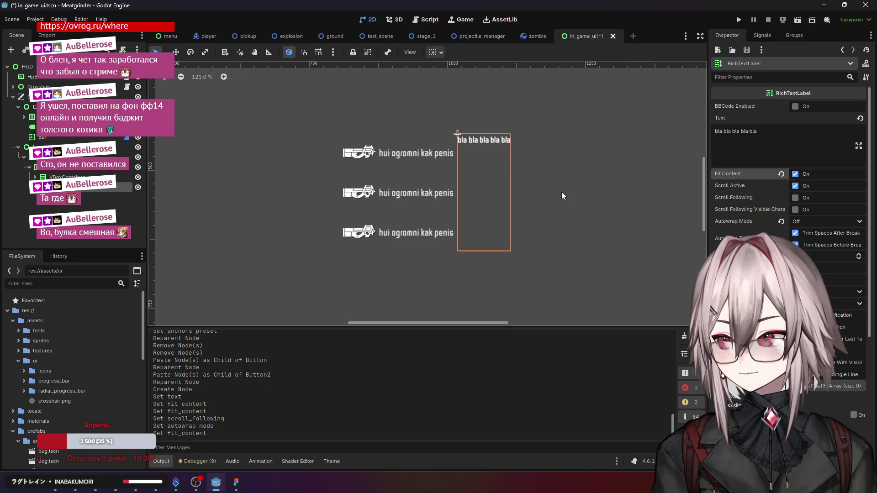
click(179, 221)
click(104, 189)
scroll(410, 210, down, 5)
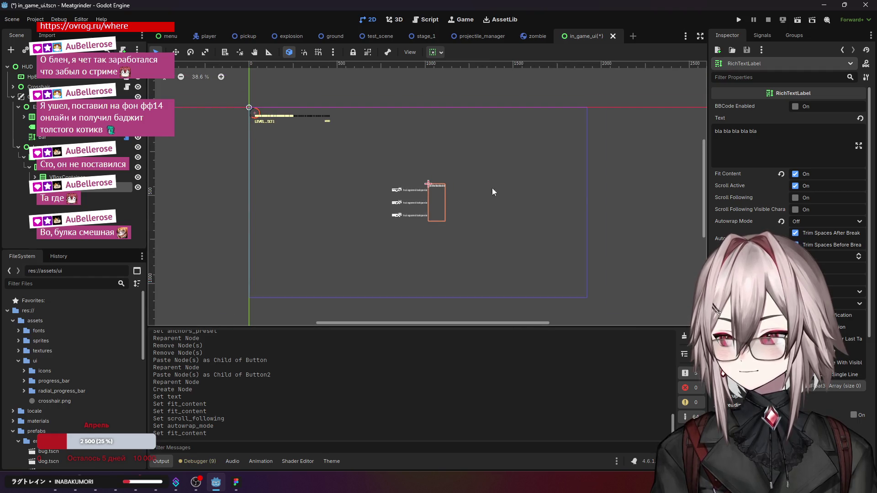
scroll(428, 187, up, 5)
scroll(421, 191, up, 8)
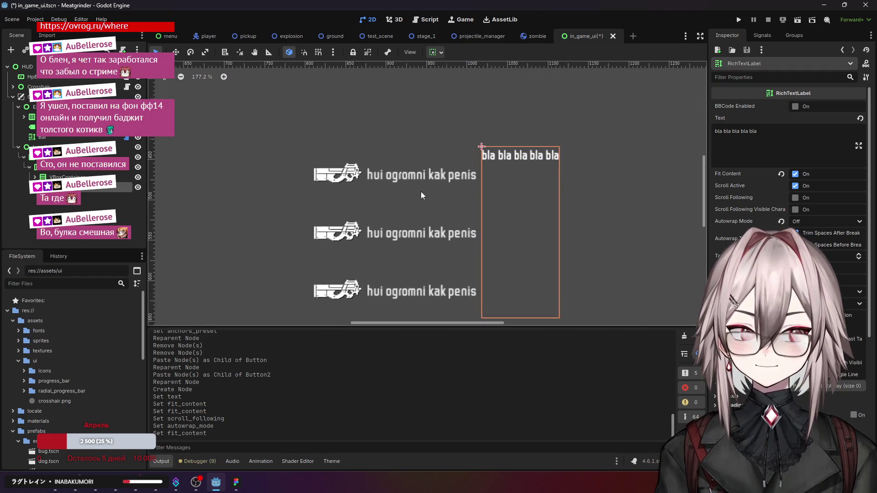
scroll(588, 190, left, 1)
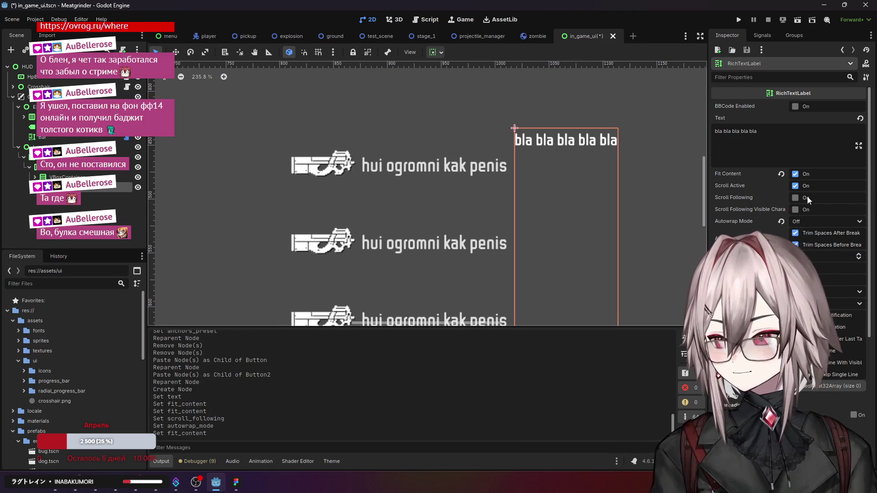
Step: Try Arbitrary, Word and Word (Smart) autowrap modes, settling back on Off
click(820, 222)
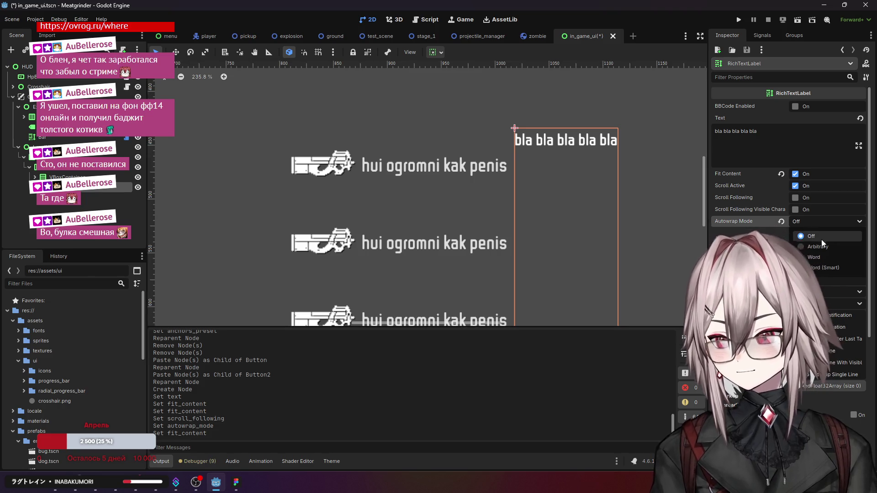
click(818, 247)
click(813, 217)
click(814, 257)
click(818, 222)
click(820, 266)
click(823, 222)
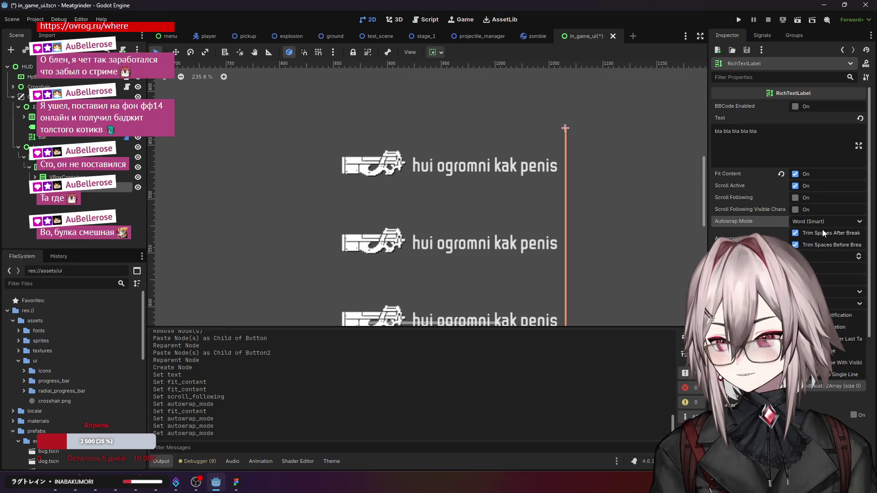
click(818, 236)
scroll(605, 177, down, 2)
scroll(606, 177, down, 5)
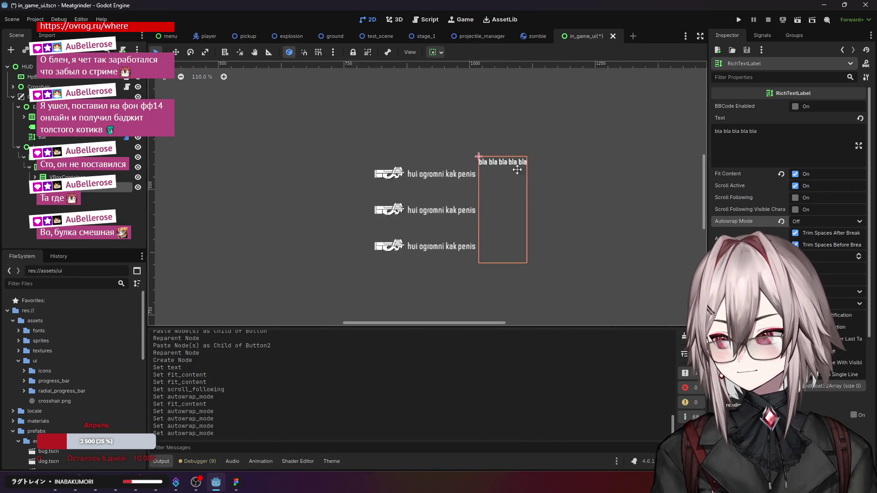
drag(461, 171, 481, 160)
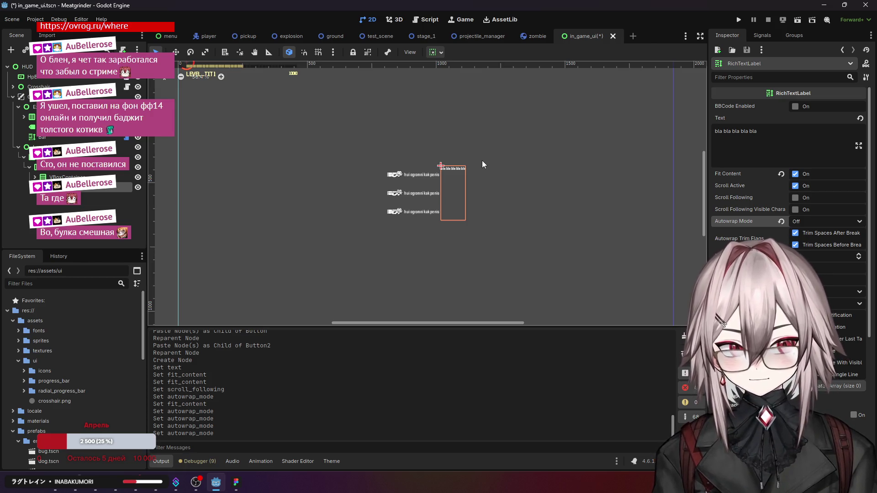
click(86, 199)
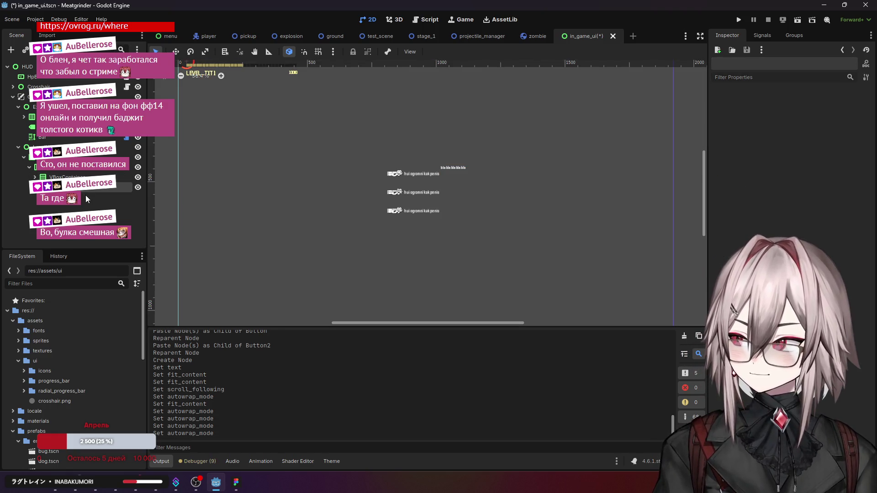
click(55, 157)
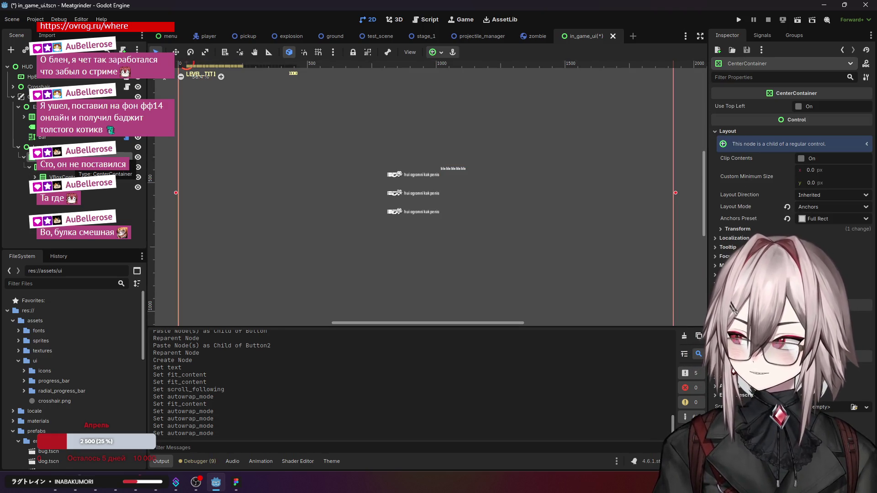
Step: Create a PanelContainer under the HBoxContainer and drag the RichTextLabel into it
click(55, 166)
right_click(79, 166)
click(101, 173)
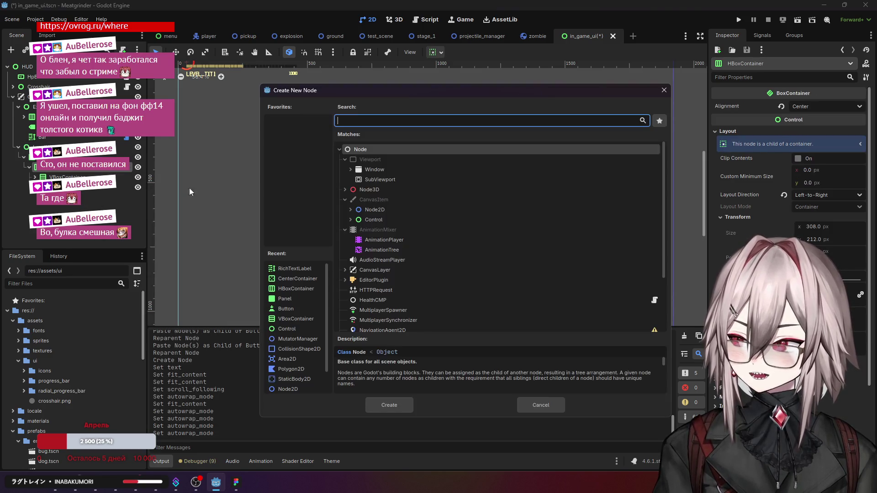
click(350, 220)
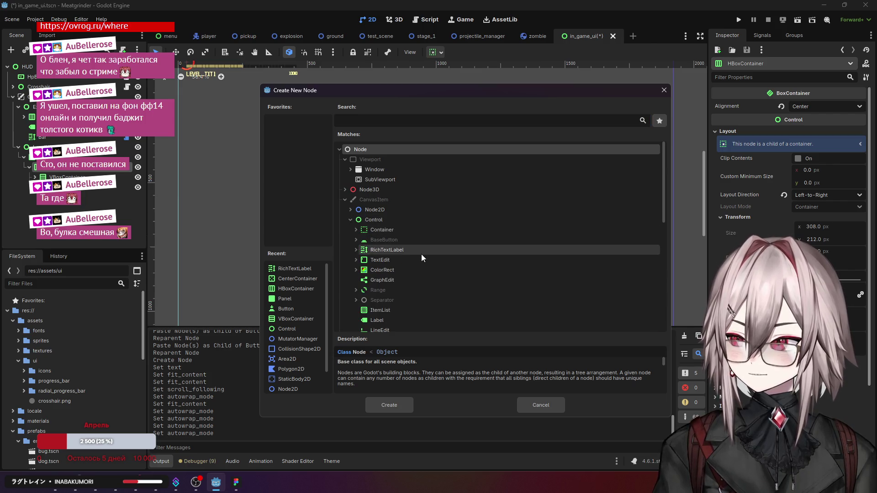
scroll(421, 254, down, 5)
scroll(406, 247, up, 3)
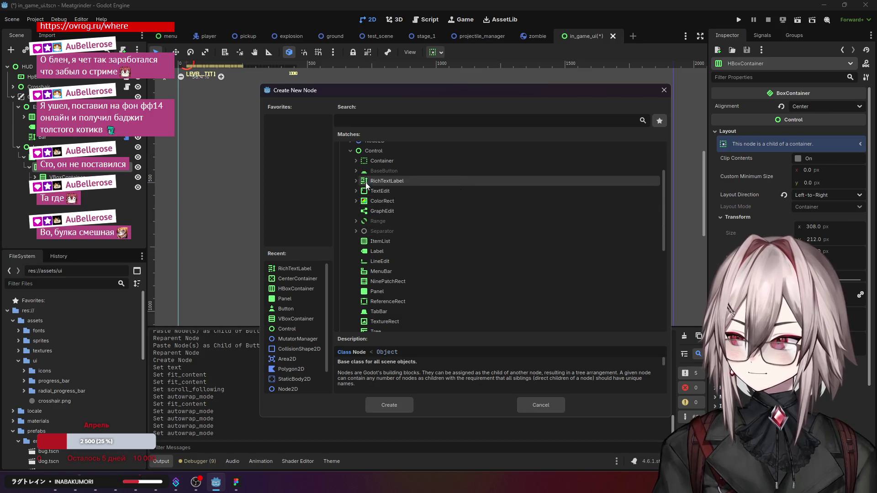
click(356, 161)
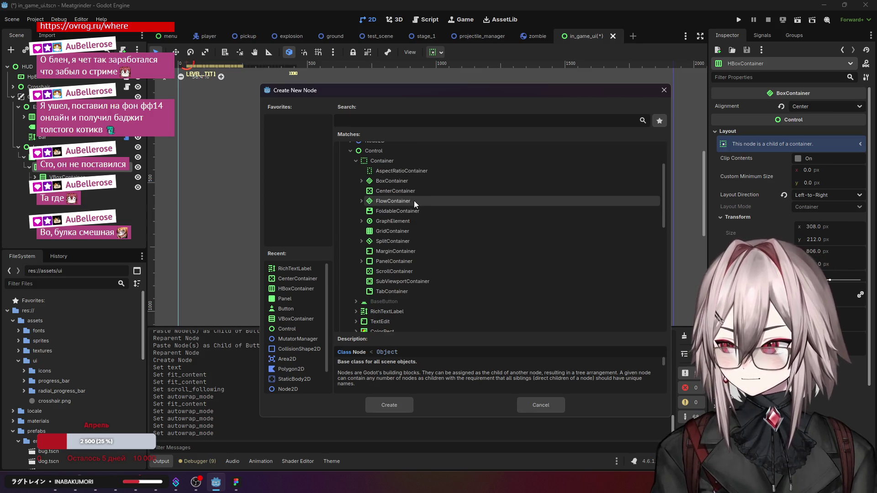
click(409, 261)
click(361, 262)
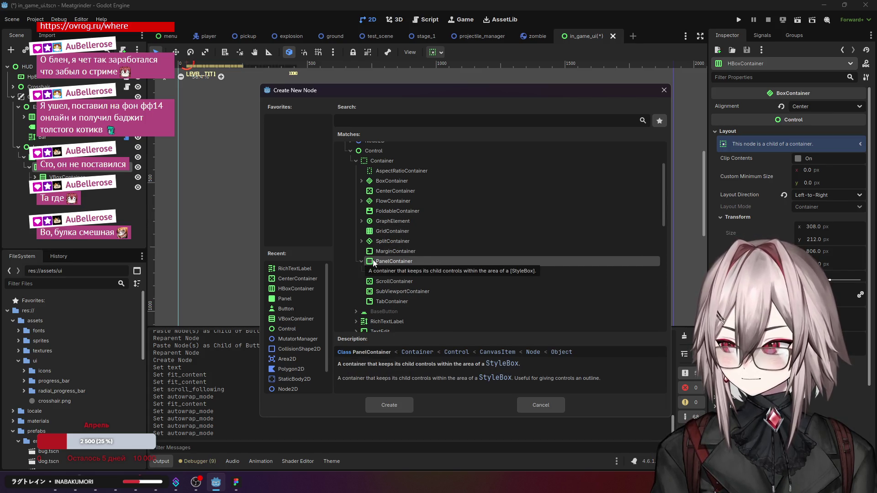
click(391, 406)
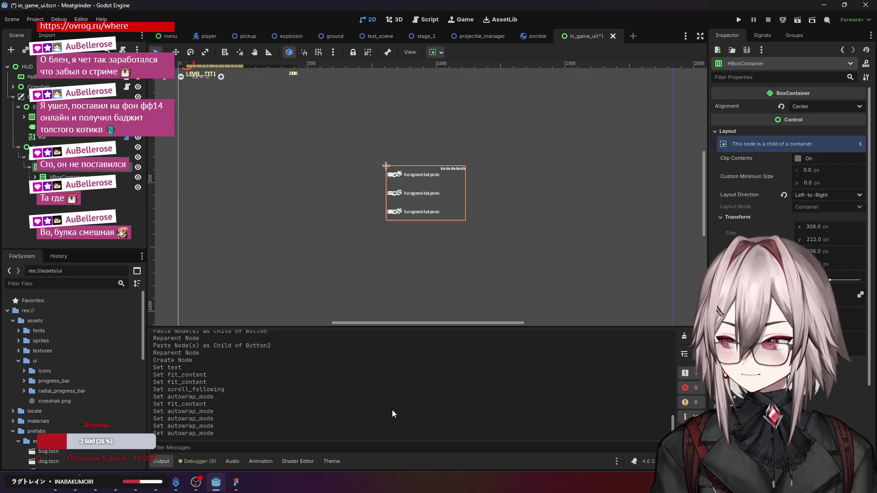
click(94, 189)
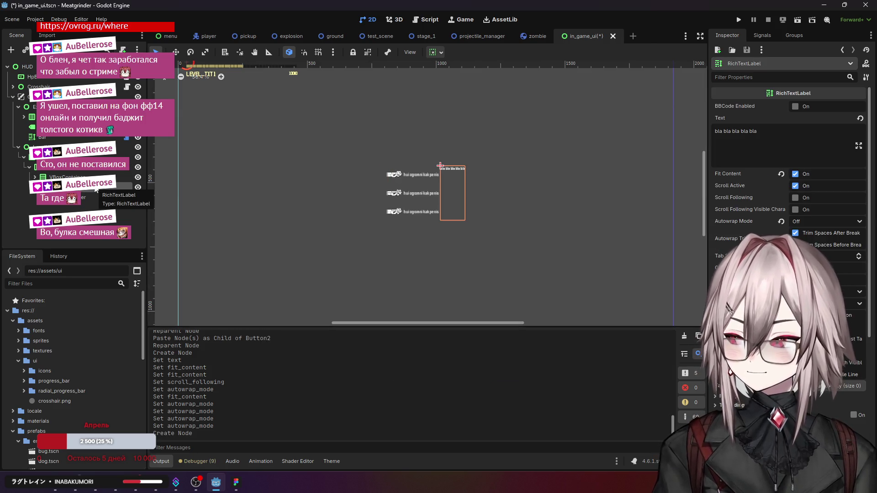
drag(82, 191, 80, 205)
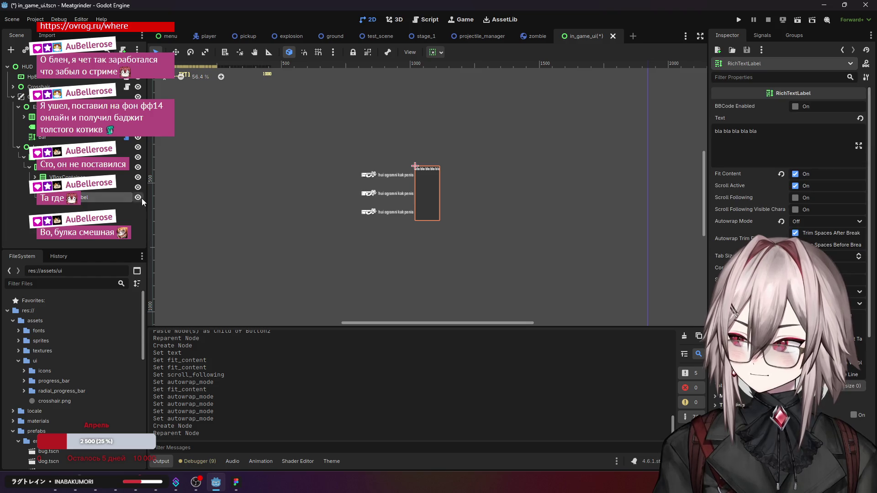
Step: Set the PanelContainer's Custom Minimum Size width to 256
click(137, 197)
click(124, 188)
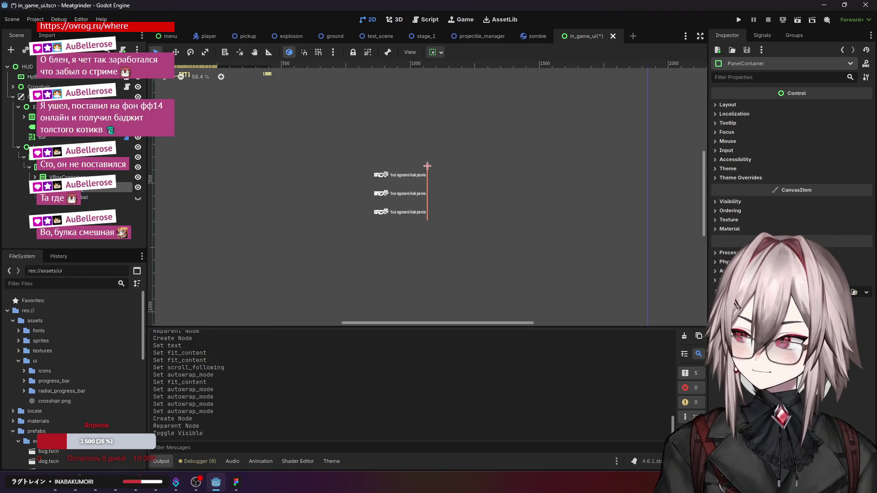
click(728, 105)
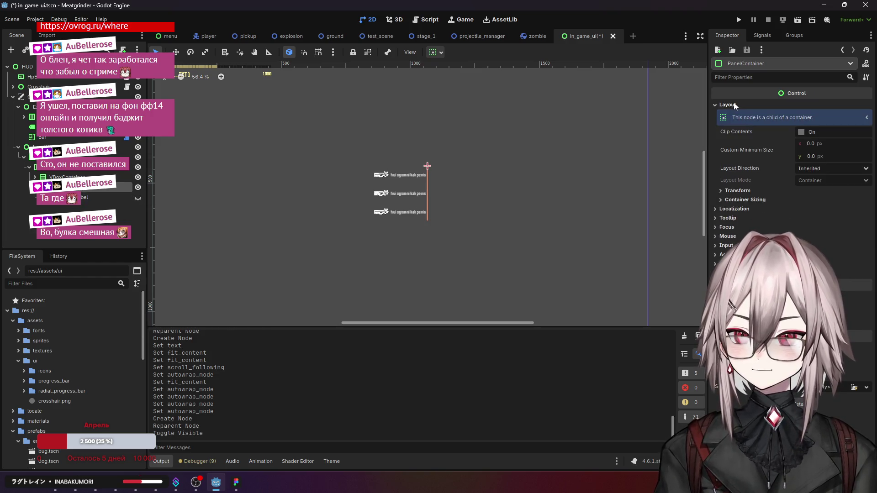
click(810, 145)
text(256)
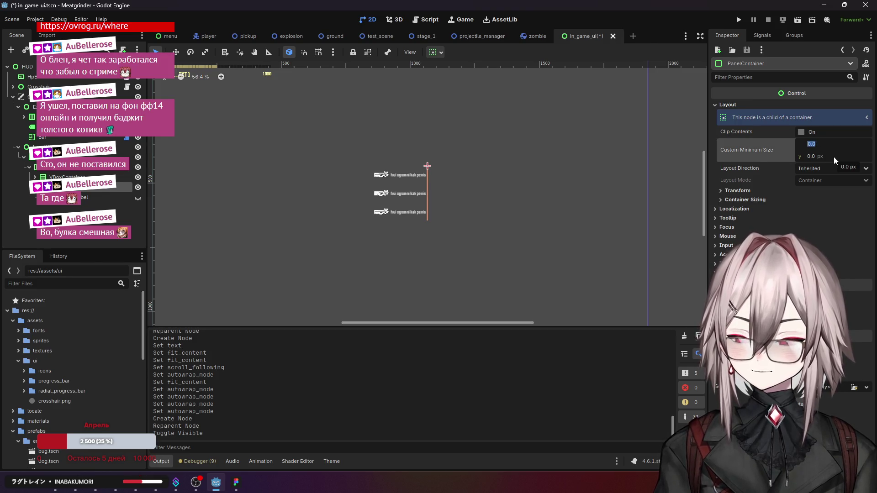
key(Return)
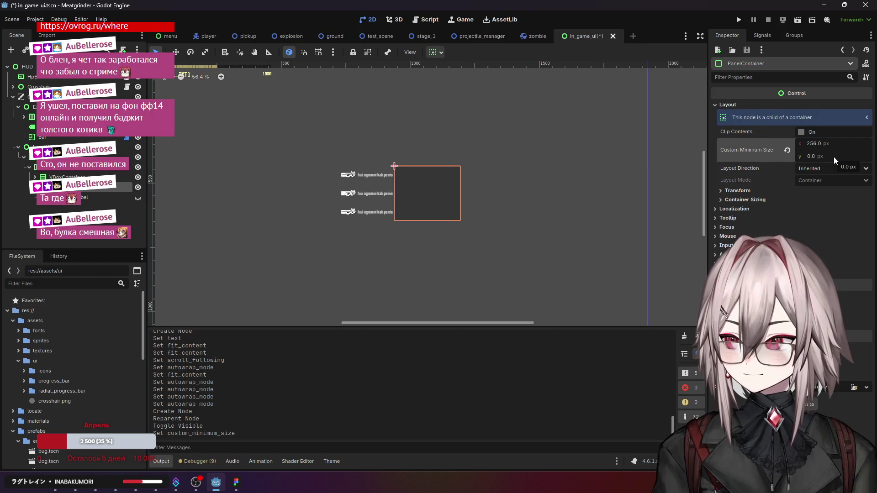
scroll(434, 179, down, 3)
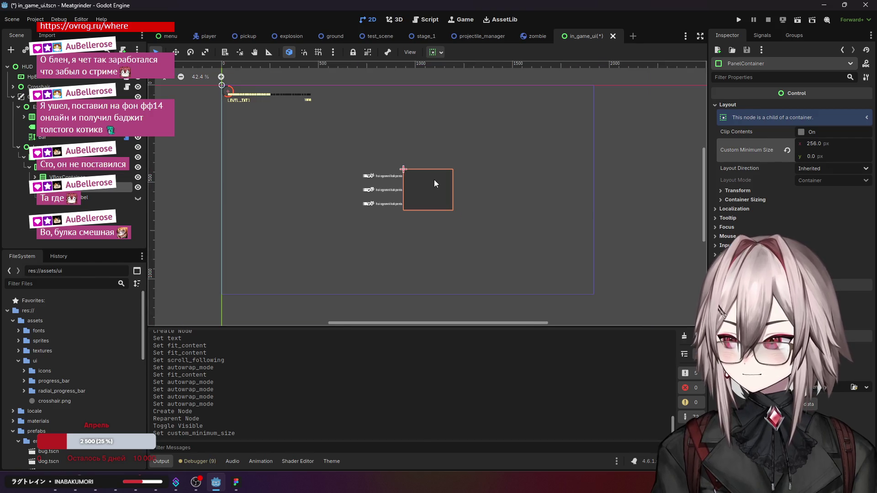
click(205, 199)
click(398, 198)
scroll(398, 199, up, 6)
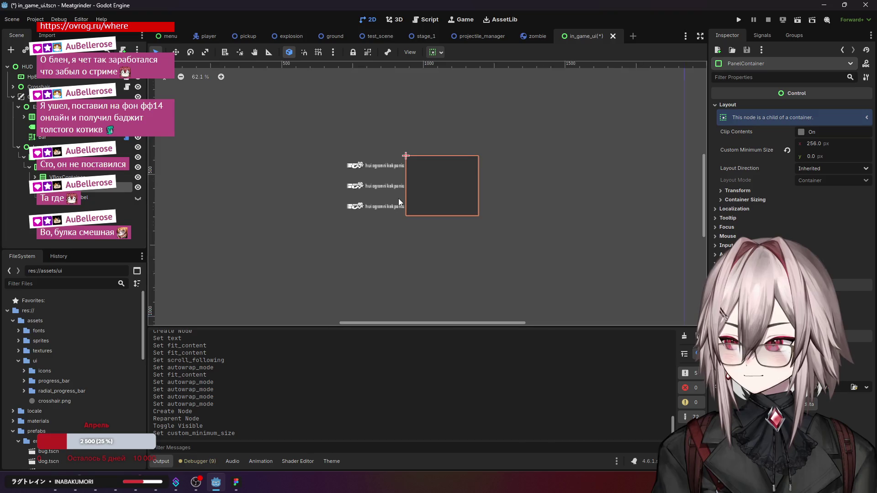
scroll(460, 200, down, 2)
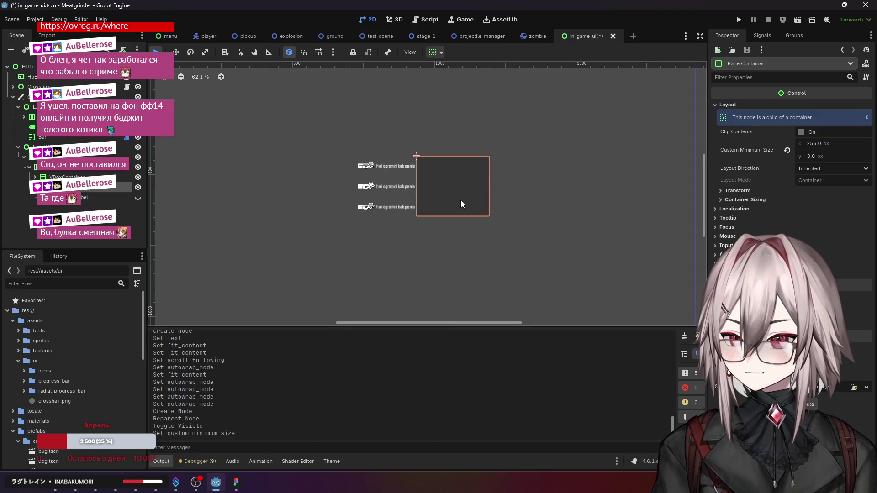
scroll(460, 200, down, 1)
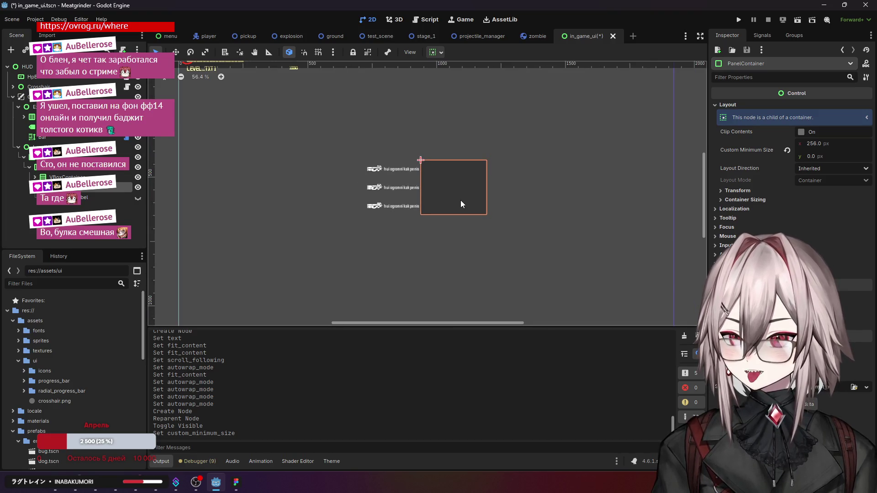
Step: Set the panel's horizontal sizing to Fill and toggle Expand
click(752, 200)
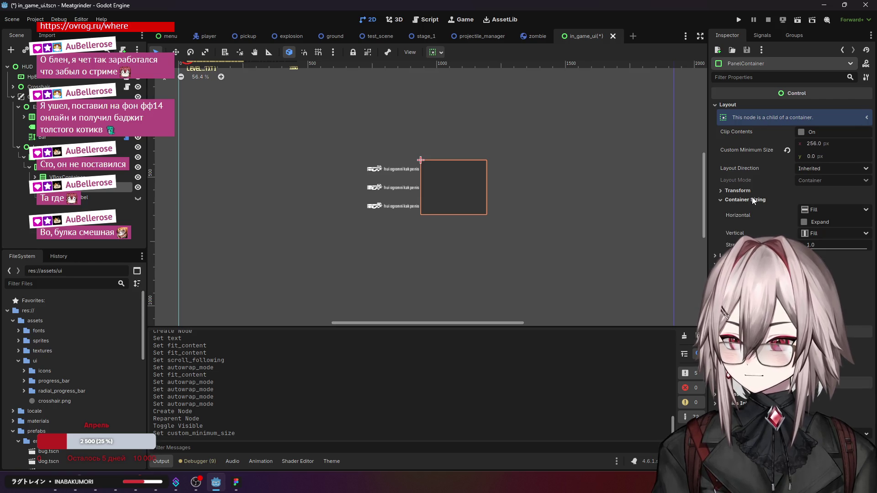
click(822, 211)
click(827, 224)
click(805, 222)
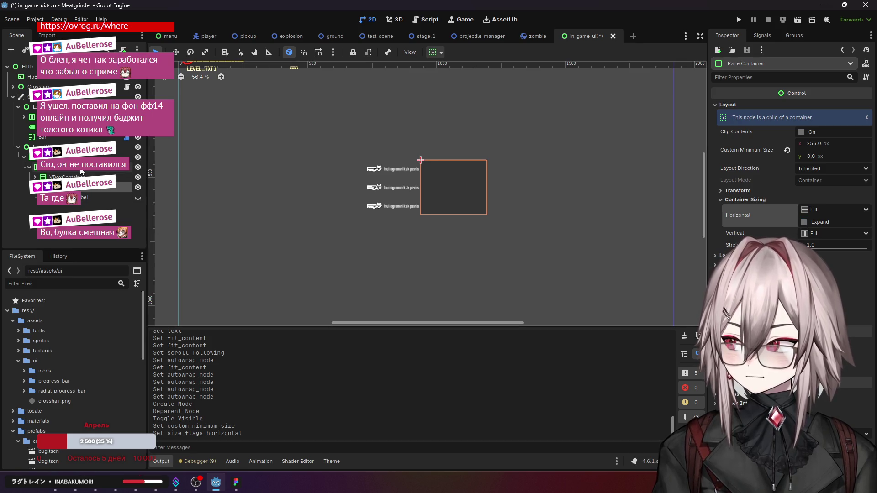
click(493, 206)
scroll(504, 206, down, 3)
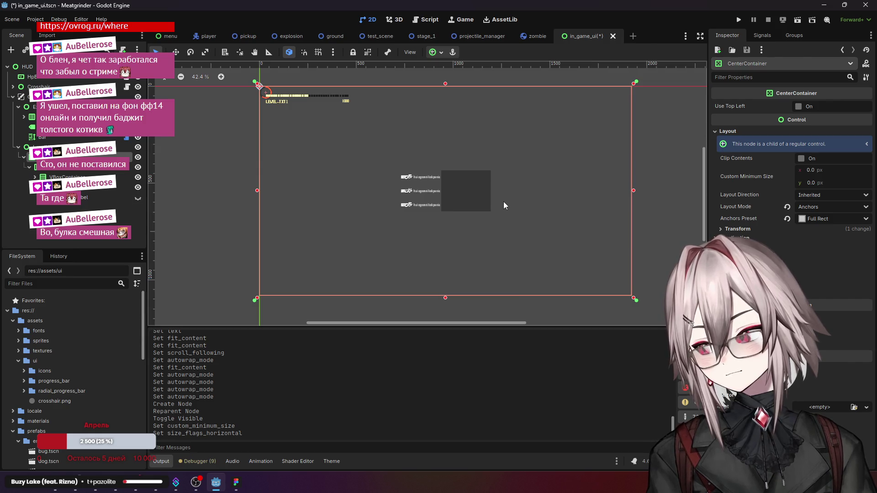
scroll(446, 232, up, 3)
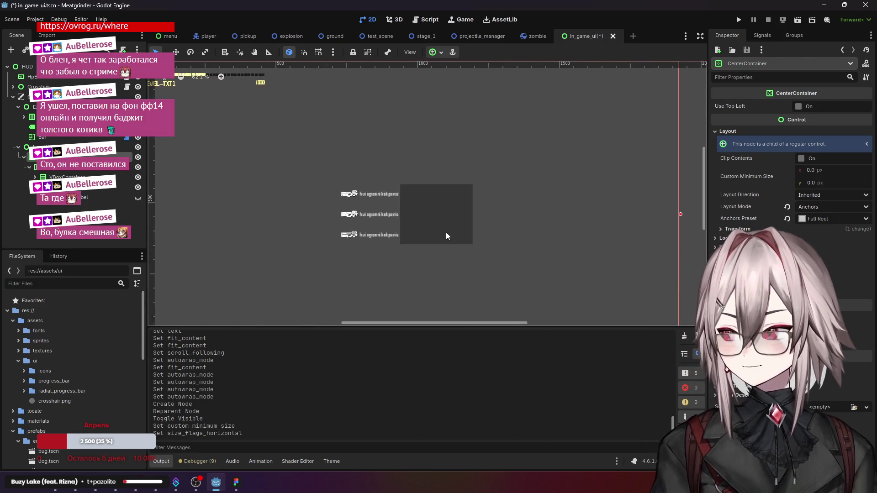
scroll(433, 230, up, 3)
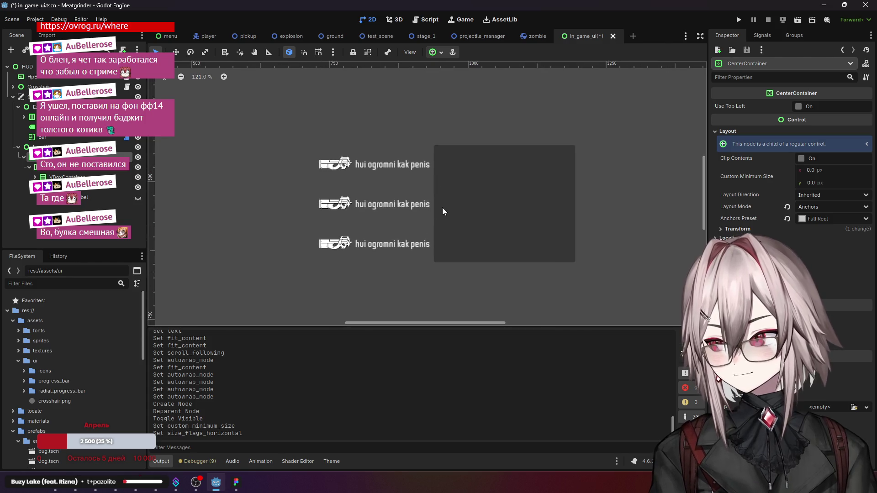
scroll(478, 199, down, 2)
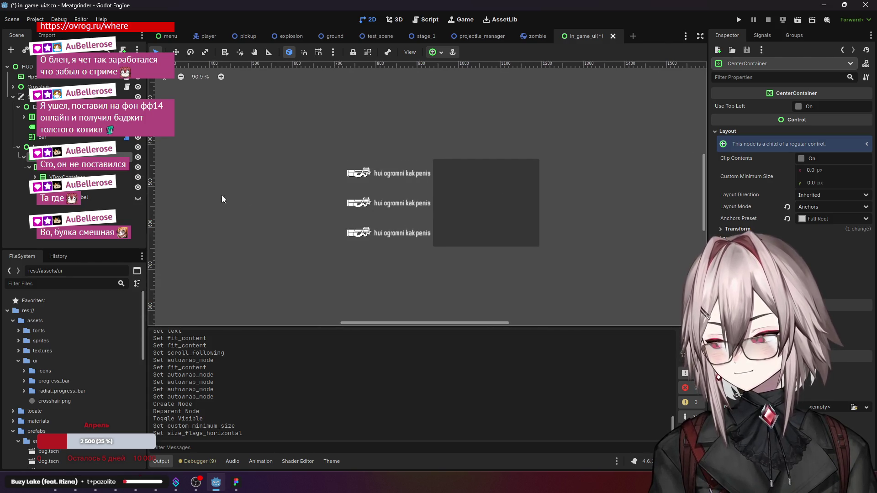
click(245, 199)
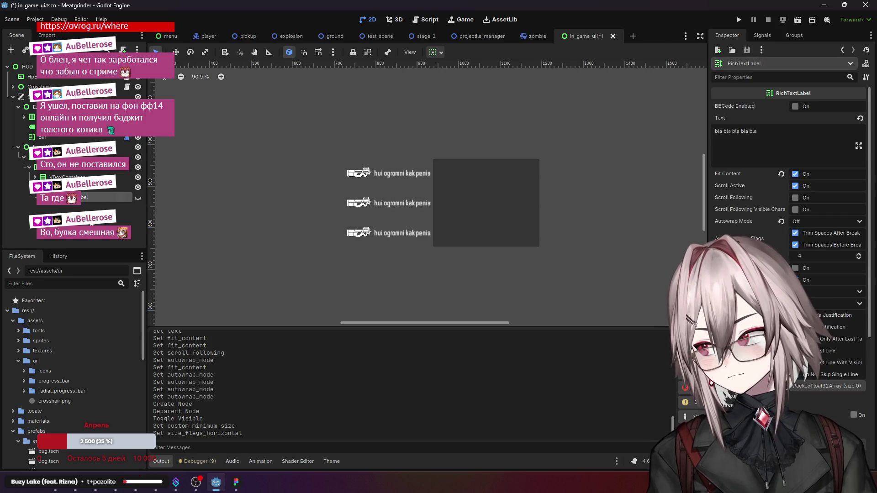
click(89, 197)
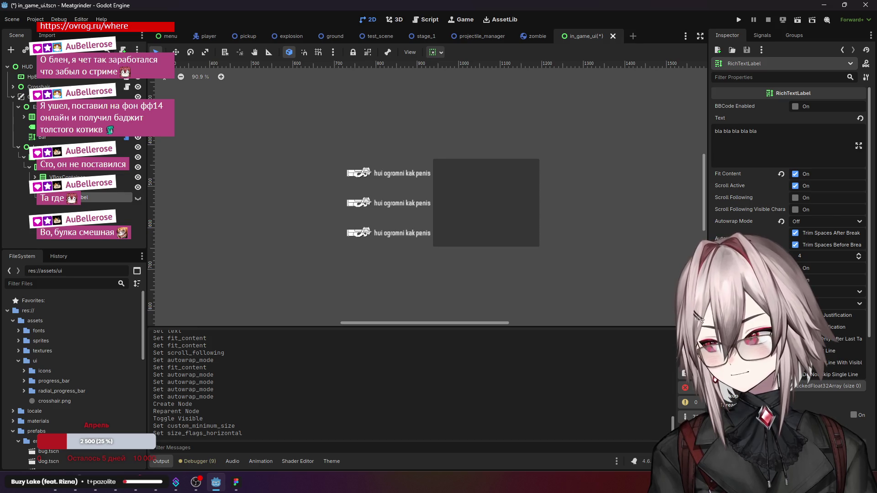
click(409, 182)
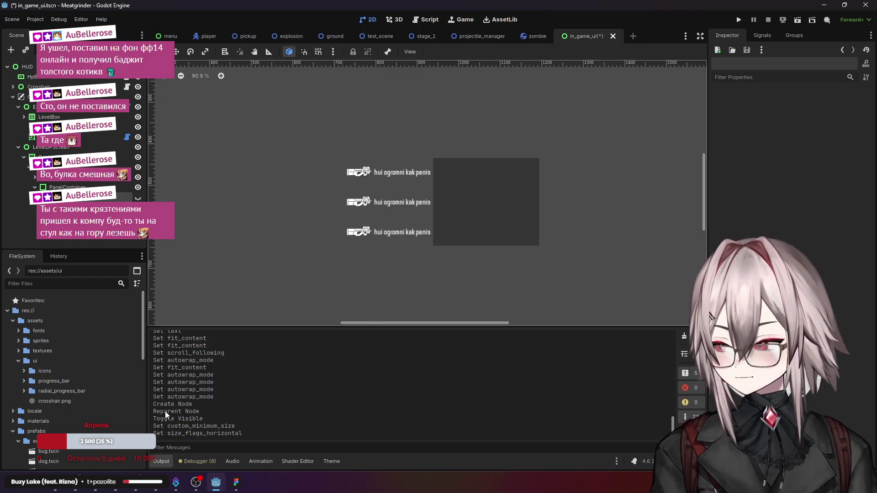
key(super)
text(paint)
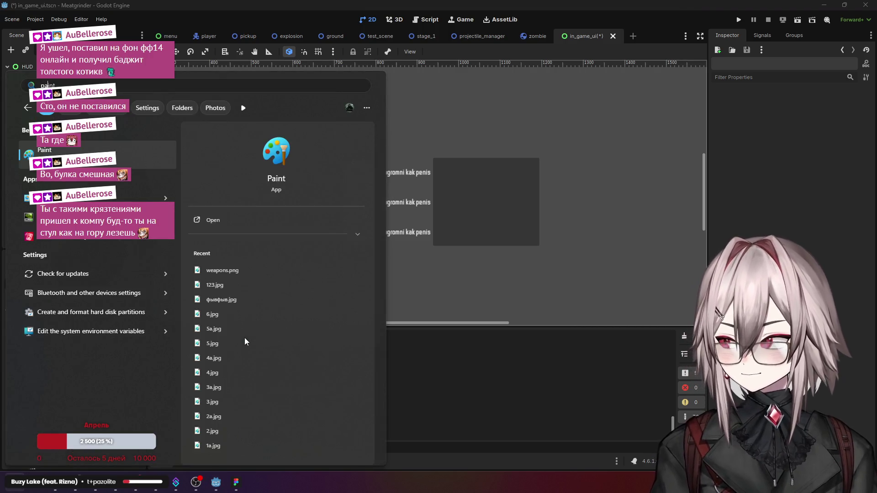
key(Return)
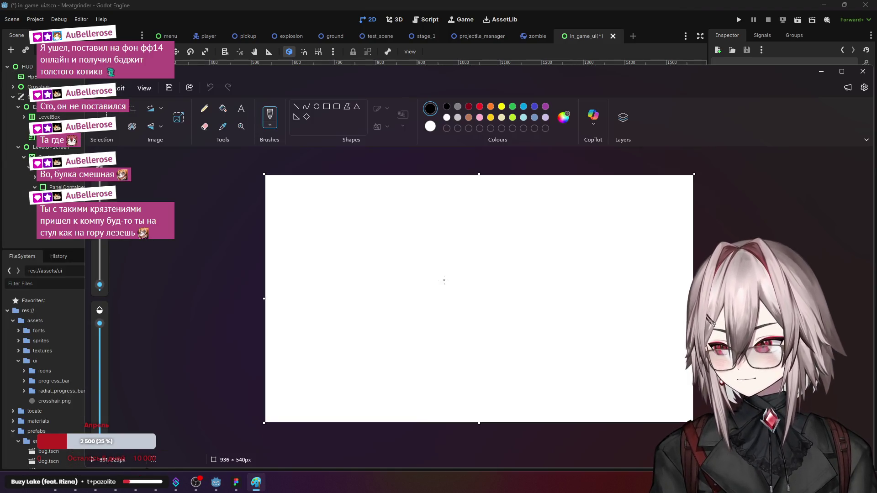
drag(442, 310, 443, 365)
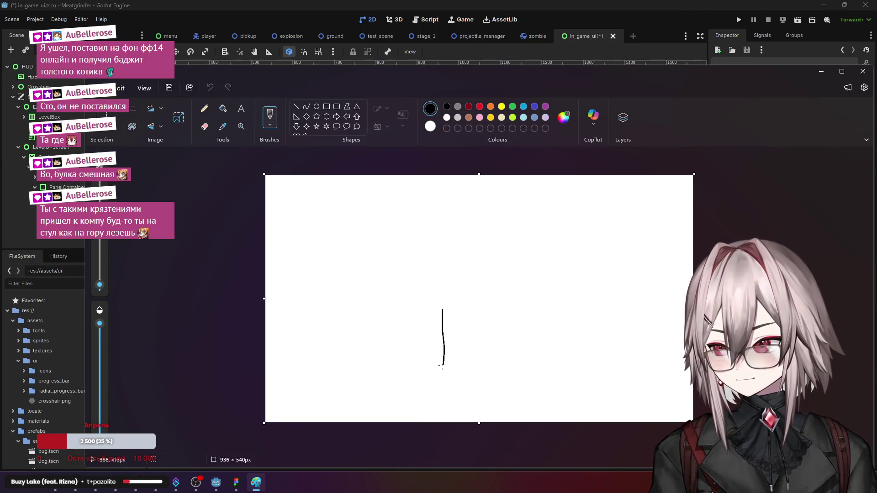
mouse_move(416, 306)
mouse_down()
mouse_move(475, 310)
mouse_move(518, 246)
mouse_up()
click(449, 290)
mouse_move(424, 302)
mouse_down()
mouse_move(427, 288)
mouse_move(444, 302)
mouse_move(431, 297)
mouse_move(472, 251)
mouse_up()
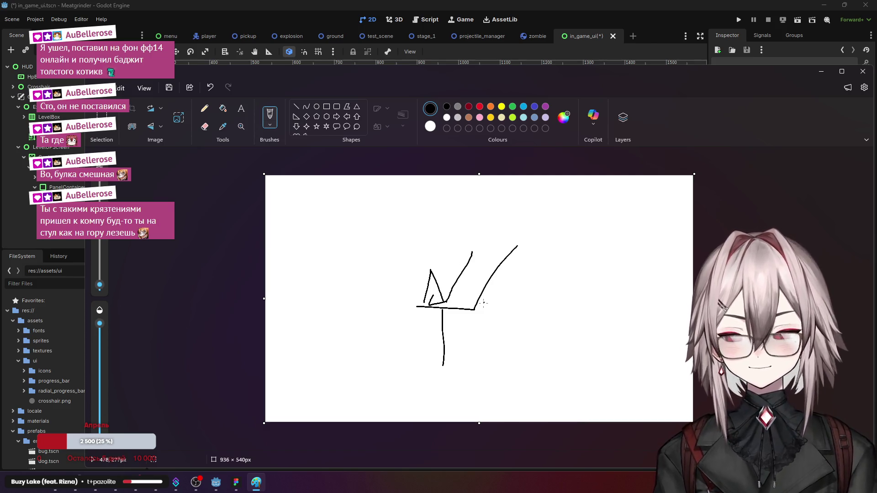
click(862, 71)
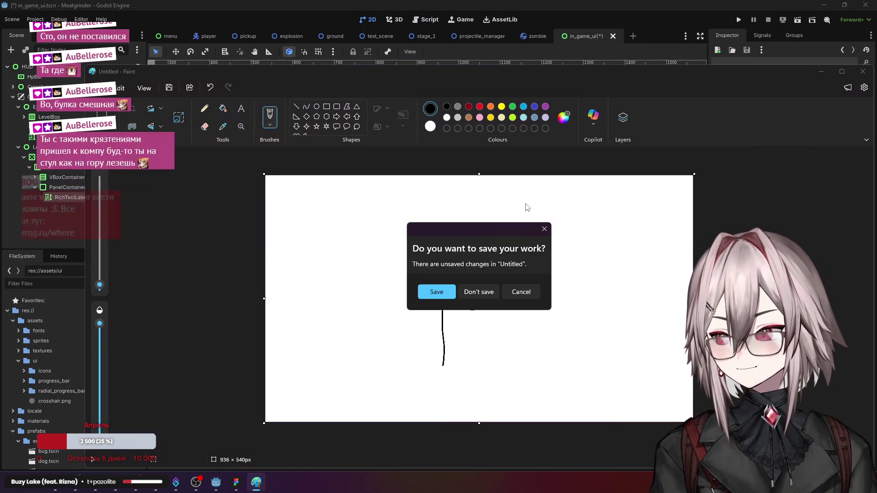
click(488, 296)
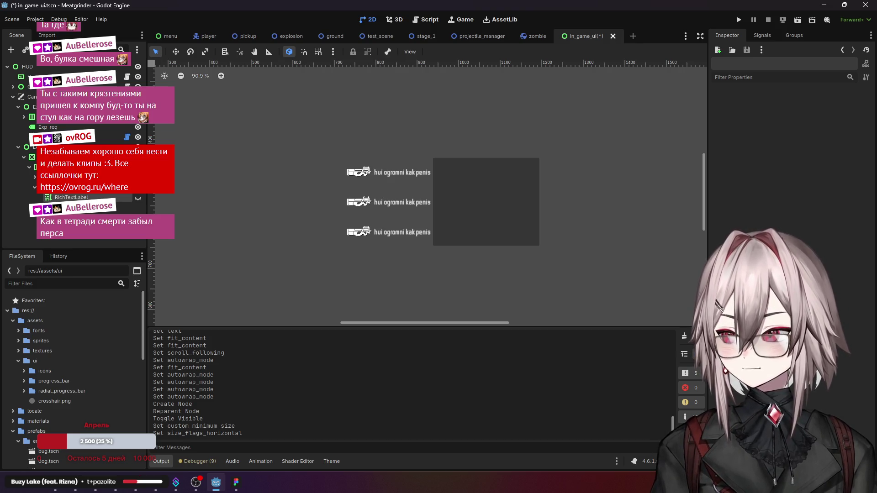
Step: Delete the RichTextLabel and the grey PanelContainer
scroll(265, 188, down, 5)
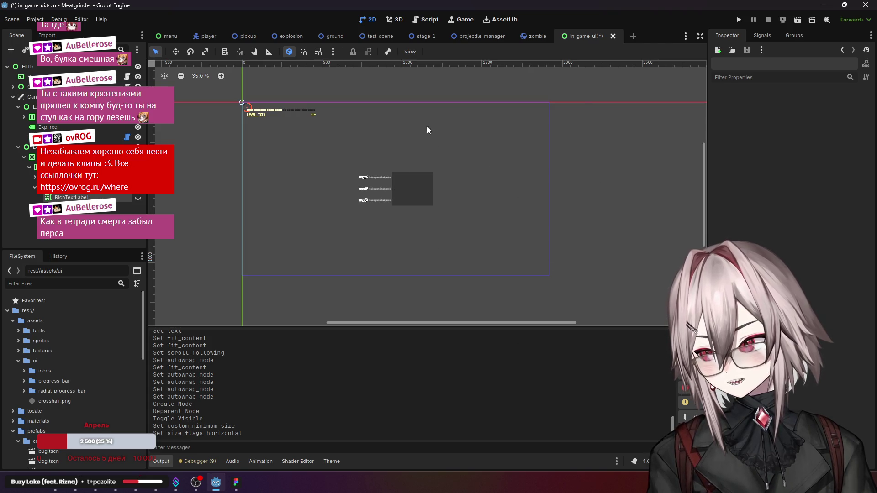
scroll(344, 182, up, 5)
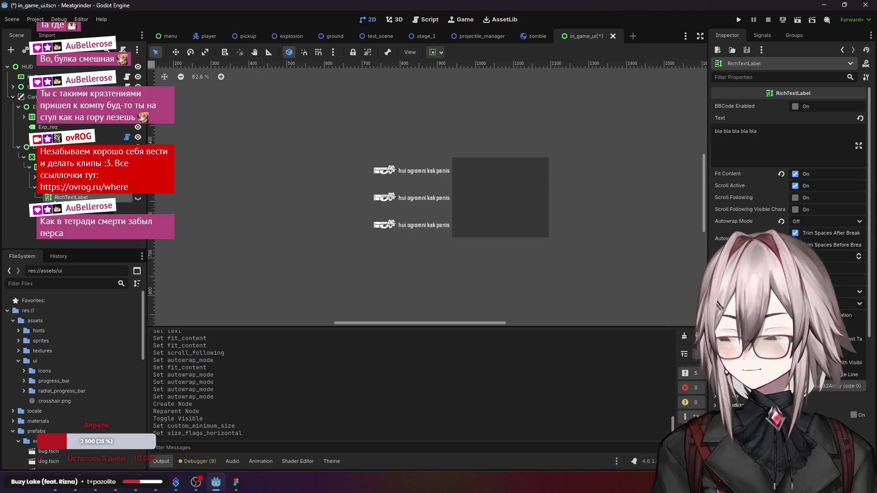
key(Delete)
key(Return)
click(500, 200)
key(Delete)
key(Return)
Step: Select the VBoxContainer holding the buttons and recentre the view on it
scroll(334, 183, down, 3)
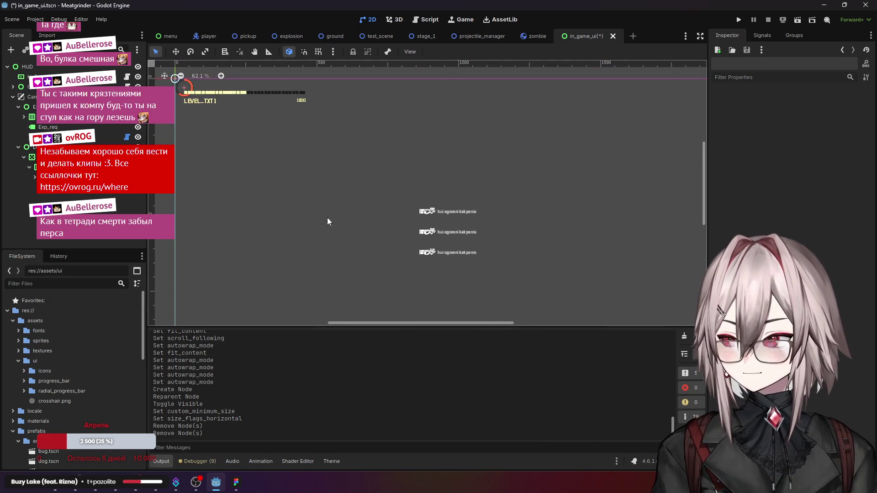
click(448, 231)
scroll(259, 164, up, 1)
drag(253, 162, 315, 175)
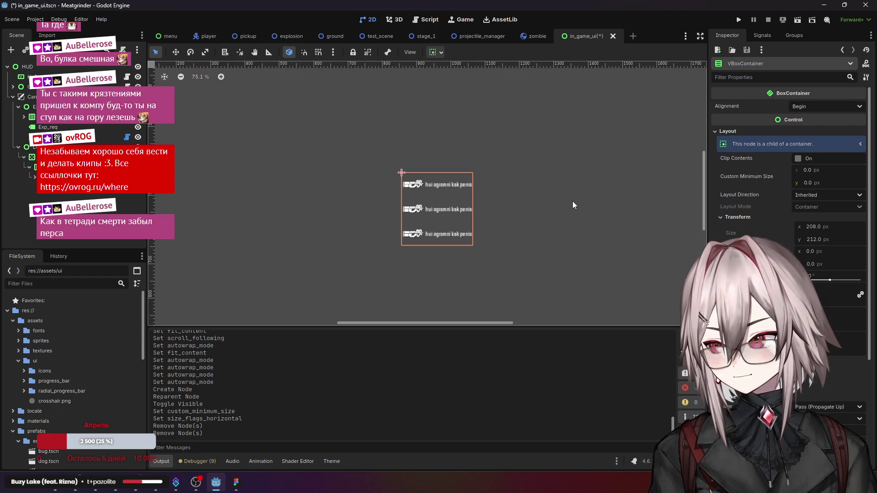
key(ctrl+z)
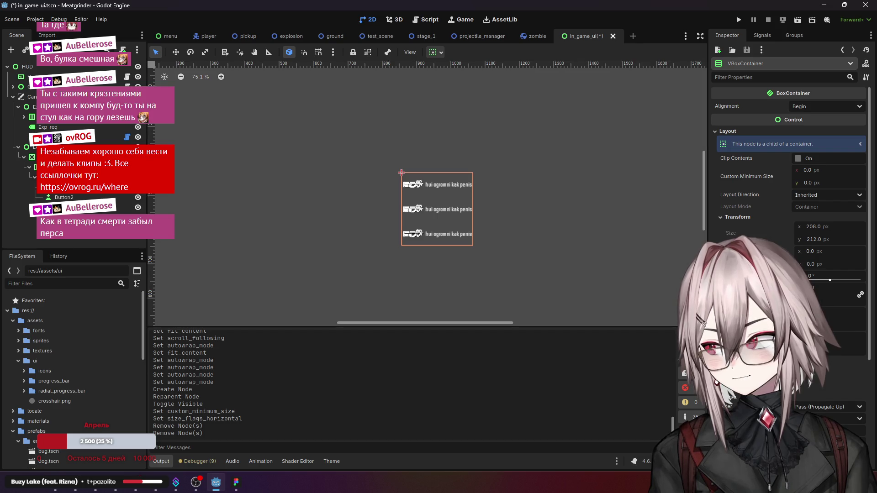
Step: Start adding a new child node under Button2
click(63, 197)
right_click(65, 196)
mouse_move(104, 197)
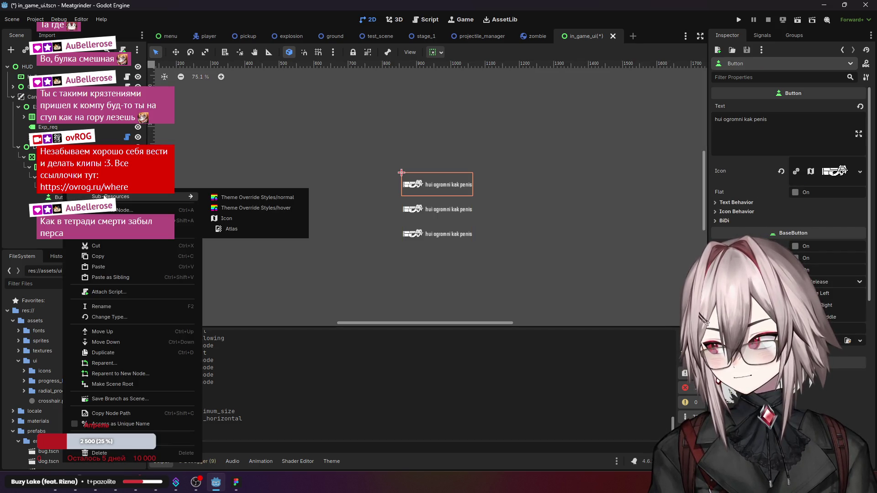
click(110, 210)
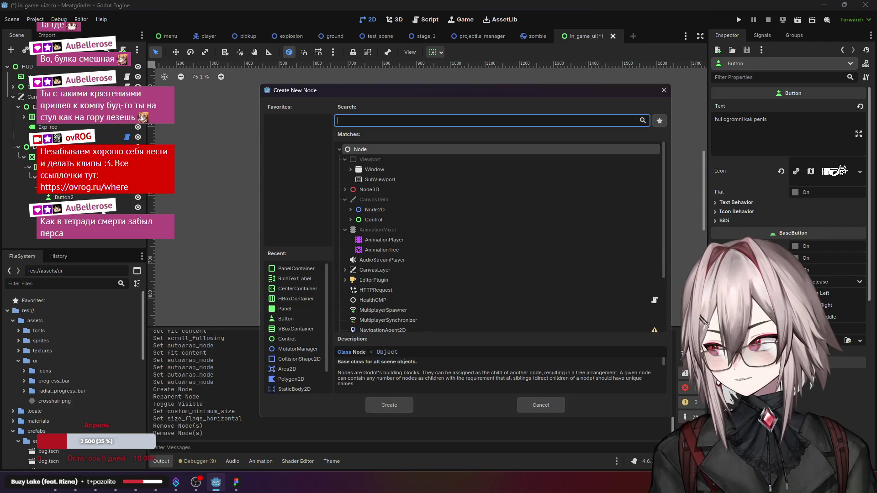
Step: Choose Label from the Control node types and create it
click(350, 220)
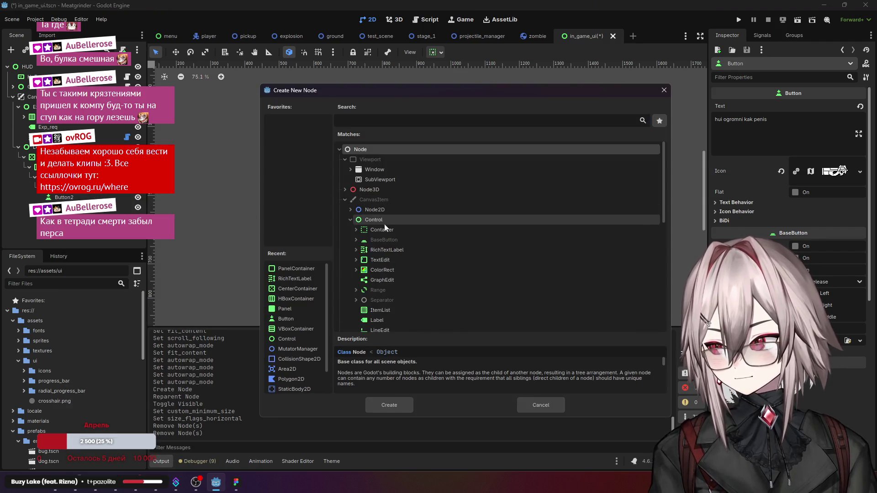
scroll(388, 221, down, 2)
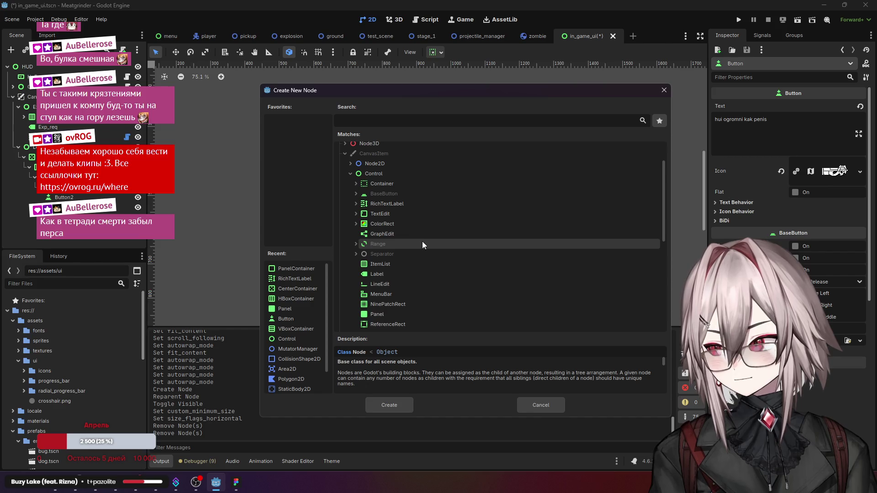
click(356, 203)
click(355, 203)
click(356, 204)
click(356, 204)
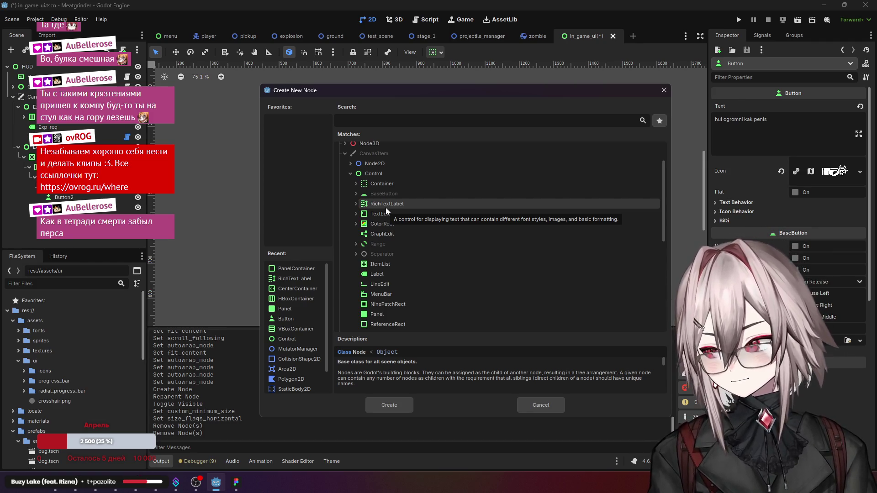
click(386, 274)
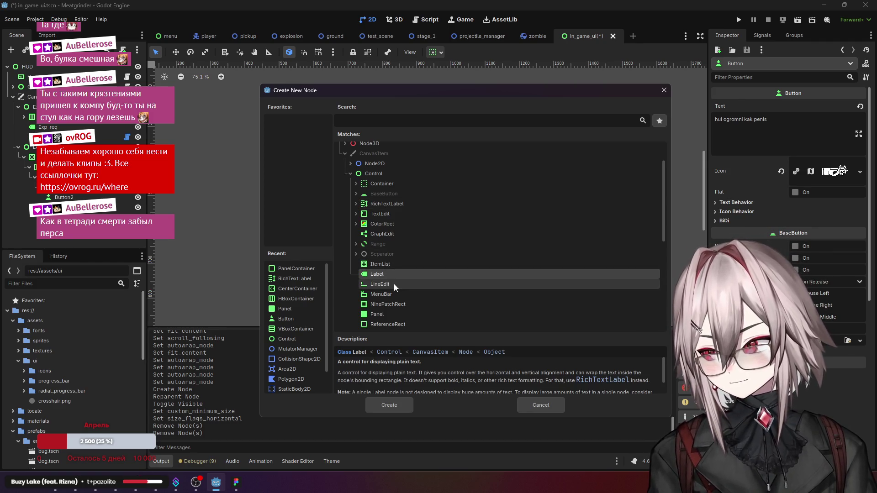
click(394, 404)
scroll(402, 153, up, 5)
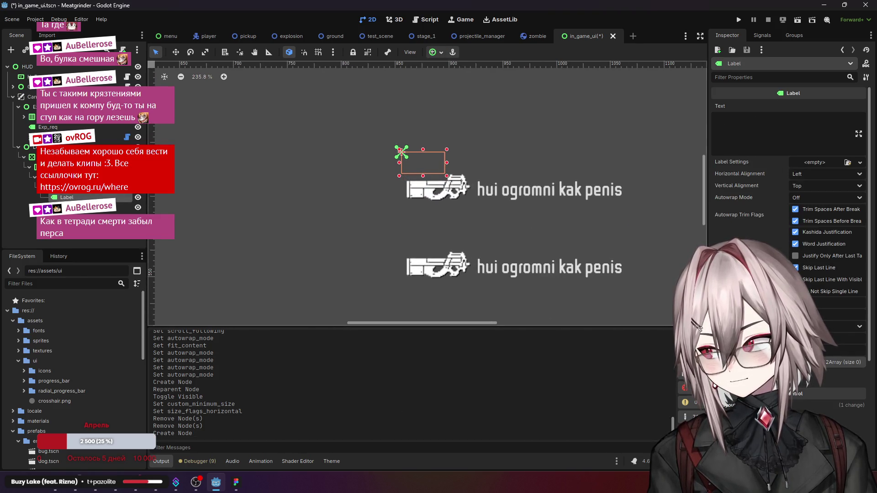
Step: Set the Label's Anchors Preset to Center Right
scroll(789, 192, down, 5)
click(785, 252)
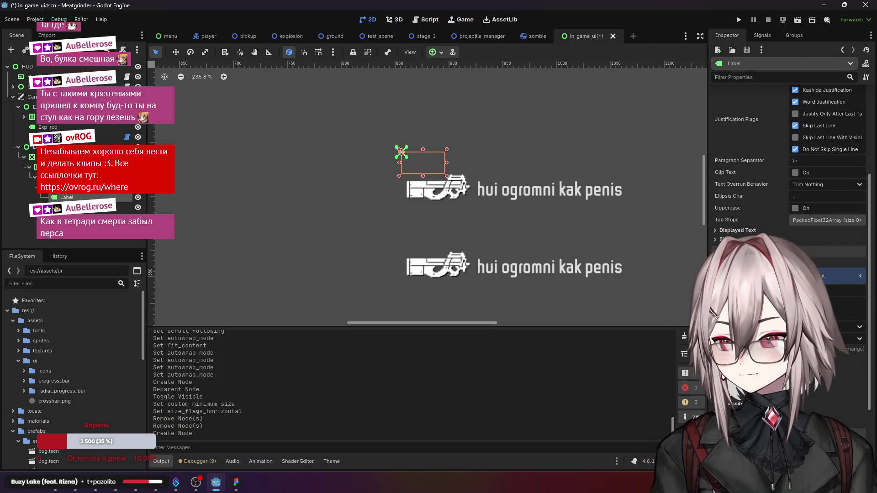
click(827, 327)
click(826, 339)
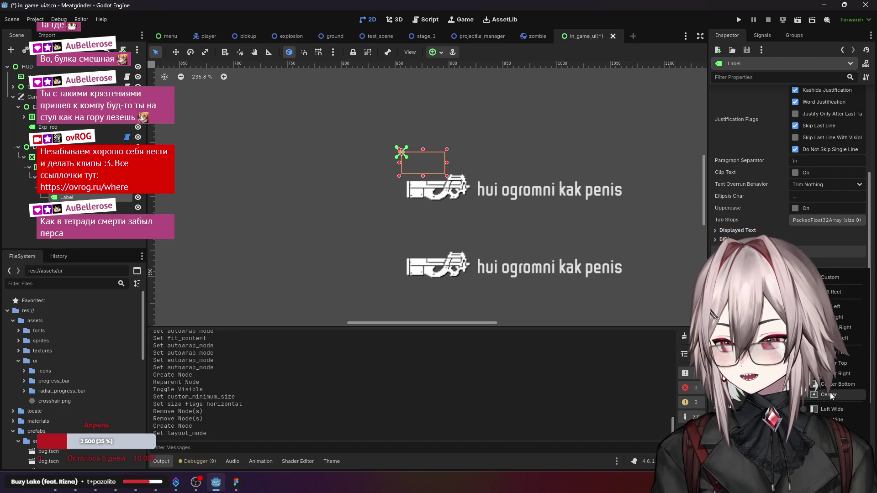
click(834, 374)
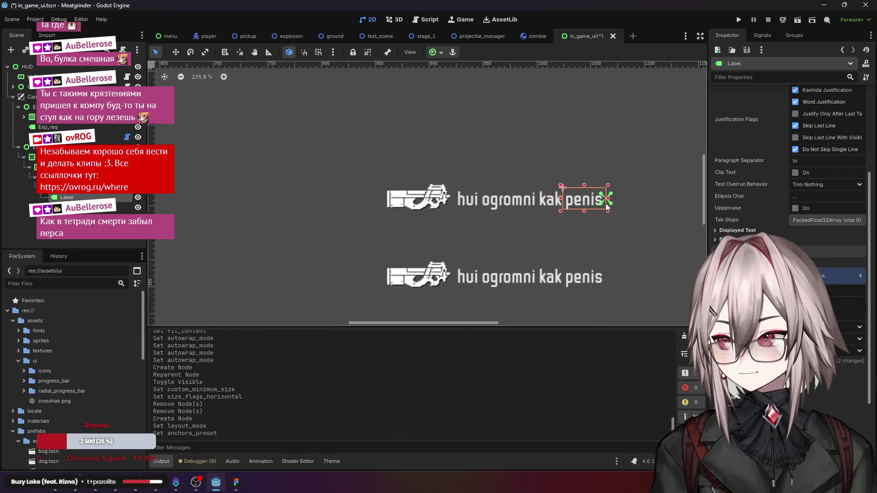
Step: Drag the Label right, just past the button's description text
drag(623, 222, 434, 213)
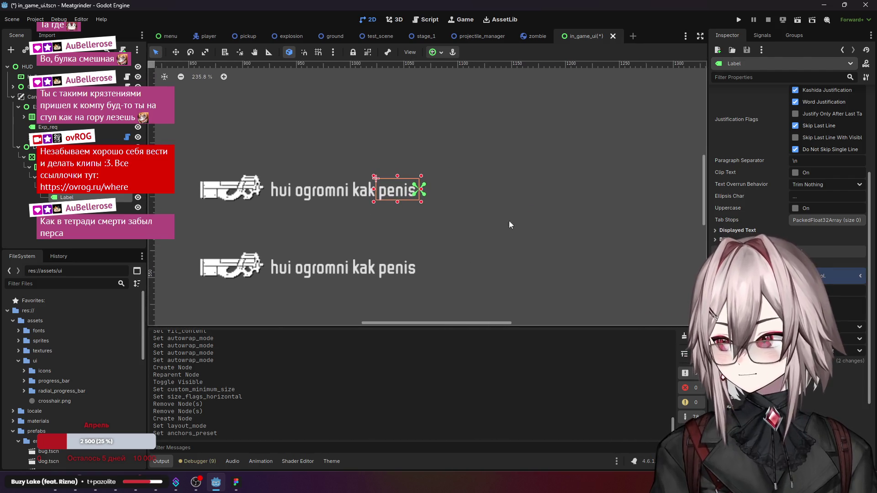
scroll(788, 183, down, 2)
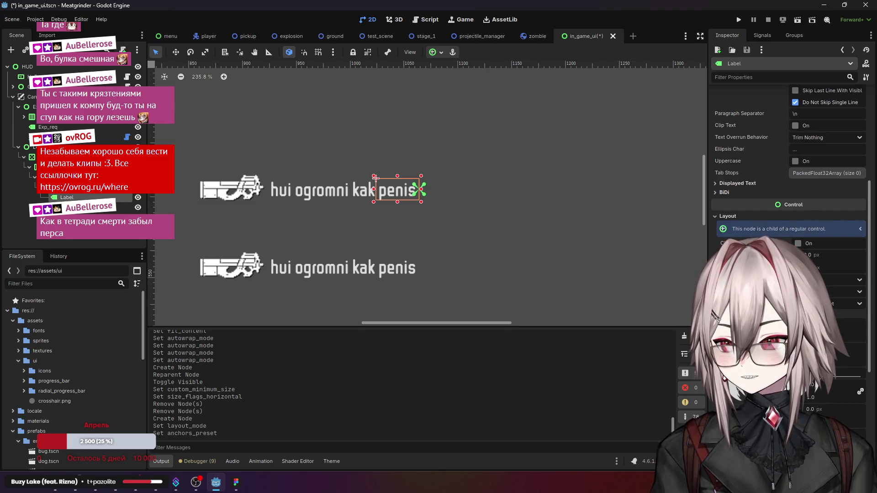
drag(375, 177, 419, 179)
scroll(368, 202, down, 2)
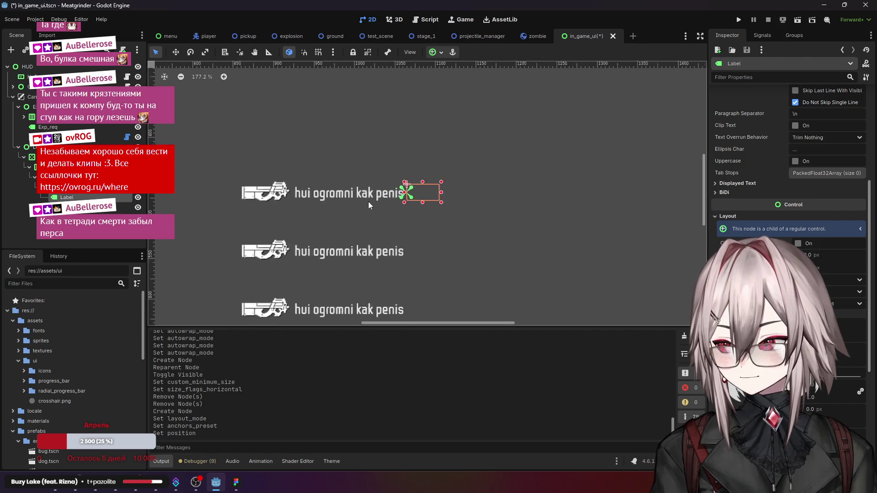
scroll(734, 179, up, 5)
click(771, 142)
Step: Enter test text 'etsdfgsdffsdfsdfsdfsdfsdfds', right-align it, and trim its last characters
text(etsdfgsdffsdfsdfsdfsdfsdfds)
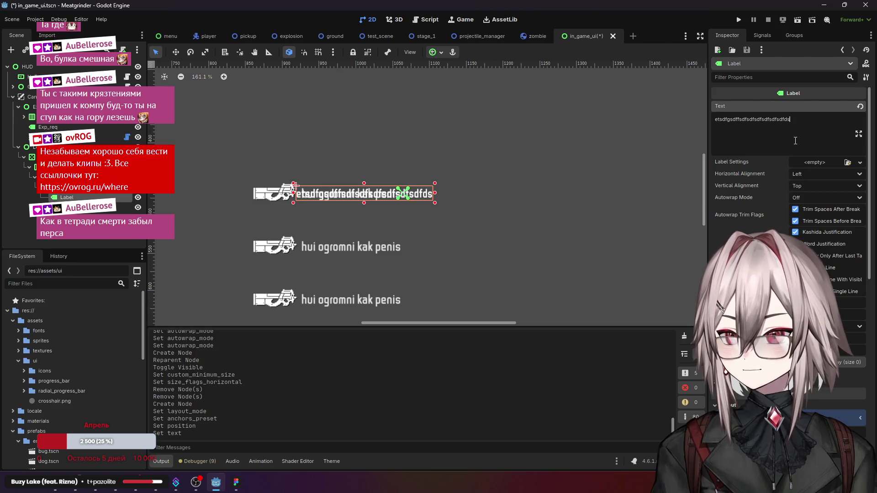
click(808, 174)
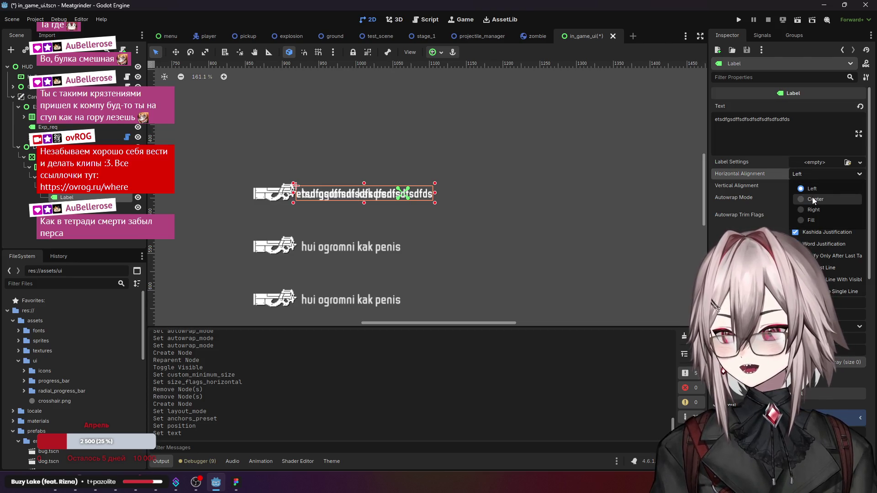
click(819, 208)
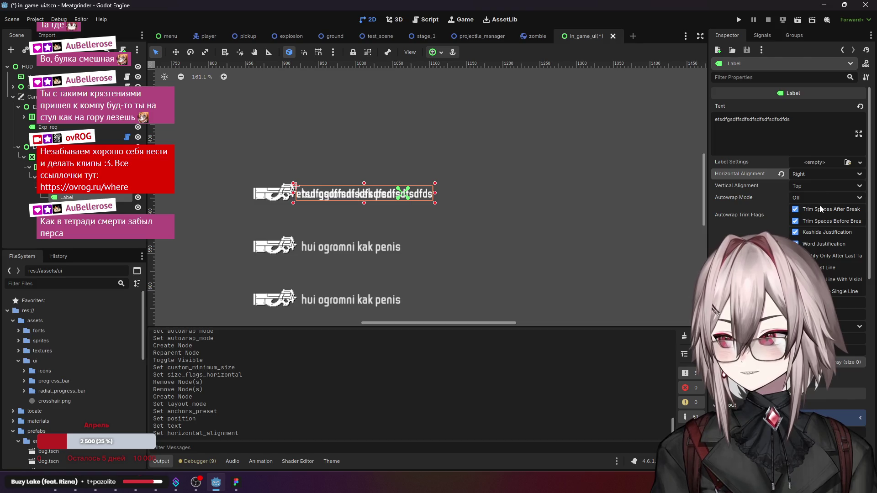
click(802, 130)
key(BackSpace)
key(BackSpace)
key(BackSpace)
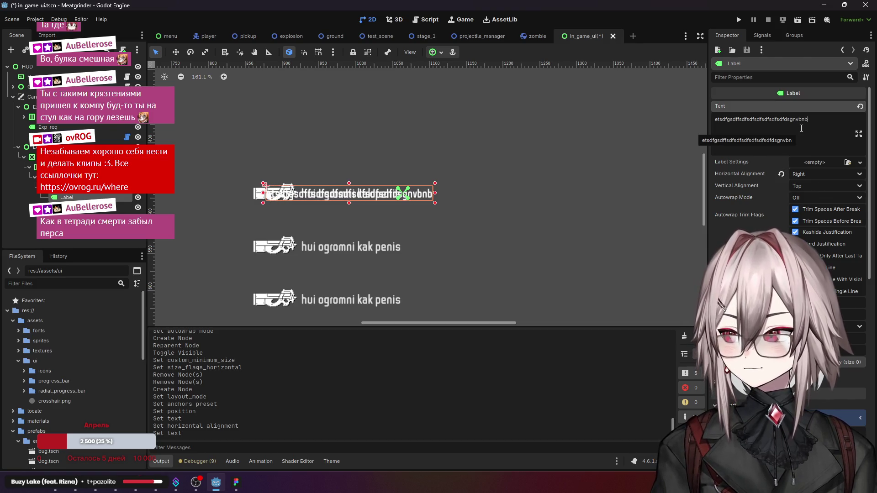
key(BackSpace)
key(BackSpace)
key(BackSpace)
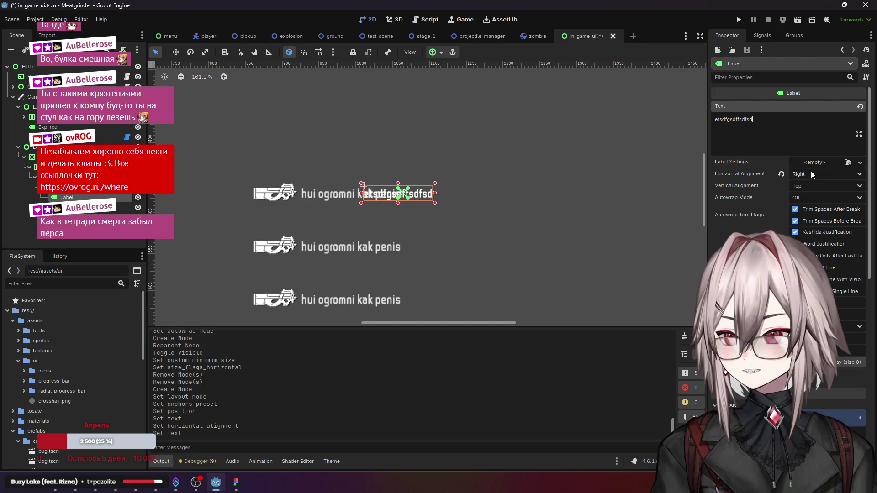
Step: Try Fill horizontal alignment, then reset it back to Left
click(810, 172)
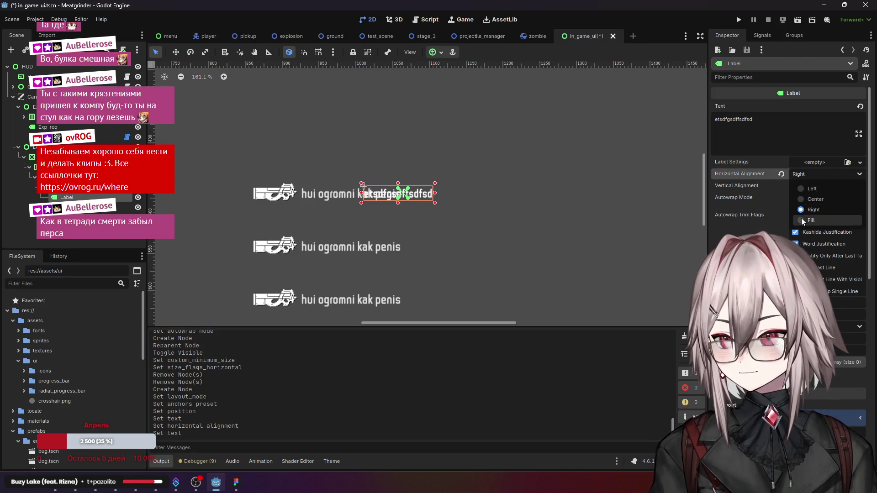
click(801, 218)
click(809, 174)
click(807, 188)
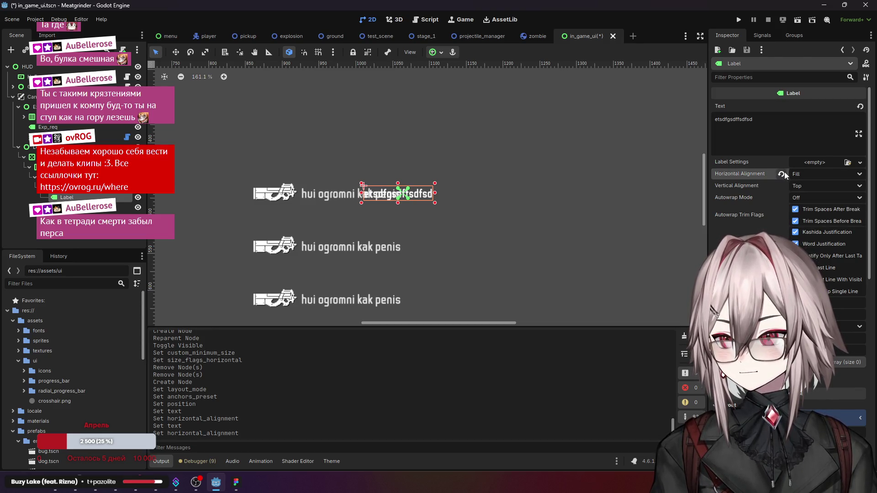
scroll(785, 185, down, 5)
scroll(787, 214, up, 2)
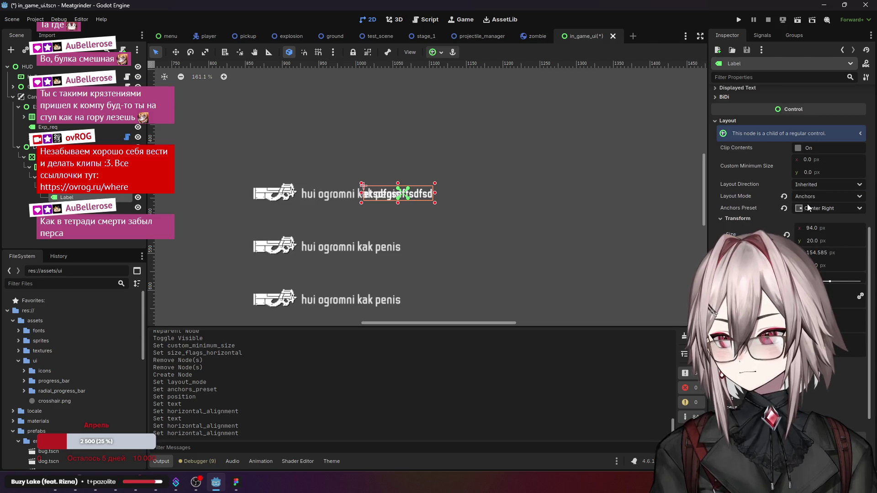
scroll(777, 179, down, 2)
scroll(768, 166, up, 6)
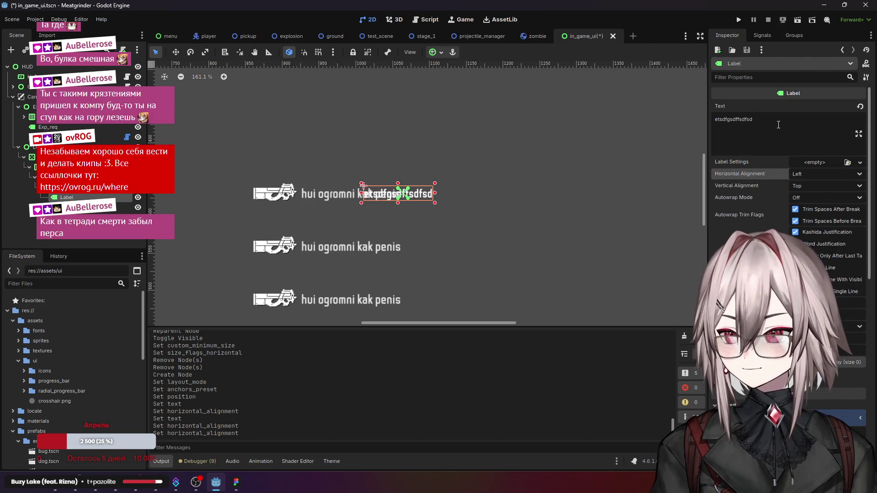
Step: Append 'dfgdfgdfg' to the Label text, then trim the trailing characters
click(777, 120)
text(dfgdfgdfg)
key(BackSpace)
key(BackSpace)
key(BackSpace)
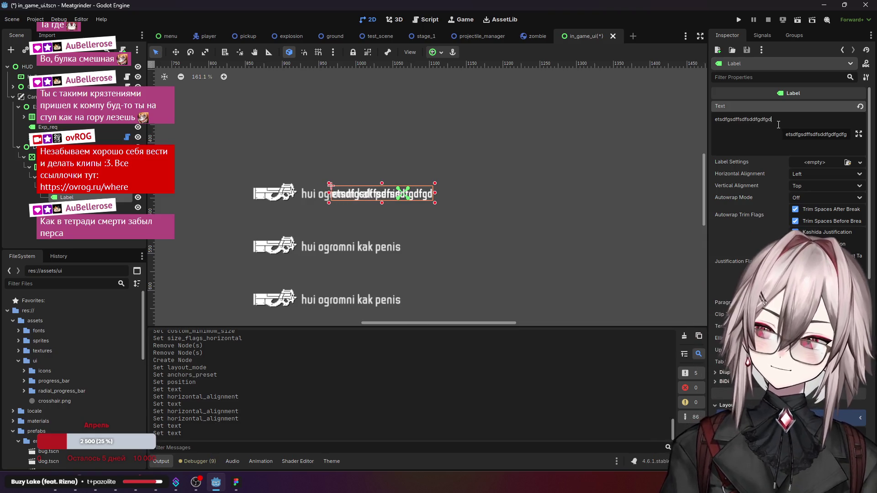
key(BackSpace)
key(BackSpace)
key(BackSpace)
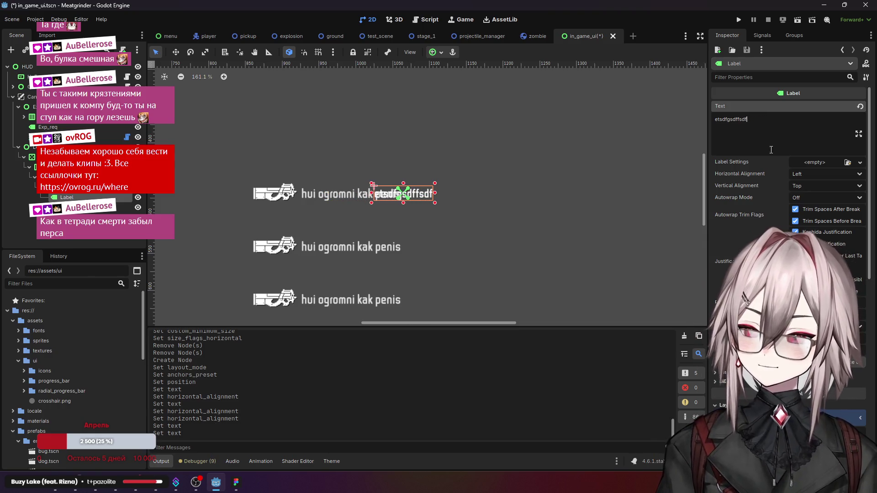
scroll(754, 203, down, 6)
scroll(758, 198, down, 2)
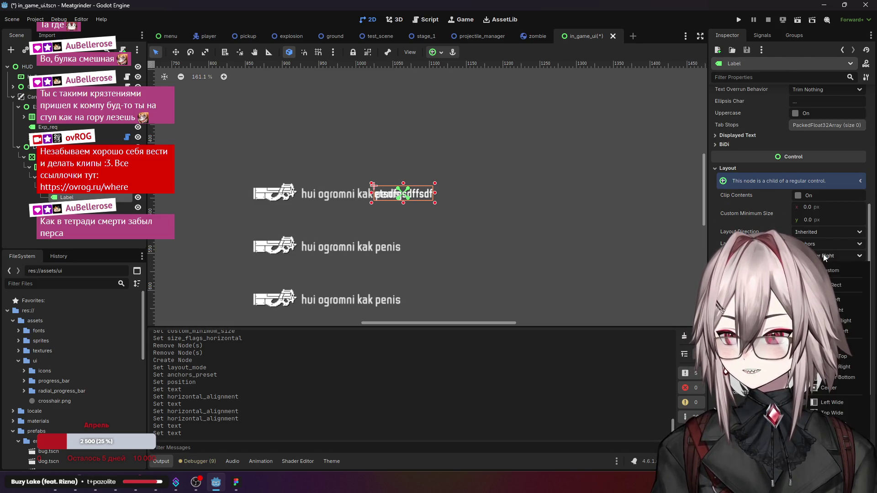
scroll(777, 206, down, 3)
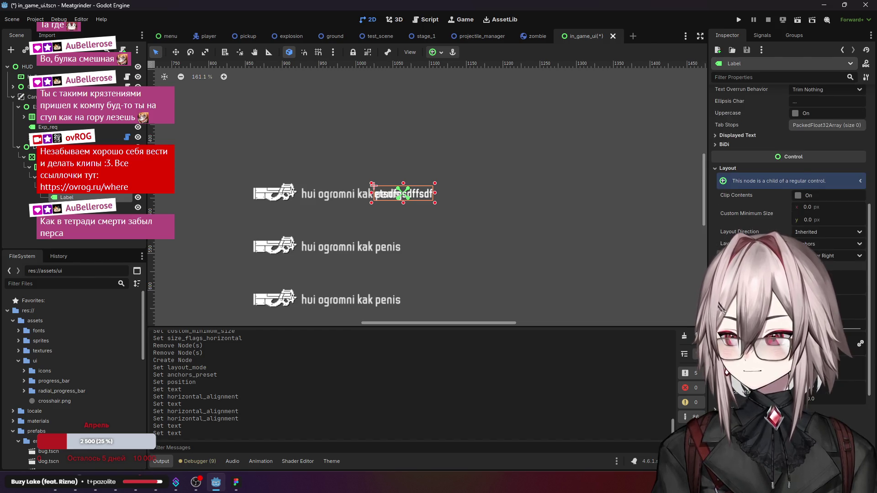
Step: Widen the test Label slightly, undoing an accidental pivot offset change
key(v)
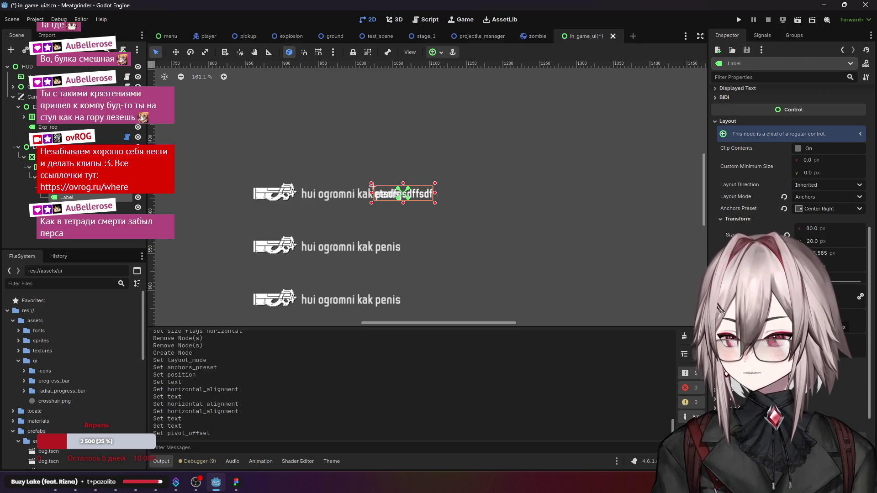
key(ctrl+z)
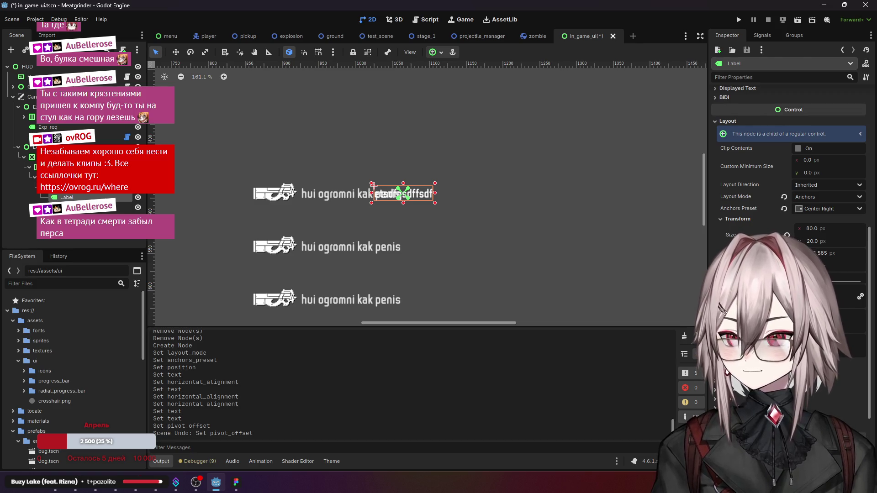
scroll(790, 160, up, 3)
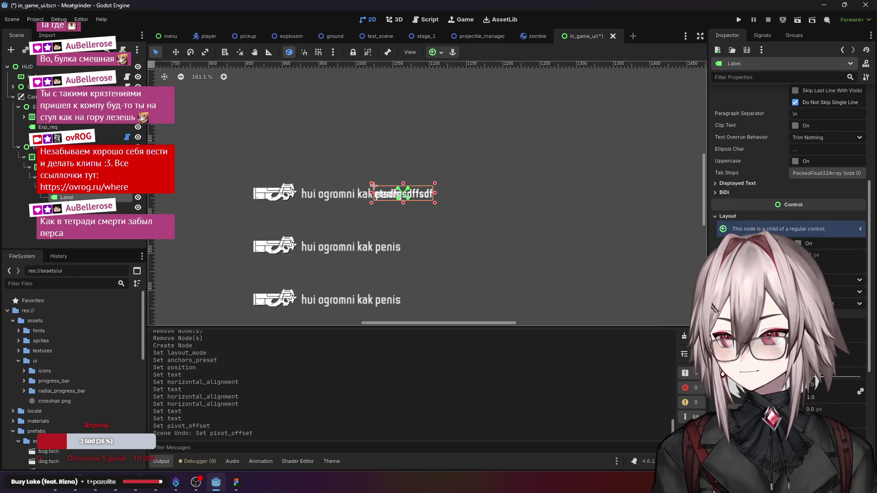
scroll(790, 183, up, 5)
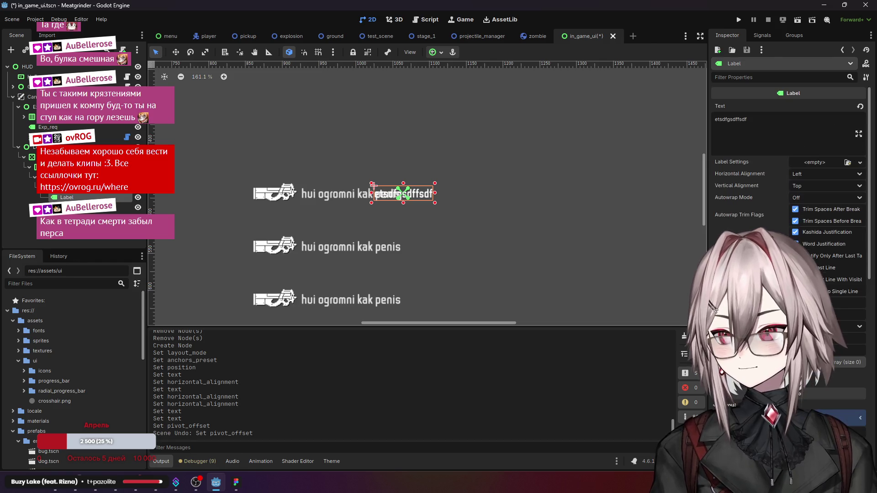
scroll(753, 235, down, 5)
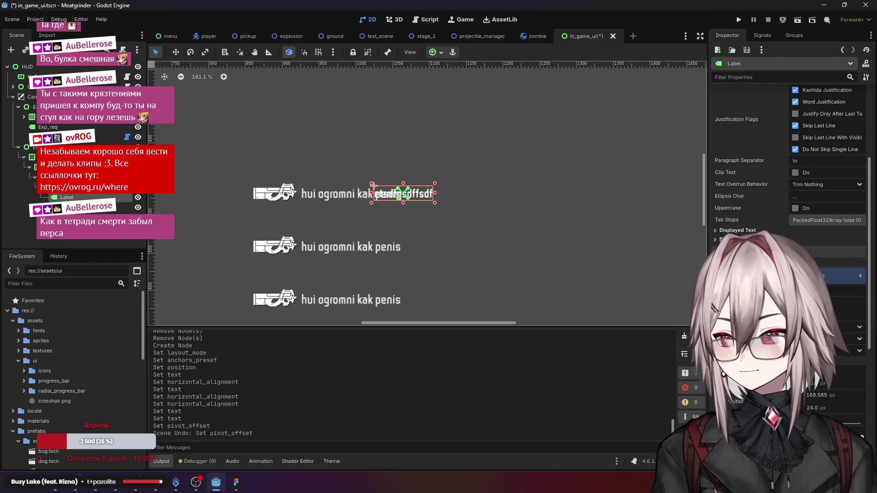
scroll(789, 206, up, 4)
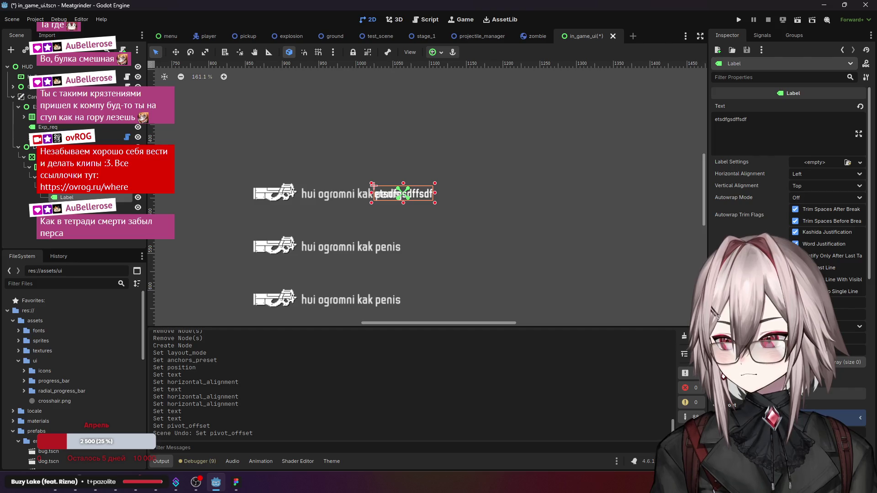
scroll(789, 206, down, 10)
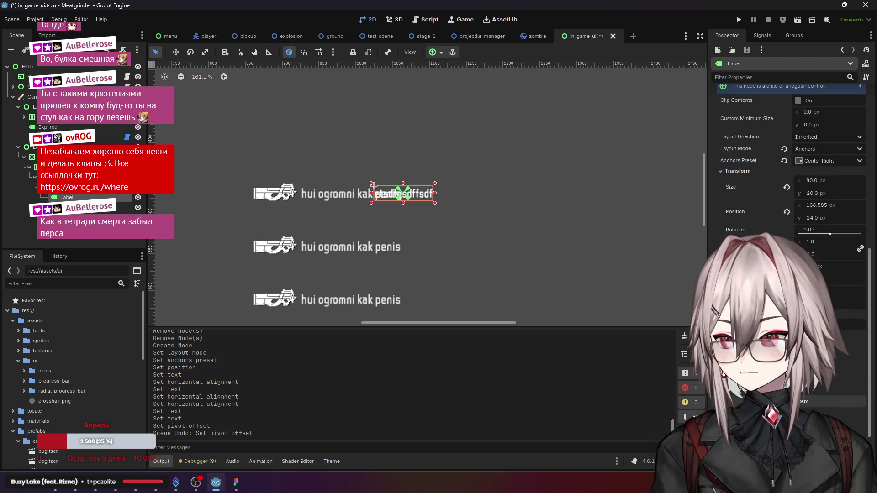
scroll(789, 183, up, 5)
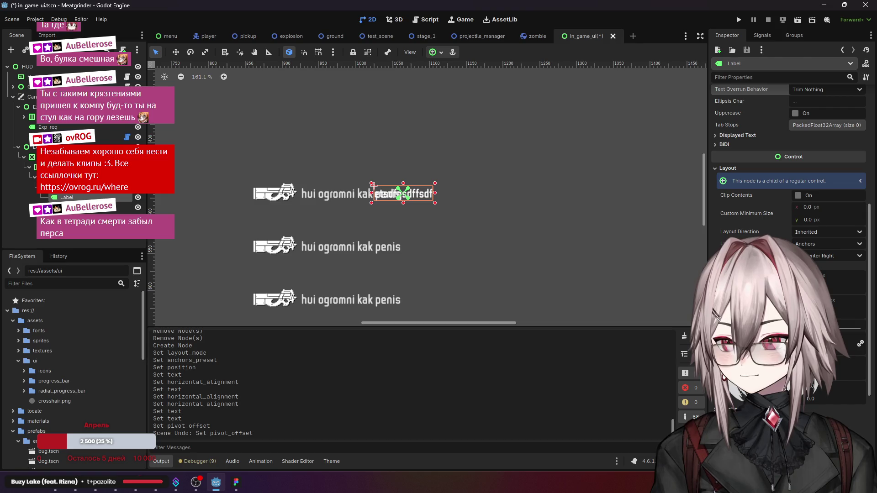
key(Return)
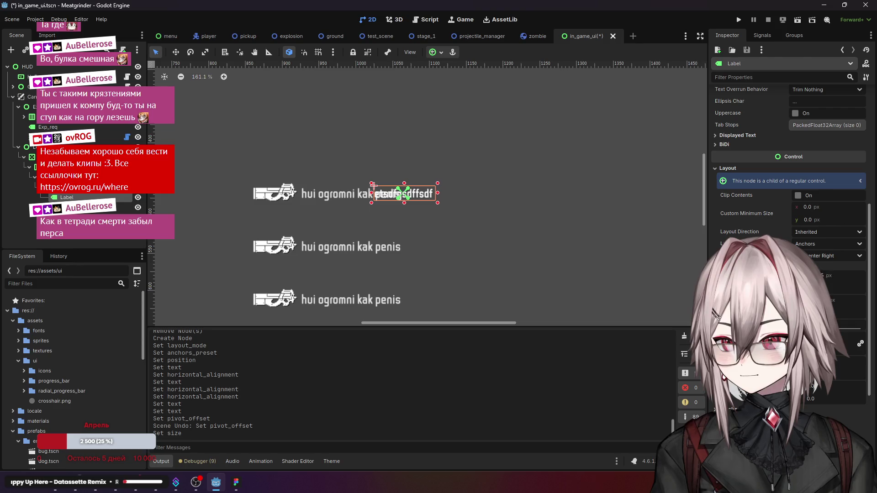
scroll(817, 228, up, 10)
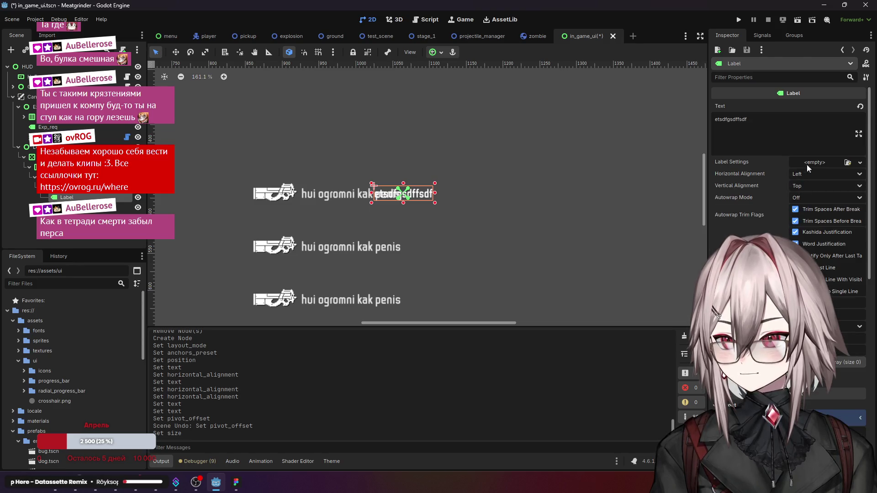
Step: Lengthen the Label text and set its anchor preset to Center Left
click(797, 138)
text(ffgfgfgdfg)
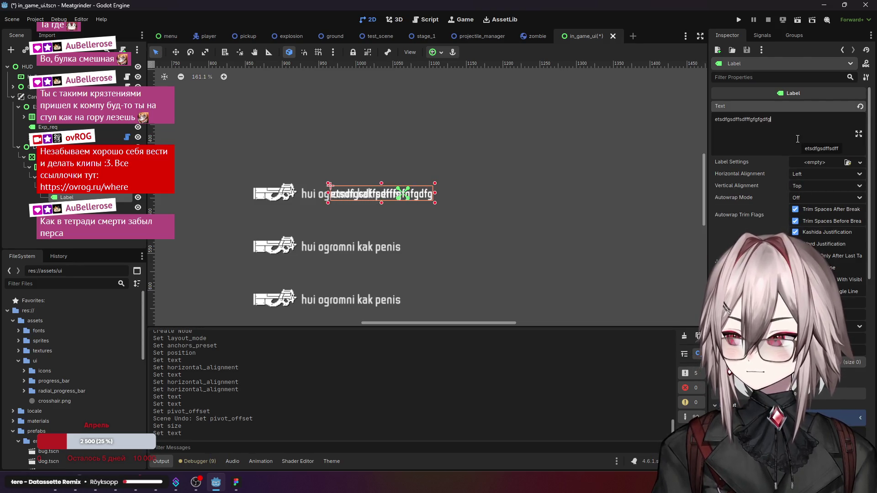
text(dfgdfgdfgdfgdfgdfgdfgdf)
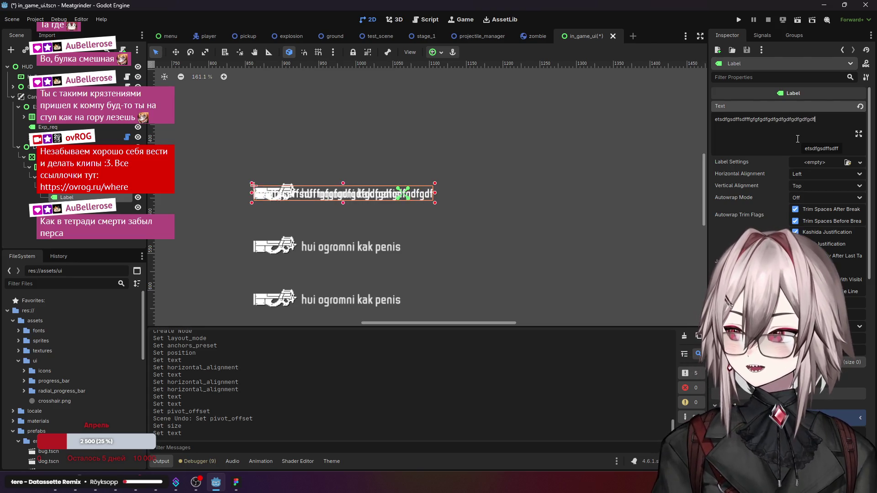
scroll(577, 201, down, 1)
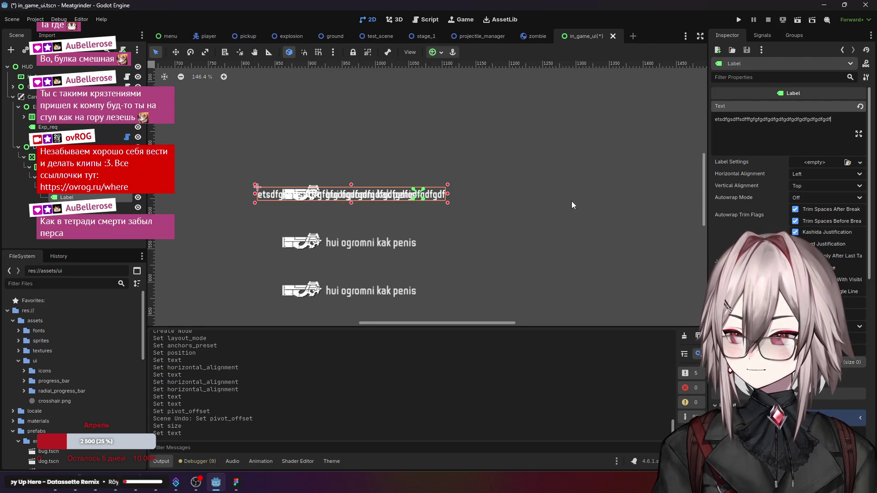
scroll(789, 182, down, 5)
click(840, 208)
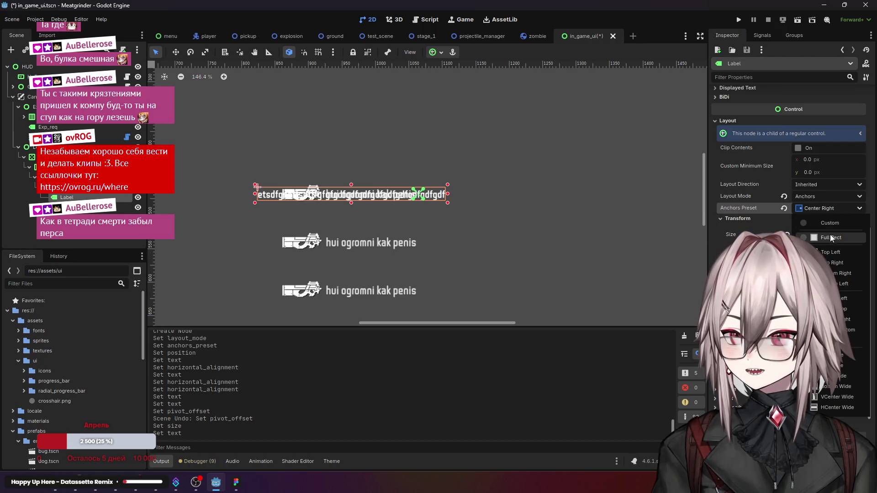
click(822, 264)
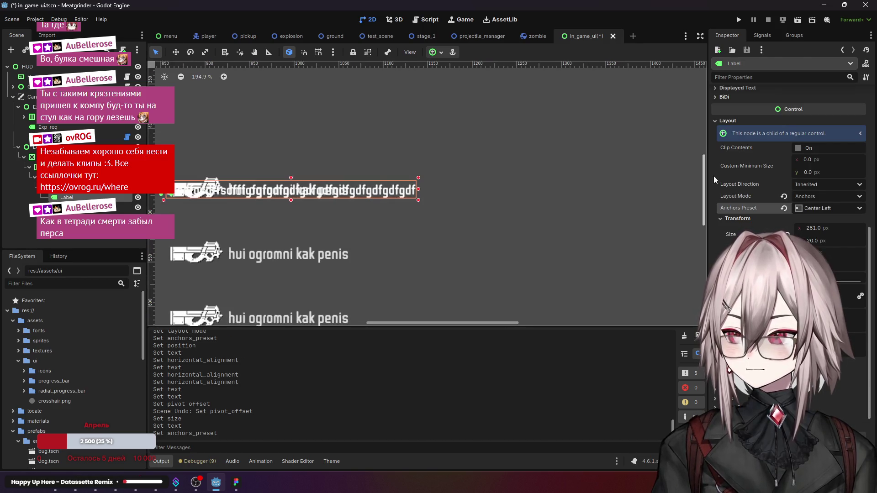
scroll(786, 205, up, 5)
scroll(492, 199, up, 3)
scroll(785, 209, up, 2)
Step: Extend the text with 'dfgdfgdfgdfgfg' and switch the anchor preset to Center Right
click(831, 120)
key(BackSpace)
key(BackSpace)
key(BackSpace)
key(BackSpace)
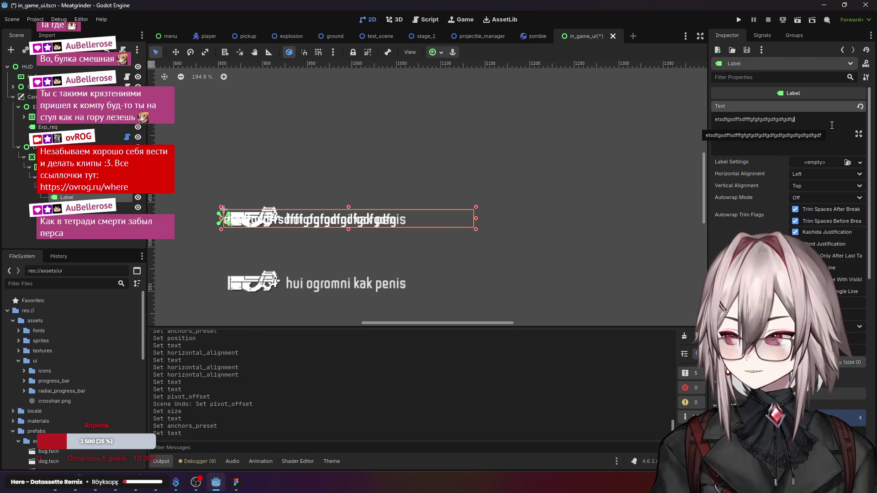
text(dfgdfgdfgdfgfg)
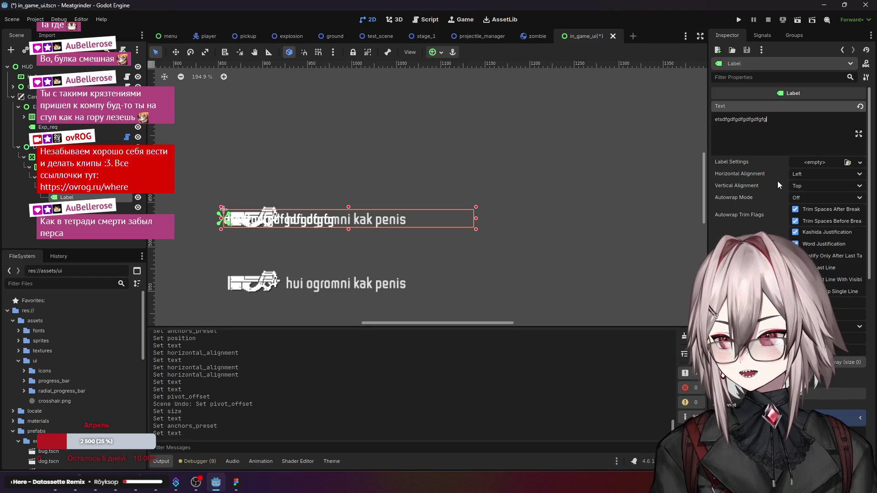
scroll(751, 186, down, 5)
click(820, 255)
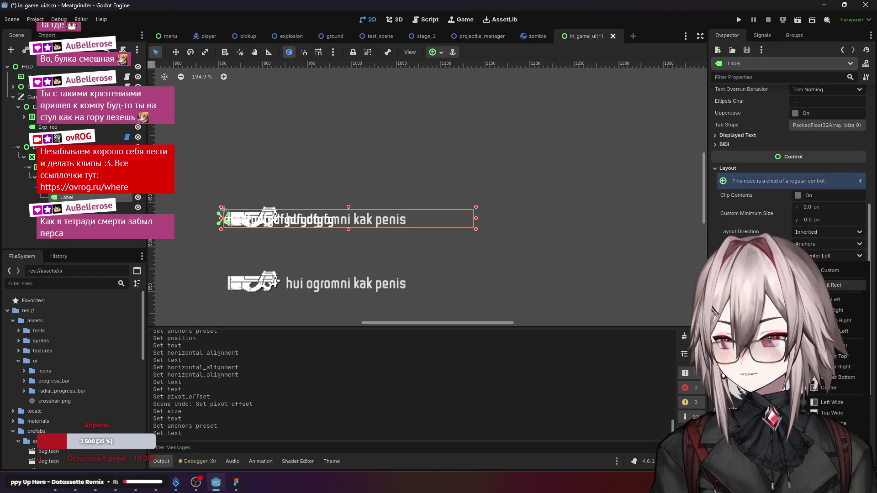
click(844, 367)
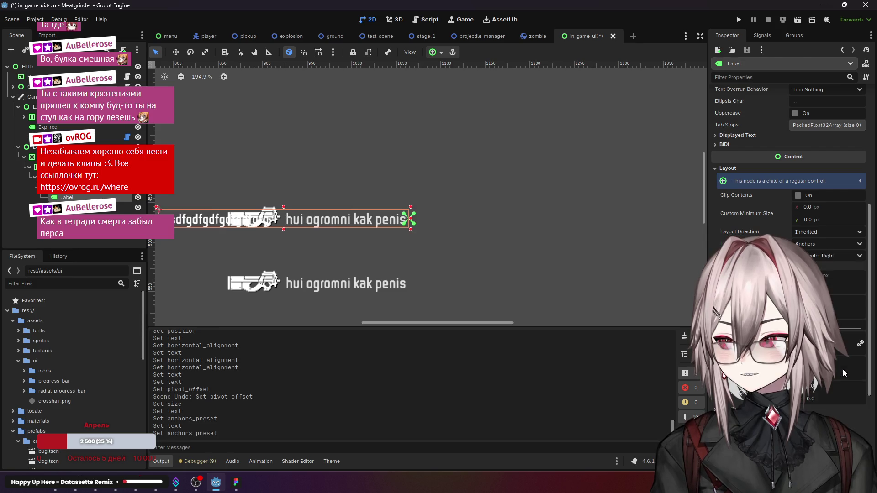
scroll(597, 210, down, 2)
Step: Shrink the Label, place it above the top button's description, and append 'ghgfhfgh'
drag(497, 205, 527, 236)
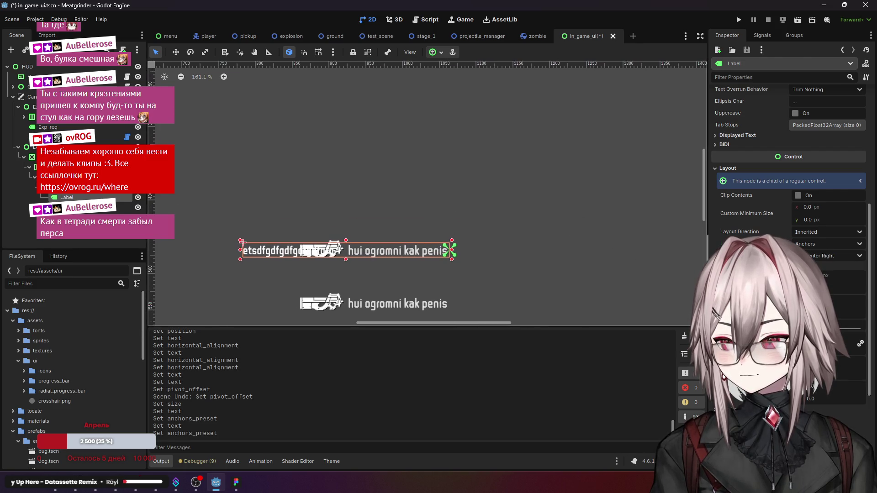
drag(817, 275, 776, 275)
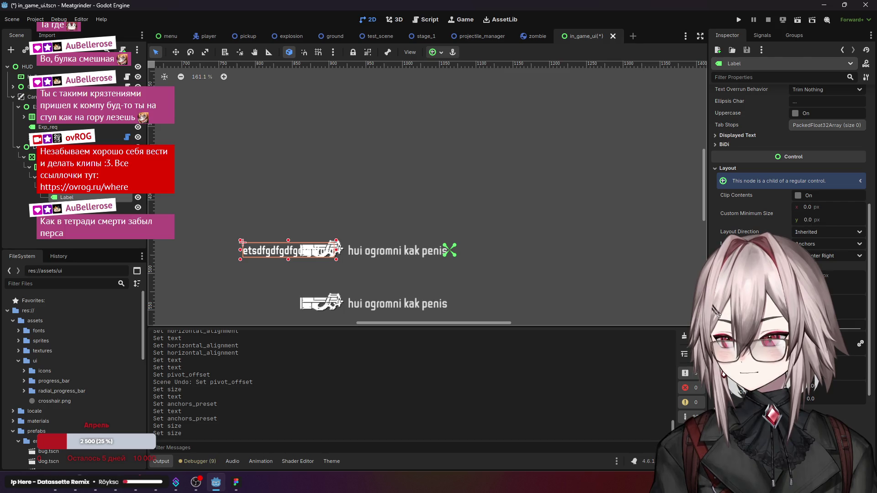
click(860, 306)
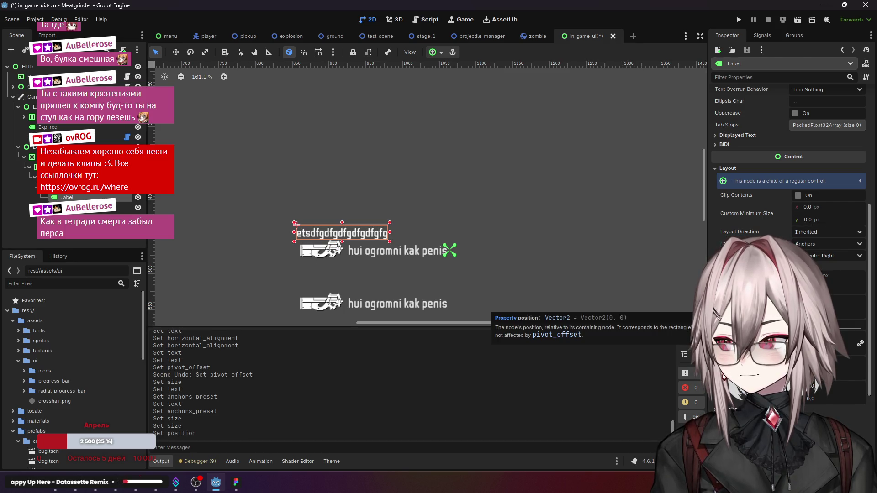
scroll(785, 150, up, 10)
click(788, 130)
text(ghgfhfgh)
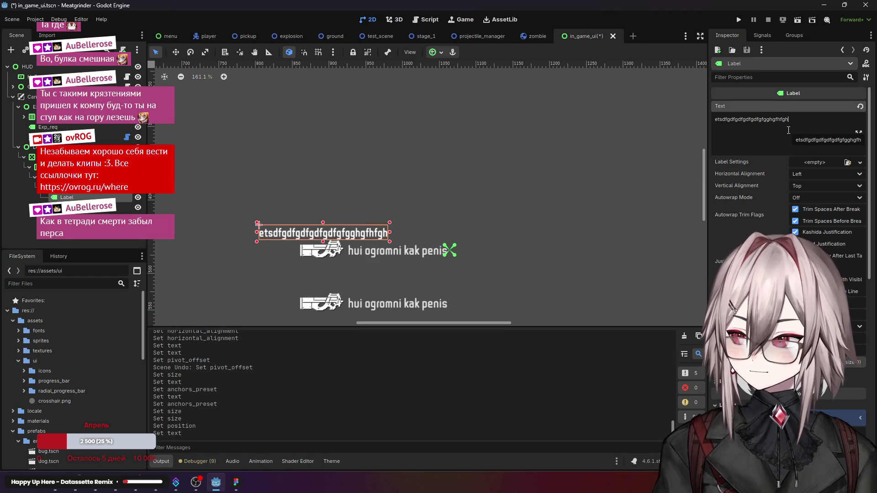
scroll(788, 130, down, 5)
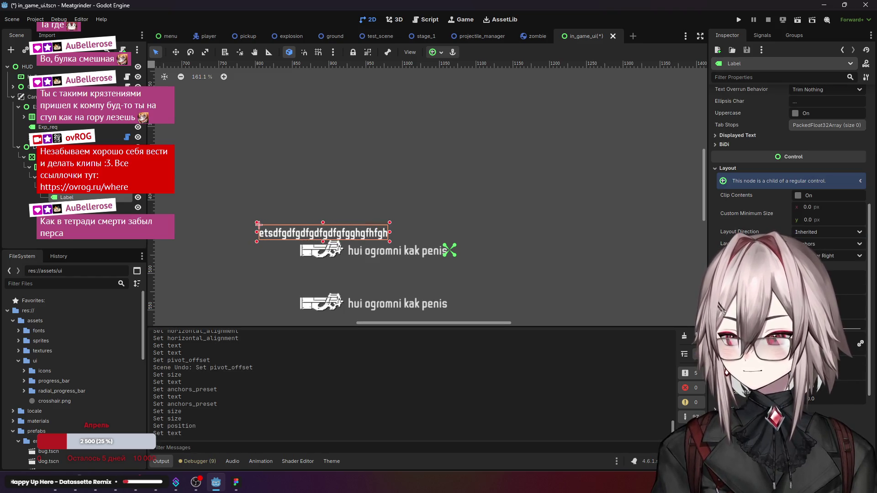
drag(814, 357, 836, 356)
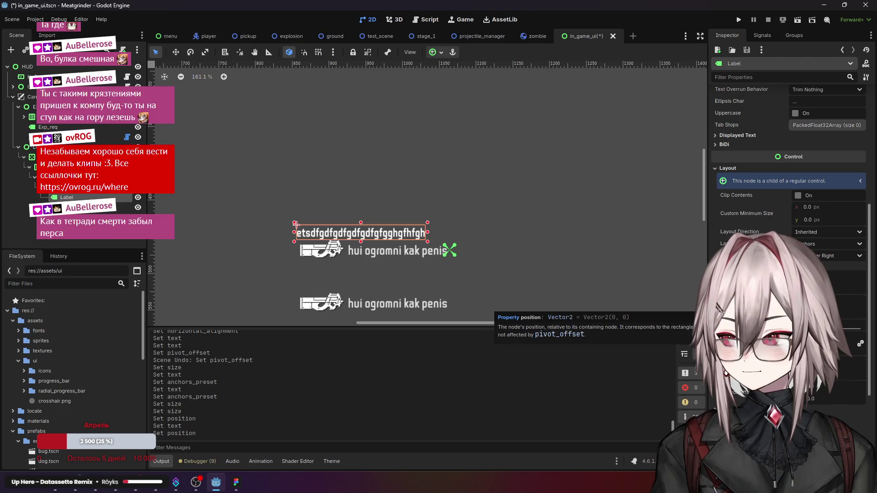
scroll(320, 205, up, 2)
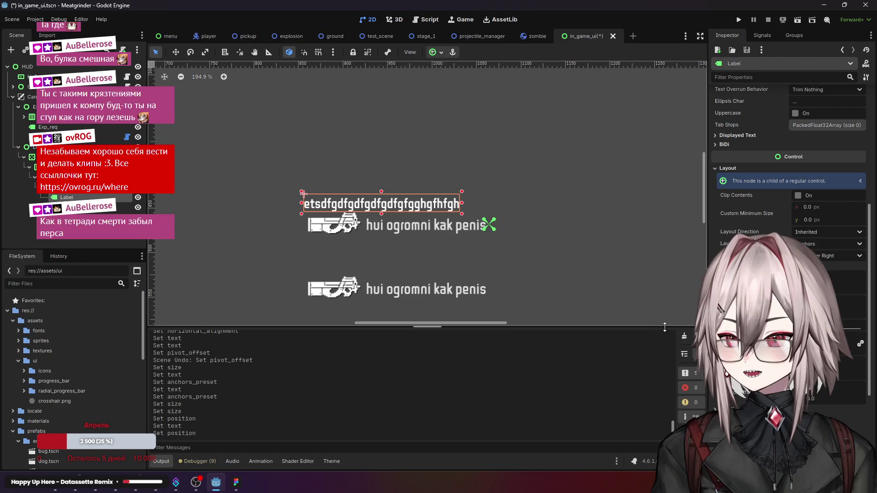
scroll(738, 222, down, 1)
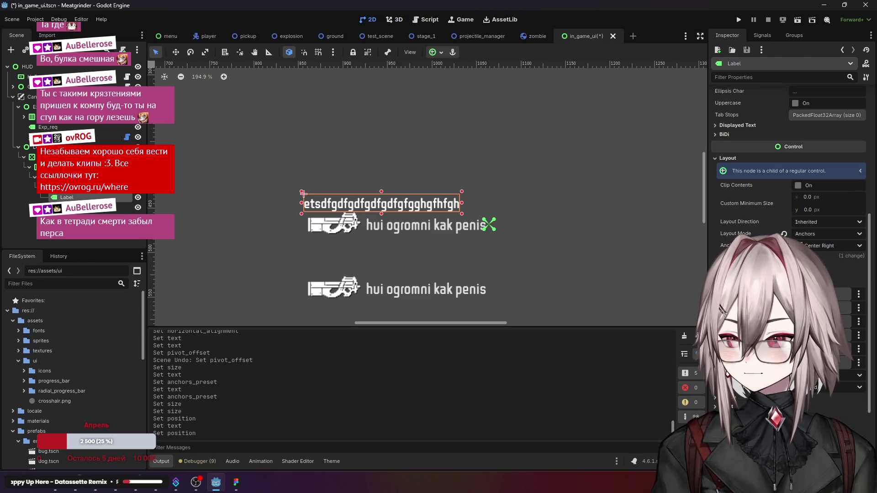
scroll(789, 205, up, 5)
click(826, 184)
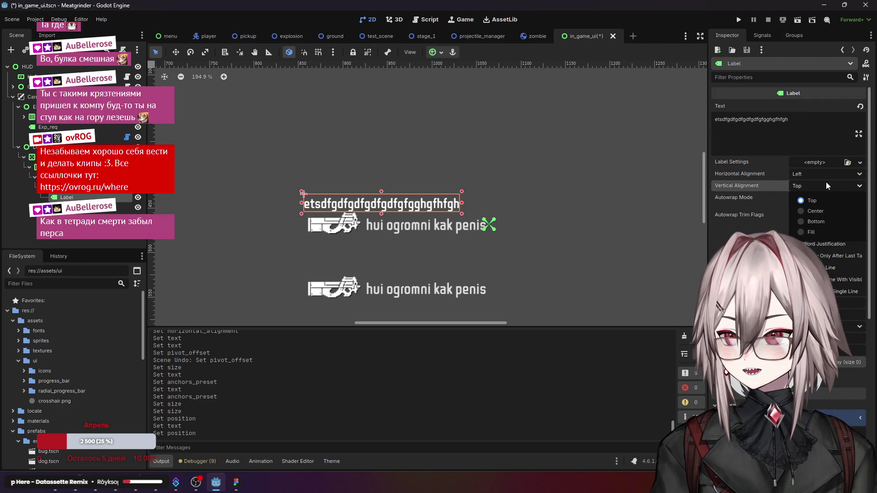
Step: Keep vertical alignment at Top, right-align the text, and append then trim 'gfgdgfdgdf'
click(826, 183)
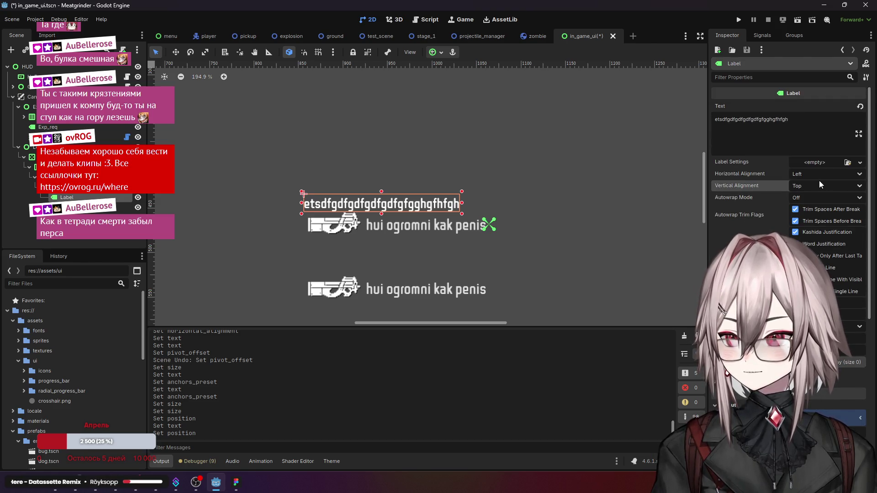
click(821, 174)
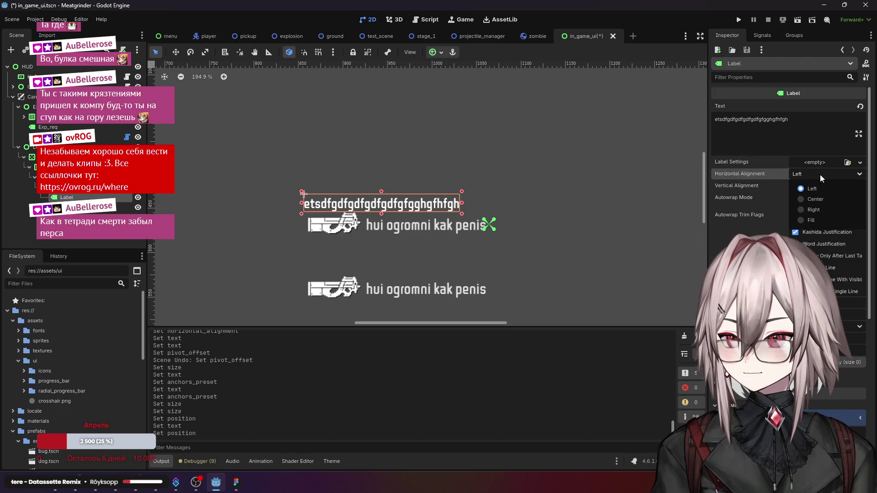
click(814, 210)
click(815, 120)
text(gfgdgfdgdf)
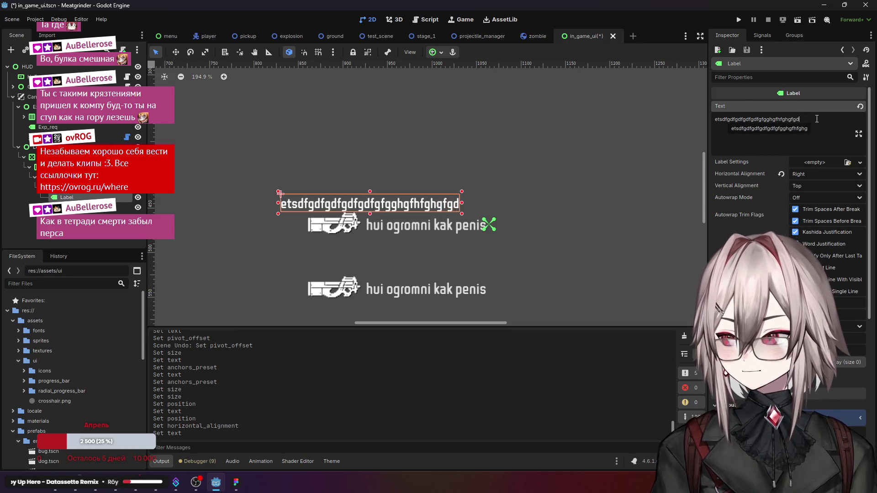
key(BackSpace)
key(BackSpace)
key(BackSpace)
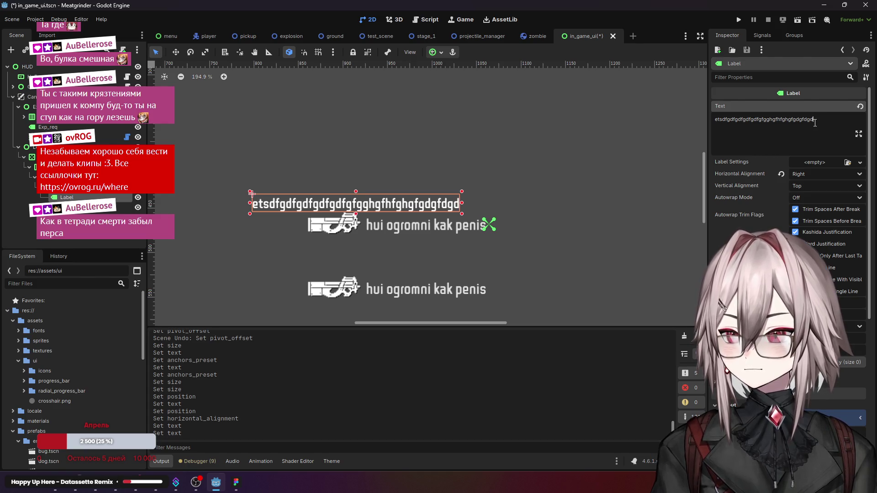
key(BackSpace)
key(BackSpace)
key(BackSpace)
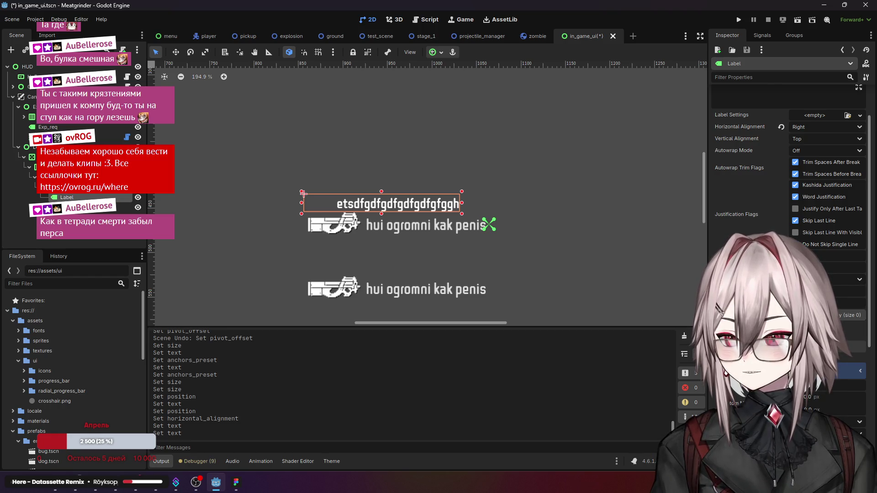
Step: Type 'ghfghfghfghfhfghfg' into the text, then cut it back to a short string
scroll(788, 206, down, 2)
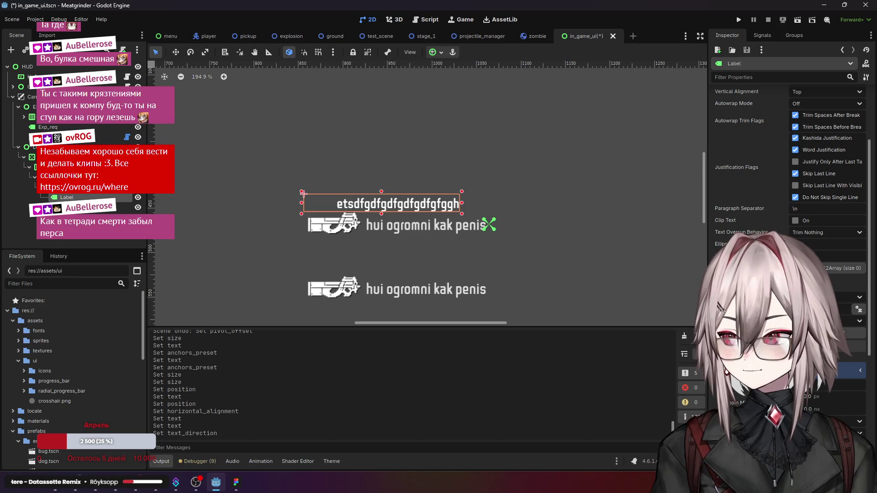
scroll(792, 132, up, 4)
text(ghfghfghfghfhfghfg)
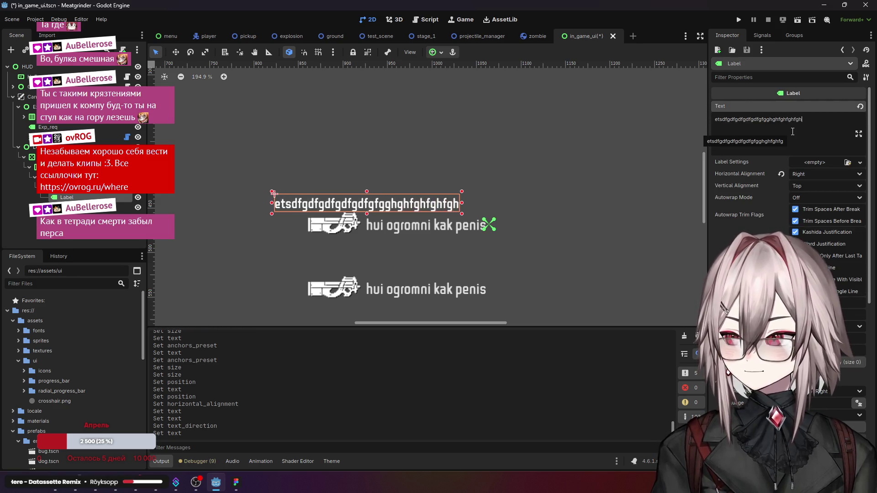
key(BackSpace)
key(BackSpace)
key(BackSpace)
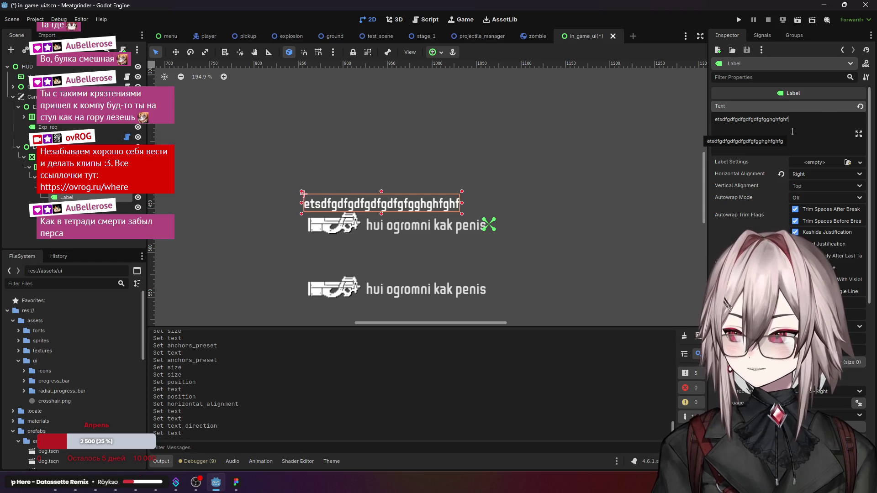
Step: Reset Text Direction to Auto, collapse BiDi, and expand the Label's layout offsets
scroll(769, 184, down, 5)
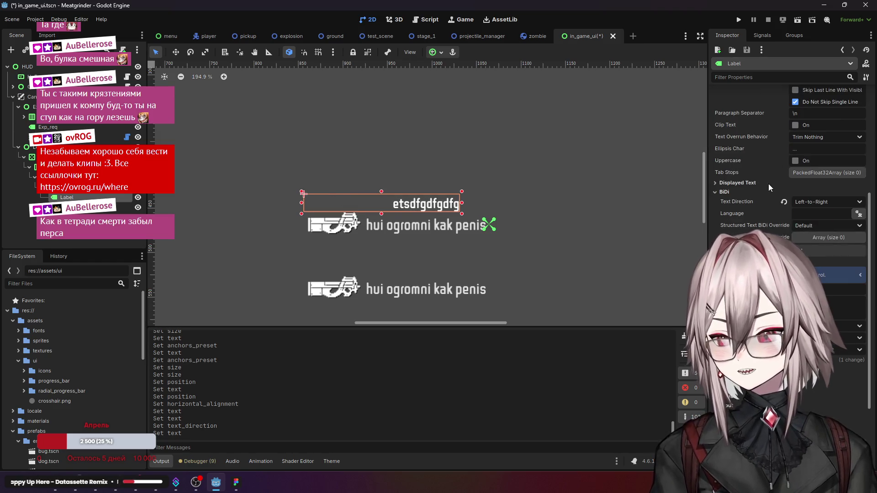
click(781, 201)
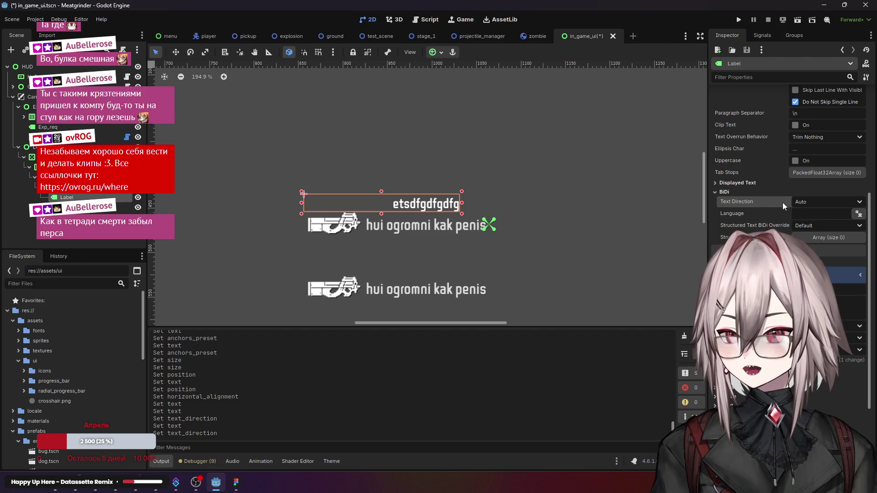
click(776, 191)
scroll(763, 228, down, 3)
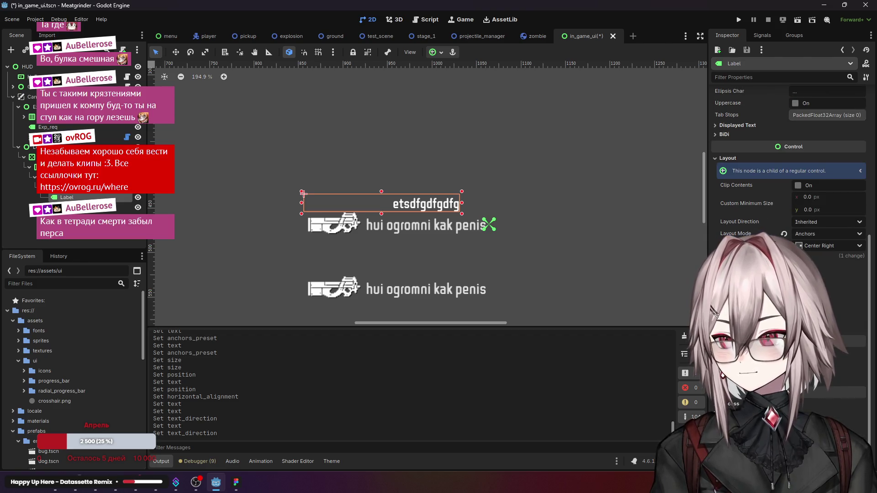
click(754, 256)
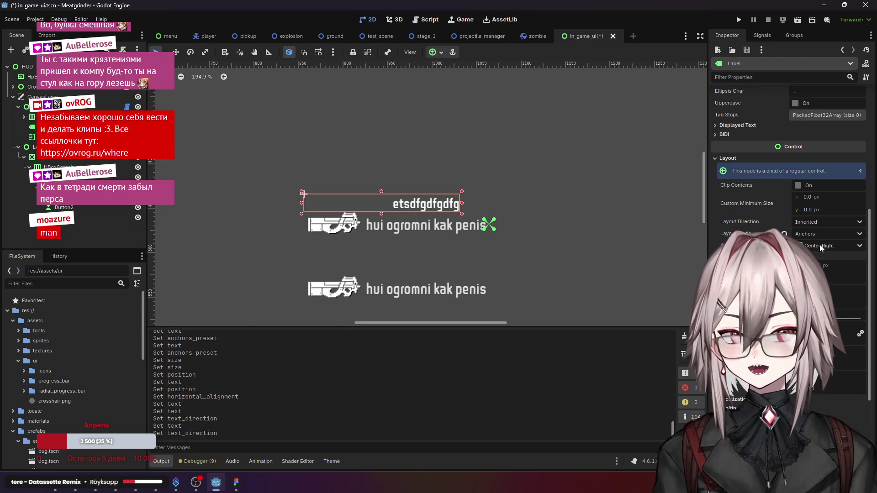
Step: Set Layout Mode to Position and try moving the anchor right, then undo it
click(809, 238)
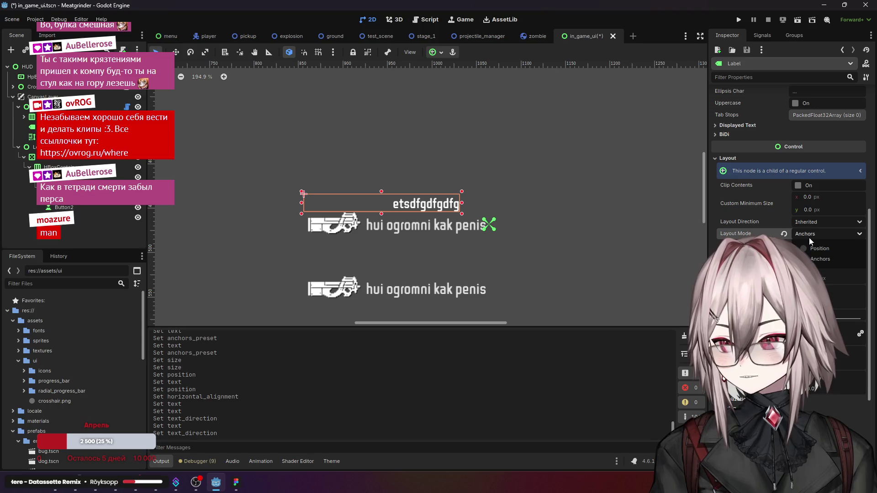
click(808, 248)
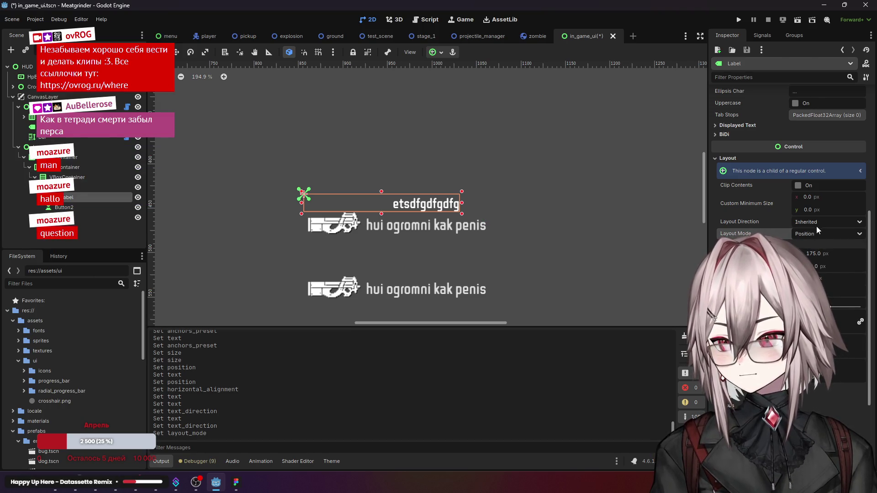
mouse_move(812, 223)
scroll(764, 213, up, 5)
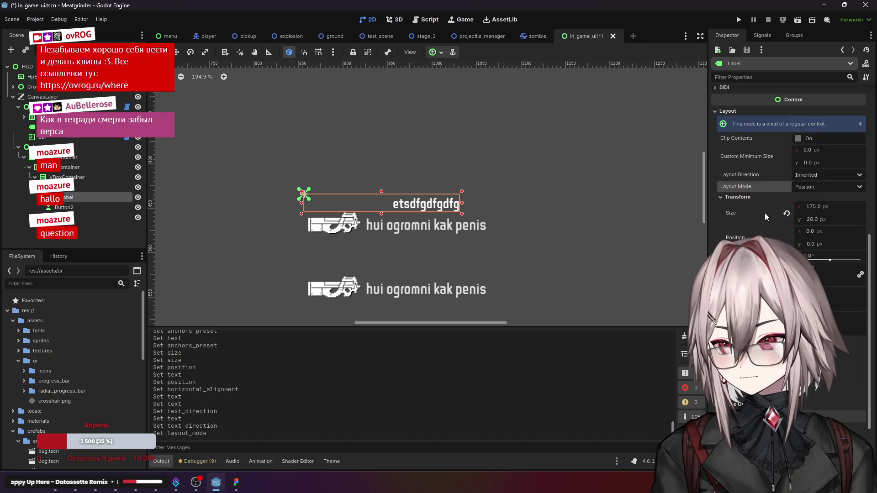
scroll(765, 213, down, 5)
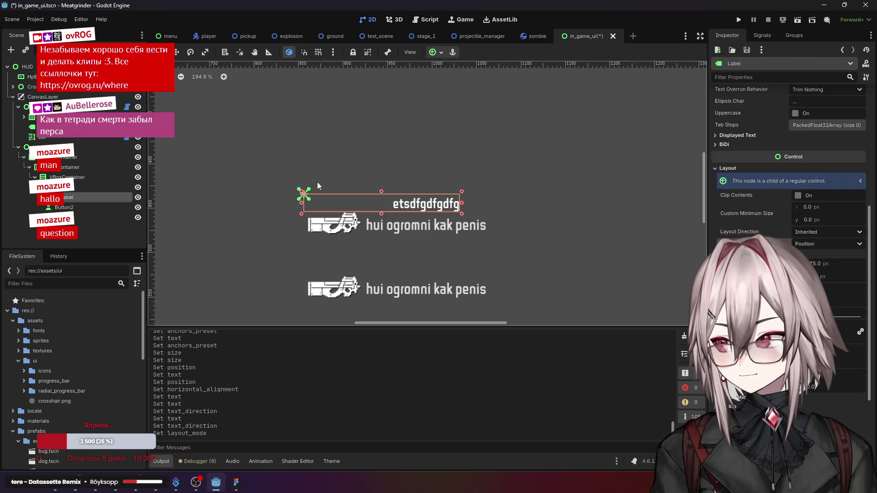
mouse_move(306, 198)
mouse_down()
mouse_move(336, 196)
mouse_move(323, 196)
mouse_up()
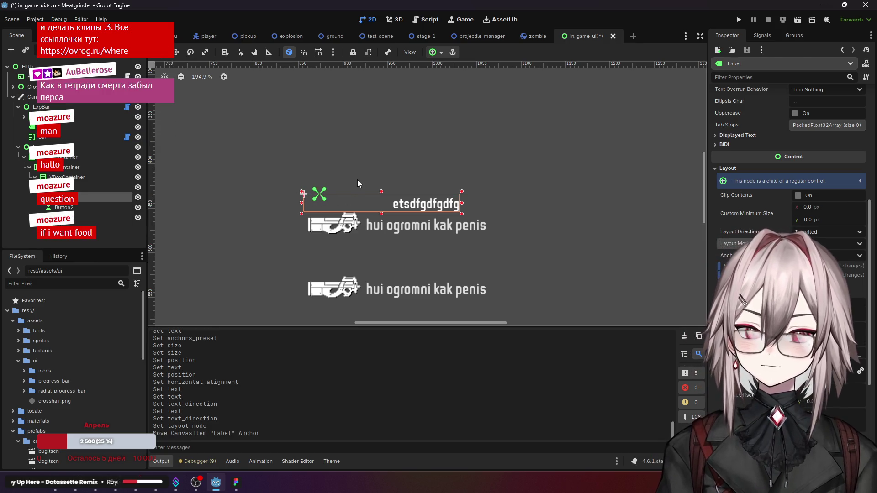
key(ctrl+z)
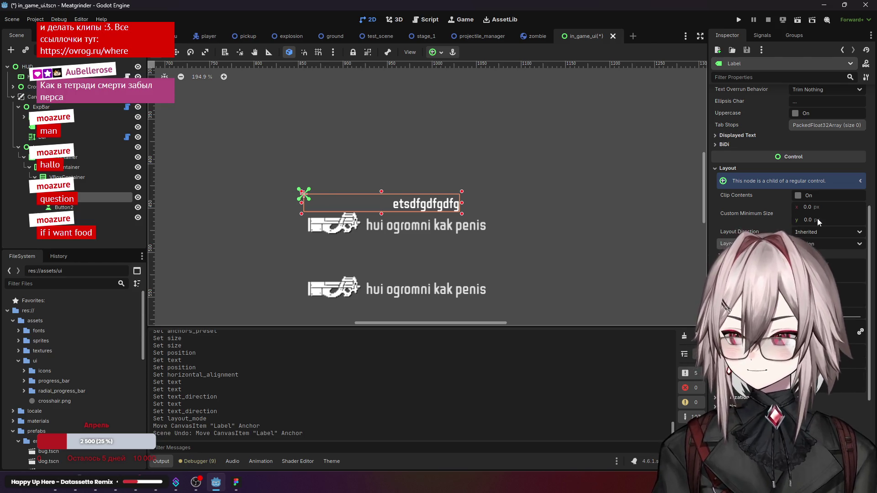
Step: Try dragging the Label beside the first button's text, then undo the move
scroll(817, 220, up, 3)
scroll(817, 221, up, 3)
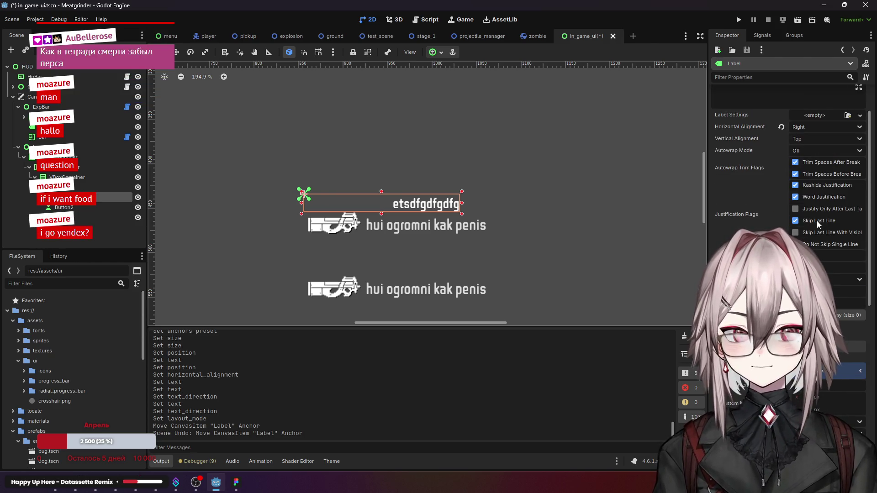
scroll(817, 221, up, 2)
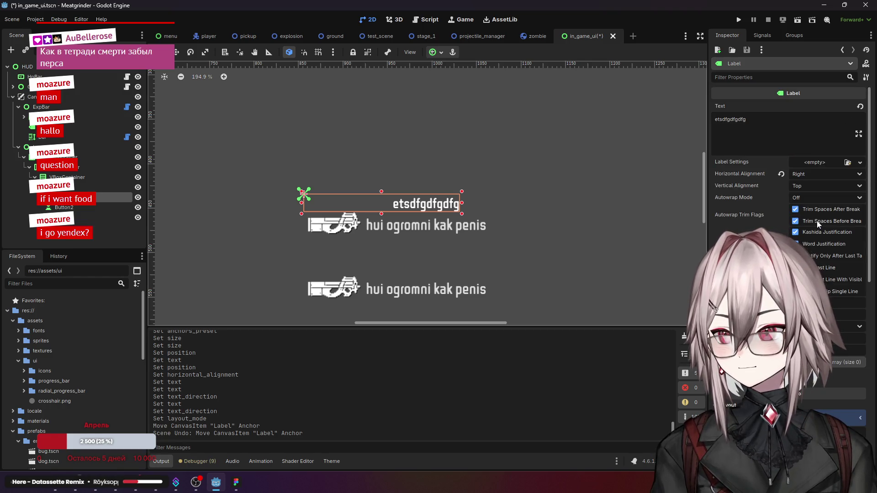
scroll(757, 215, down, 5)
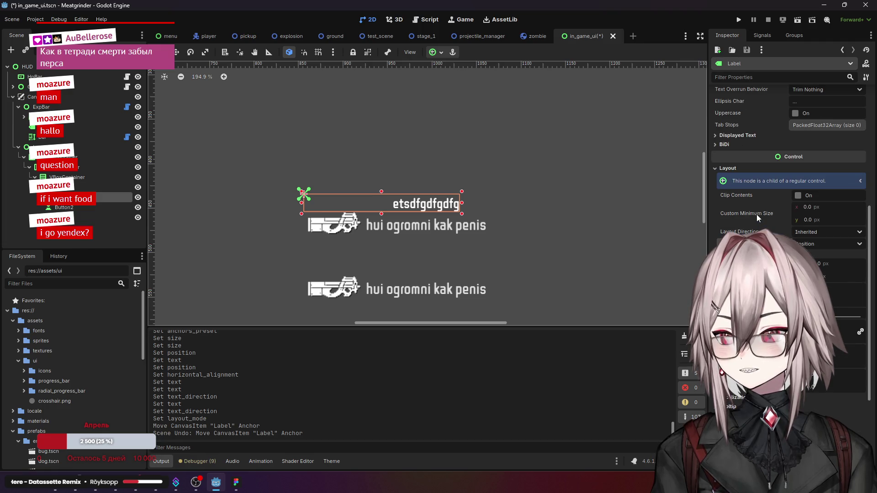
scroll(751, 221, down, 2)
scroll(751, 220, up, 2)
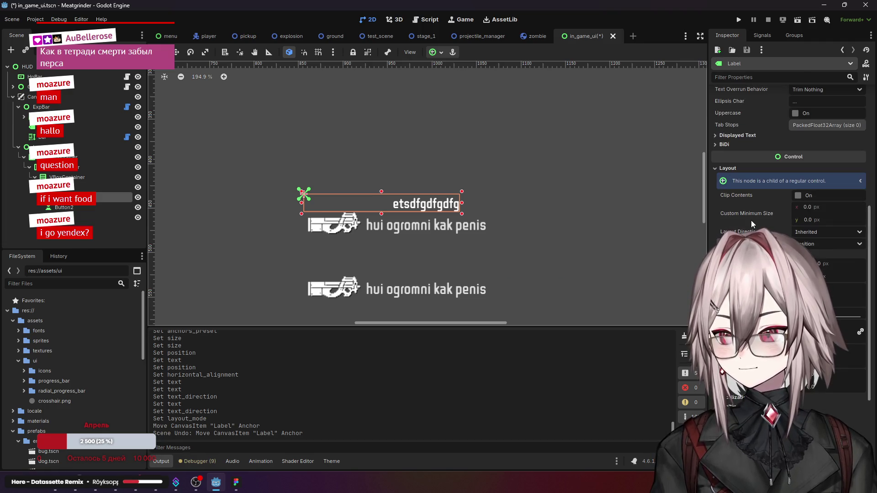
mouse_move(336, 200)
mouse_down()
mouse_move(411, 217)
mouse_move(540, 224)
mouse_up()
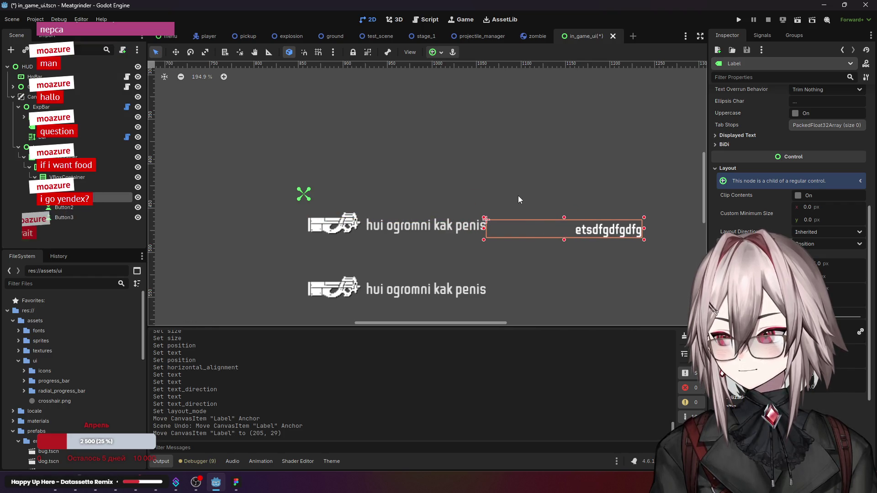
key(ctrl+z)
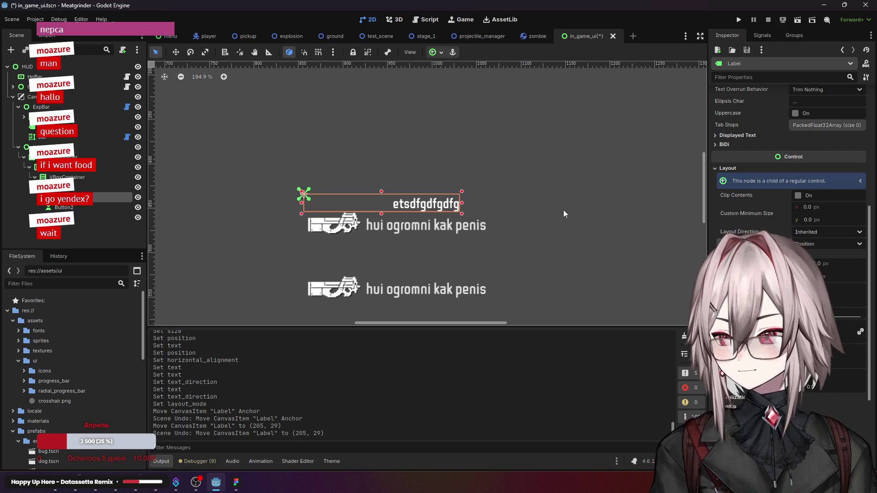
Step: Try moving the Label's pivot to its top-right corner, undoing each pivot change
click(810, 245)
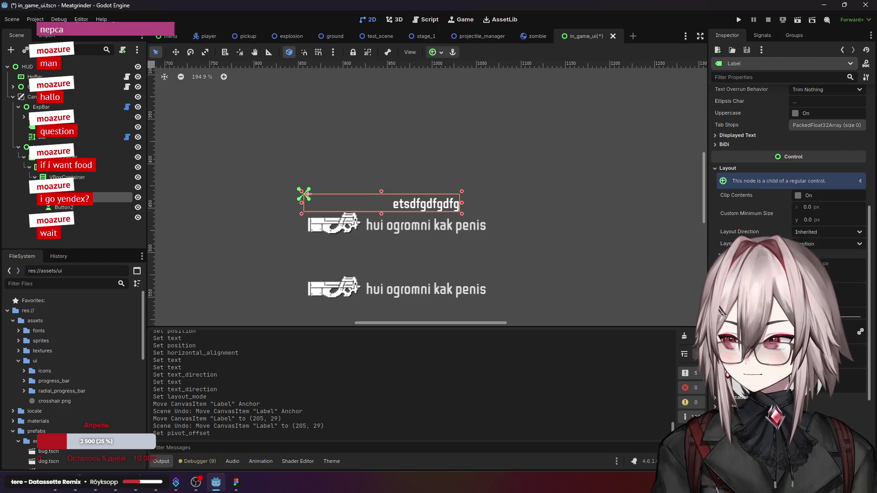
key(ctrl+z)
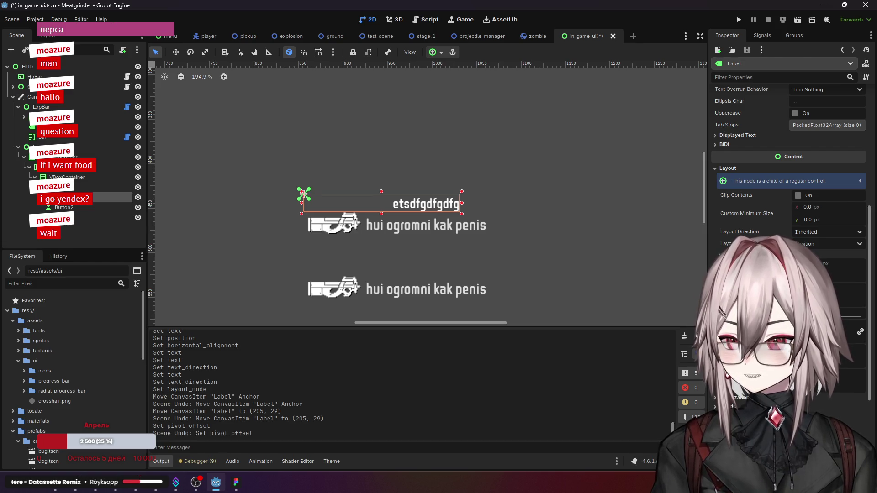
click(310, 194)
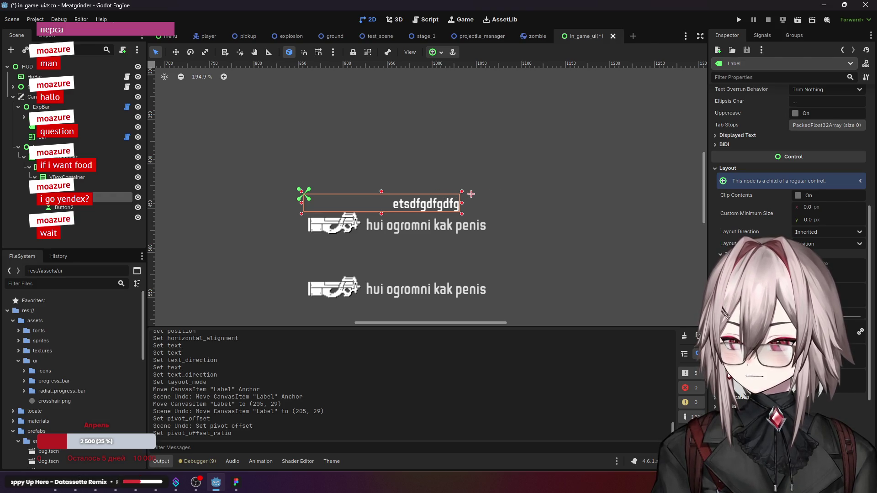
drag(471, 194, 459, 194)
key(ctrl+z)
key(ctrl+z)
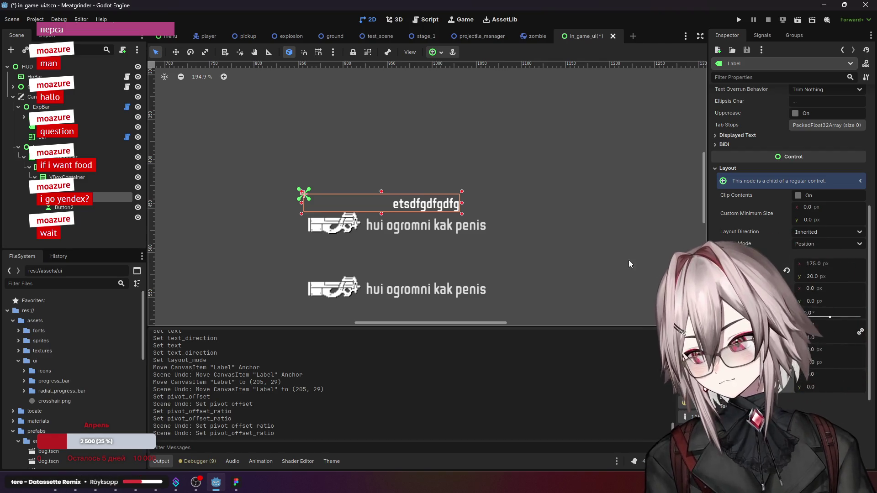
click(842, 245)
Step: Set Layout Mode back to Anchors and Layout Direction to Right-to-Left
click(834, 269)
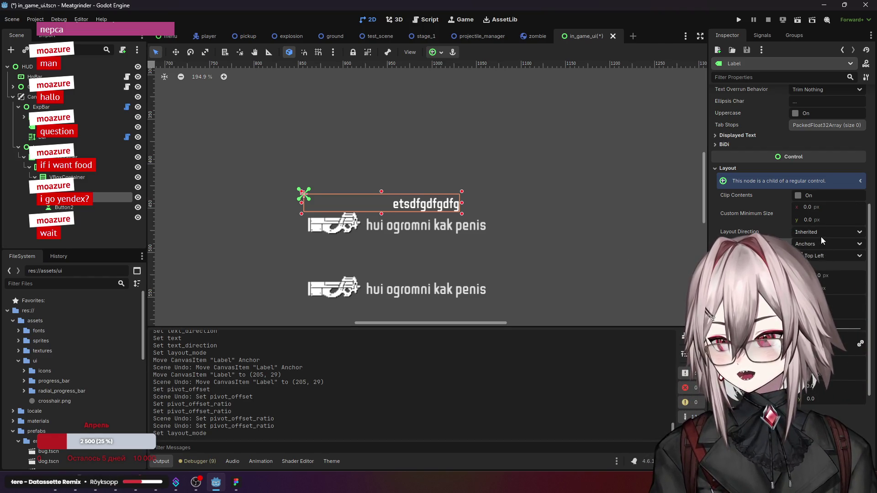
click(821, 234)
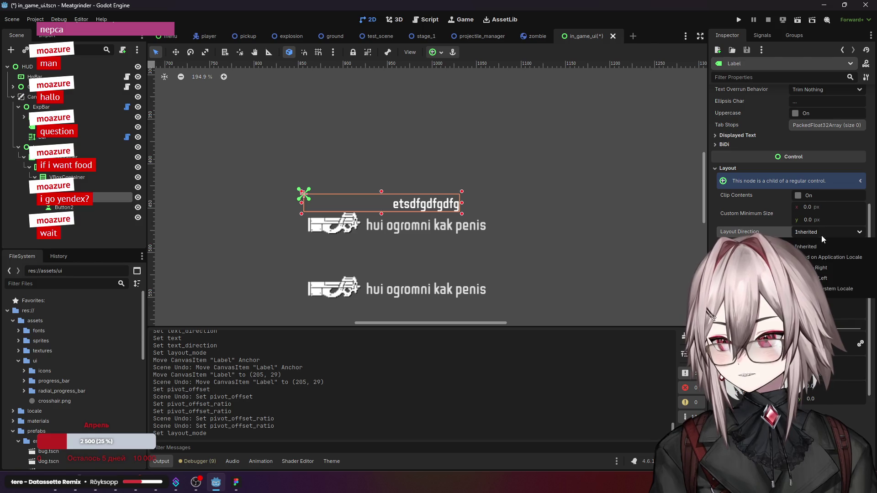
click(821, 279)
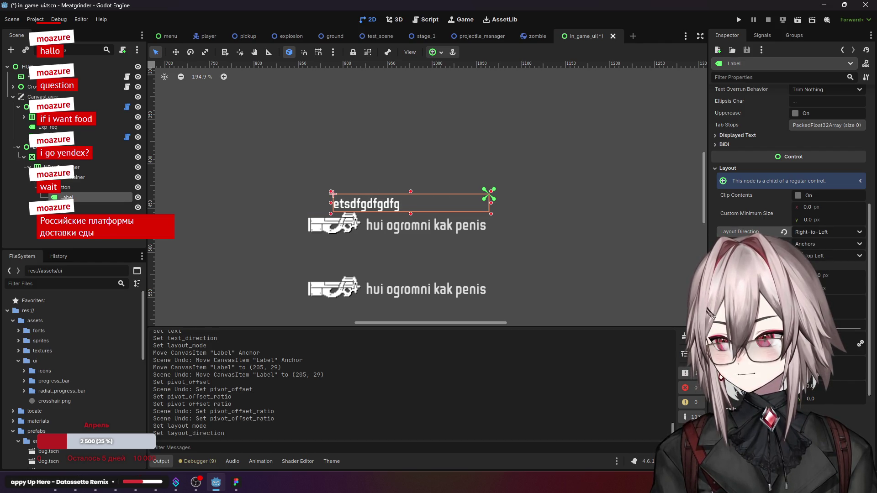
Step: Append 'dfgdfgfdgdfgdfgdfgdfgdfg' to the Label's text
scroll(774, 129, up, 8)
click(775, 128)
text(dfgdfgfdgdfgdfgdfgdfgdfg)
scroll(775, 132, down, 5)
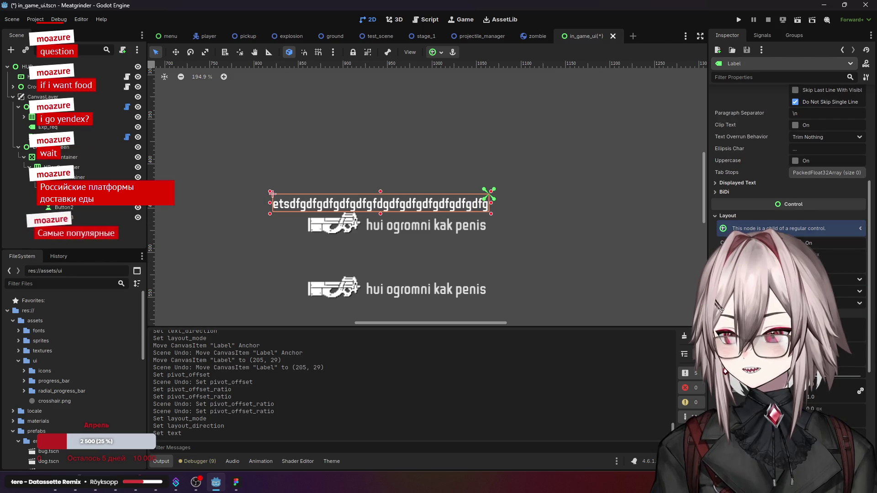
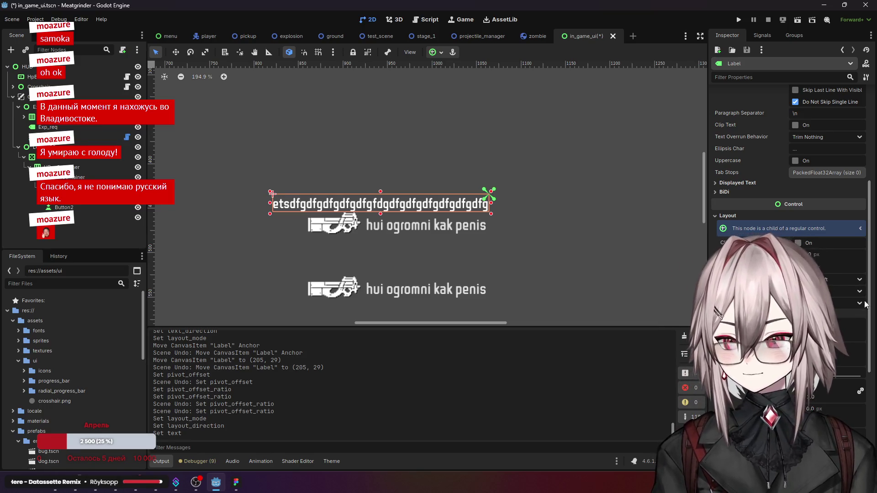
Step: Trim the Label's Text property down to etsdfgdfgdfgdfgdf by deleting trailing characters
scroll(864, 304, down, 2)
scroll(871, 308, up, 2)
mouse_move(873, 311)
mouse_down()
mouse_move(873, 240)
mouse_move(873, 364)
mouse_move(874, 217)
mouse_up()
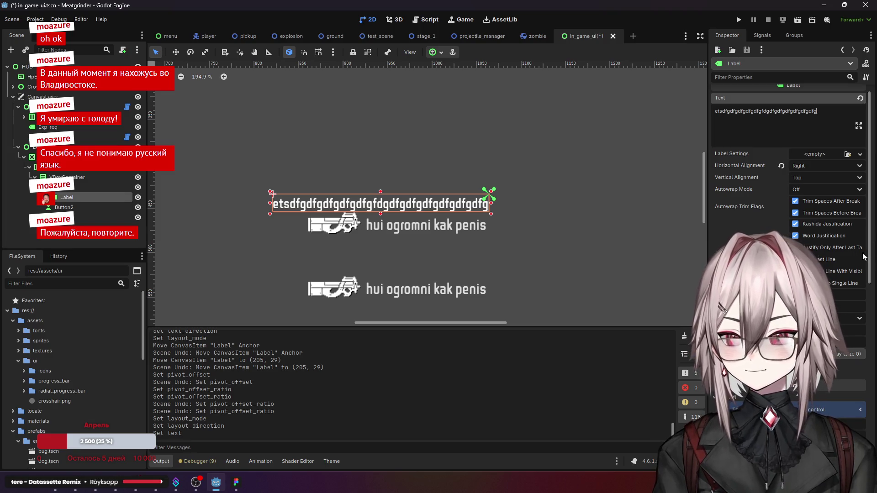
scroll(874, 268, up, 1)
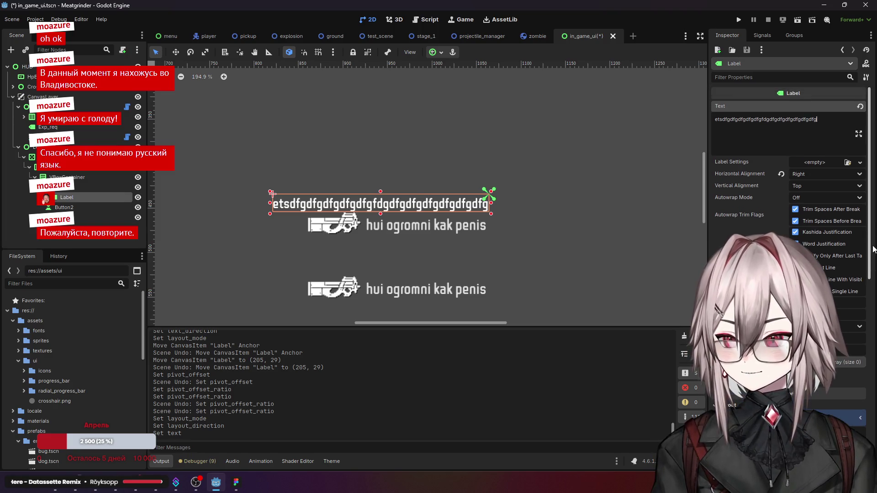
key(BackSpace)
key(BackSpace)
key(BackSpace)
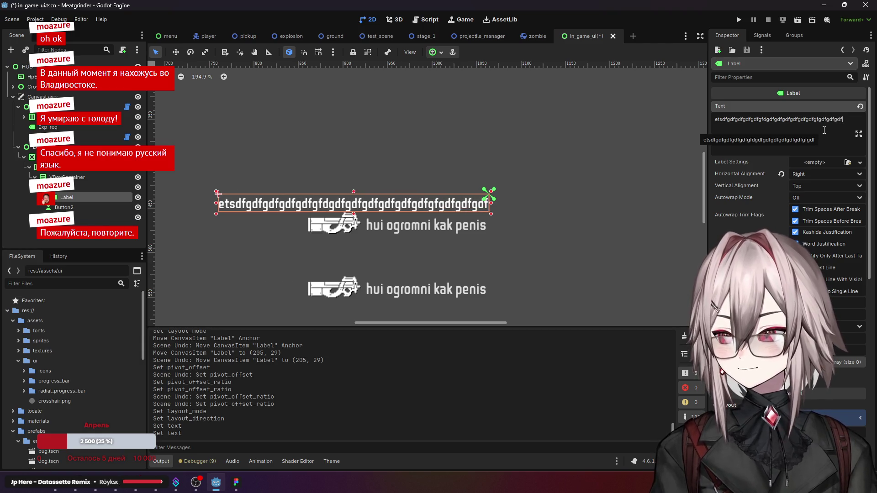
key(BackSpace)
key(BackSpace)
key(BackSpace)
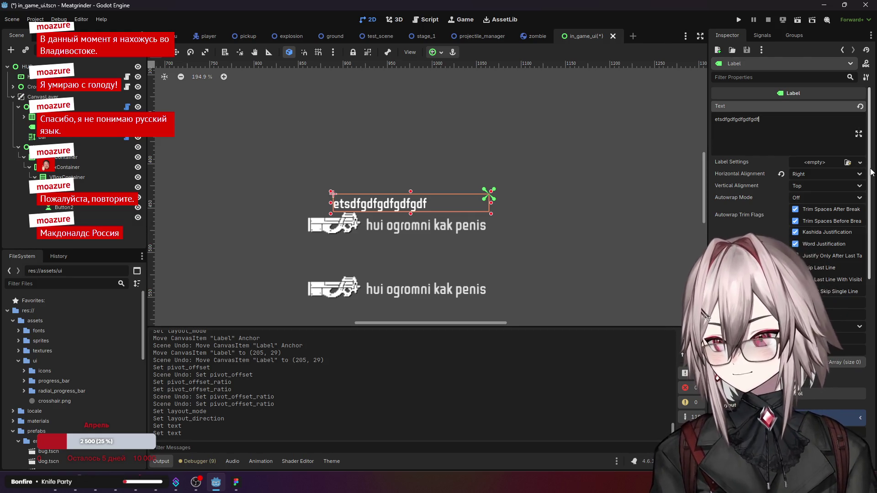
Step: Check the Label's Anchors Preset, leave it on Top Left, and review its Layout and Transform sizes
scroll(873, 168, down, 10)
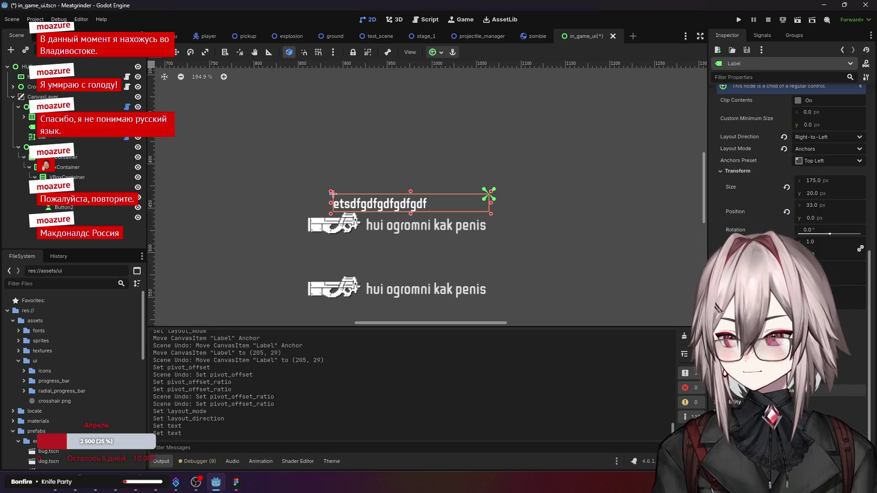
click(813, 162)
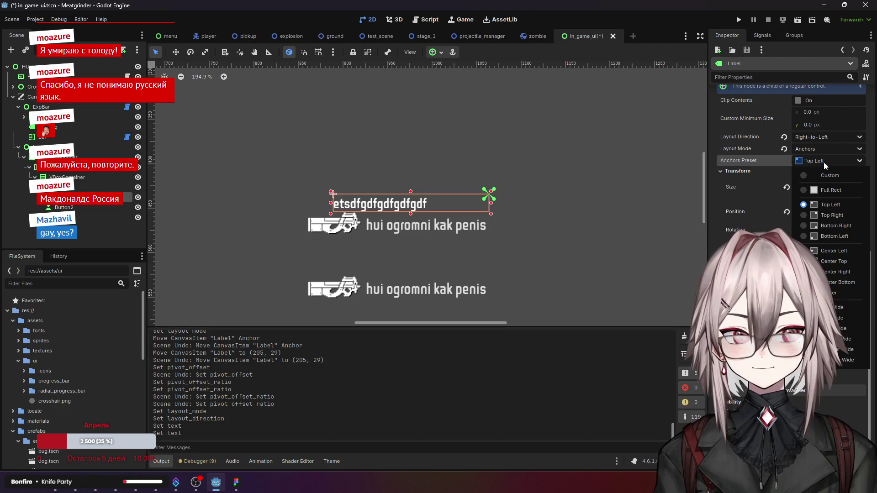
click(833, 163)
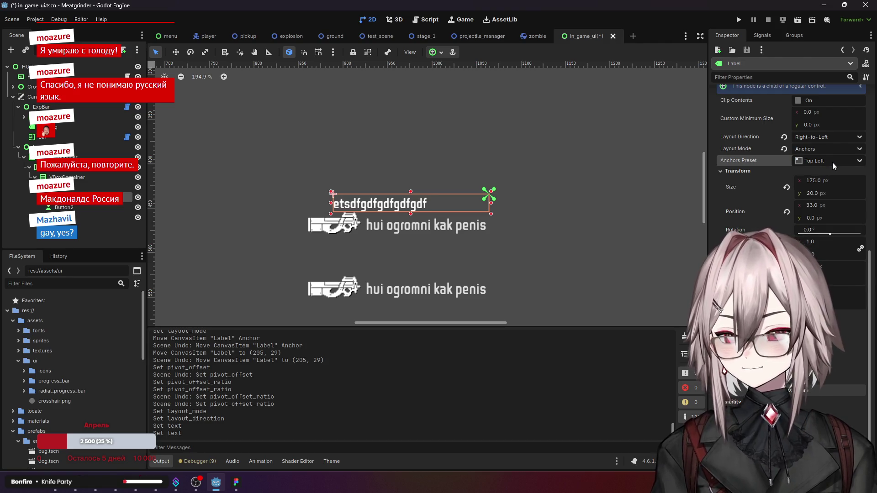
scroll(832, 163, up, 2)
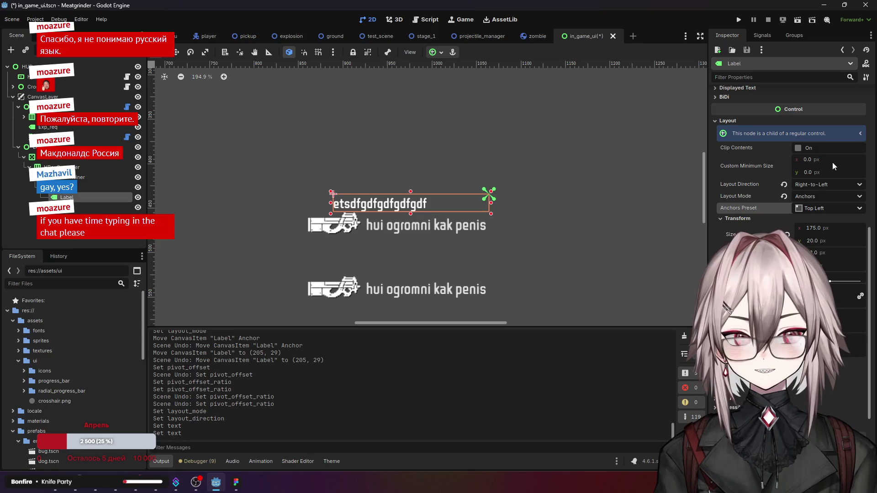
key(alt+Tab)
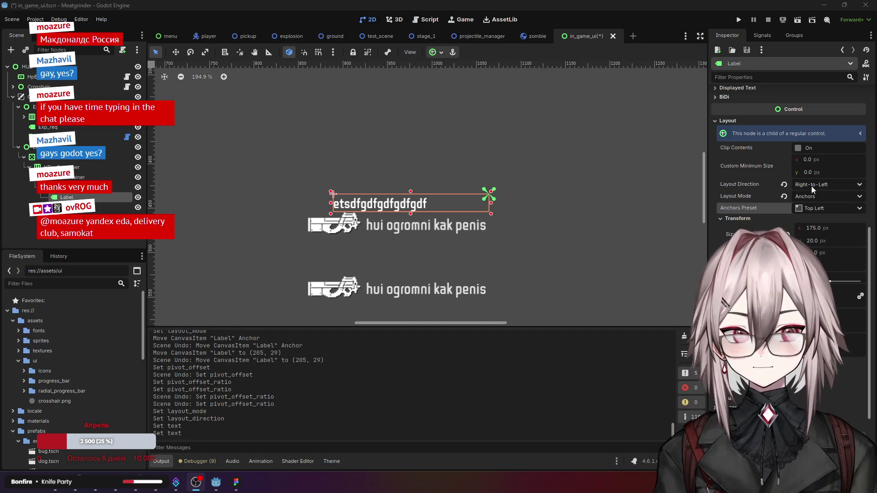
scroll(778, 213, down, 2)
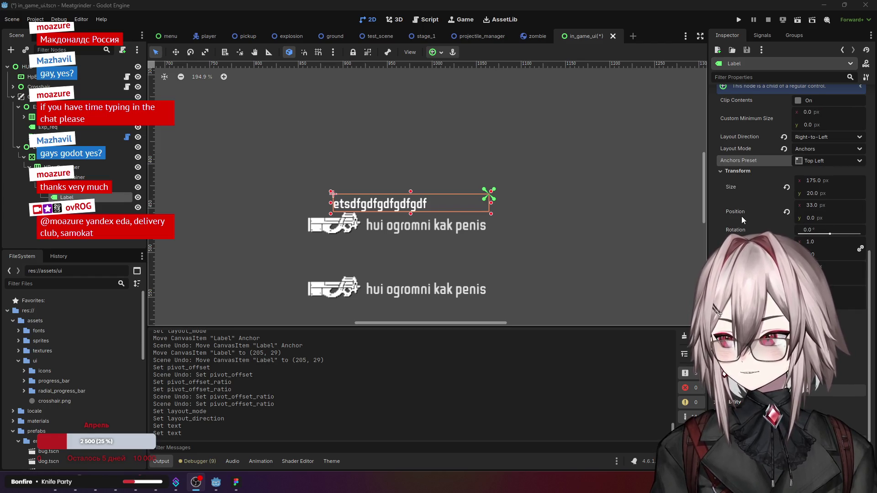
scroll(751, 219, up, 6)
scroll(756, 149, down, 4)
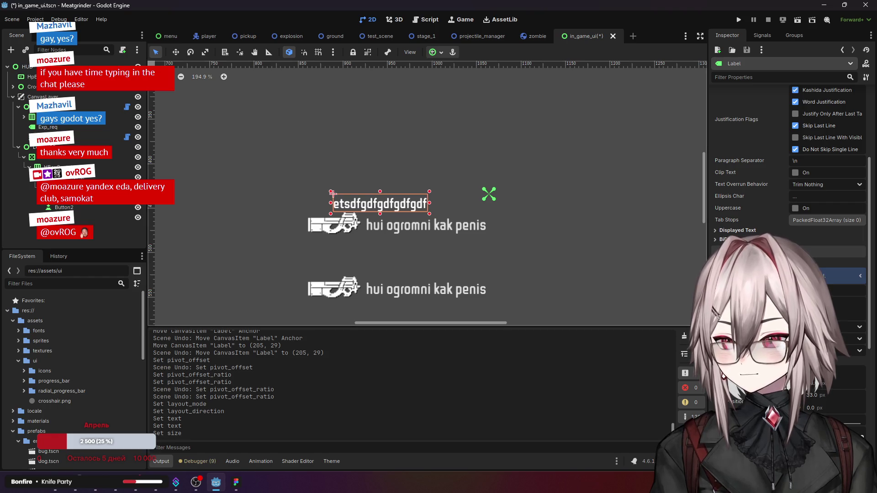
Step: Extend the Label's text with sdfsdfsdfs and set its Layout Direction to Inherited
scroll(766, 207, up, 5)
click(801, 130)
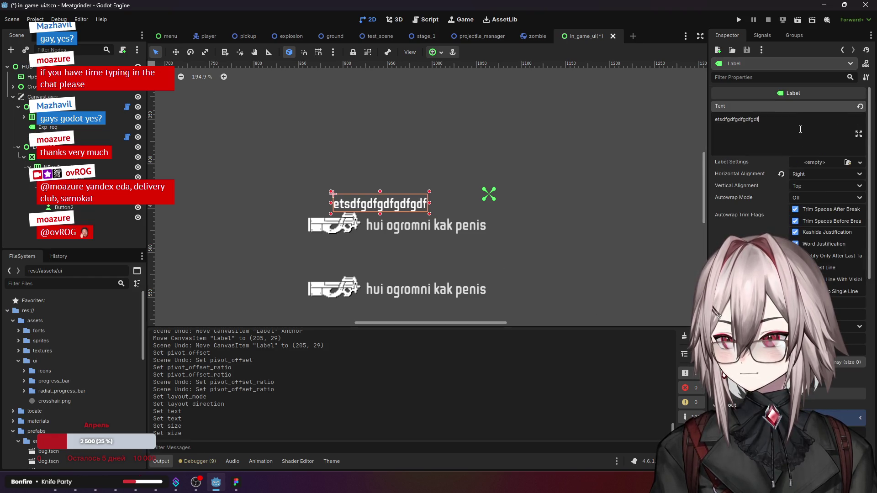
text(sdfsdfsdfs)
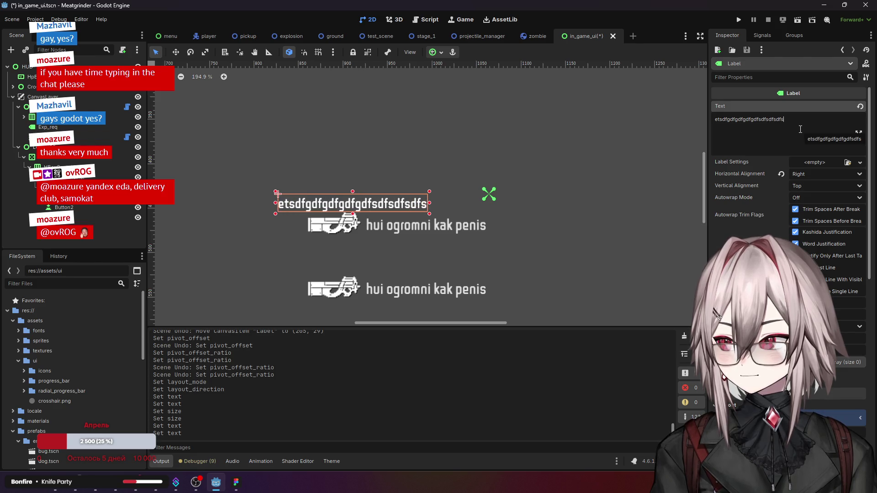
scroll(762, 221, down, 5)
scroll(762, 220, down, 3)
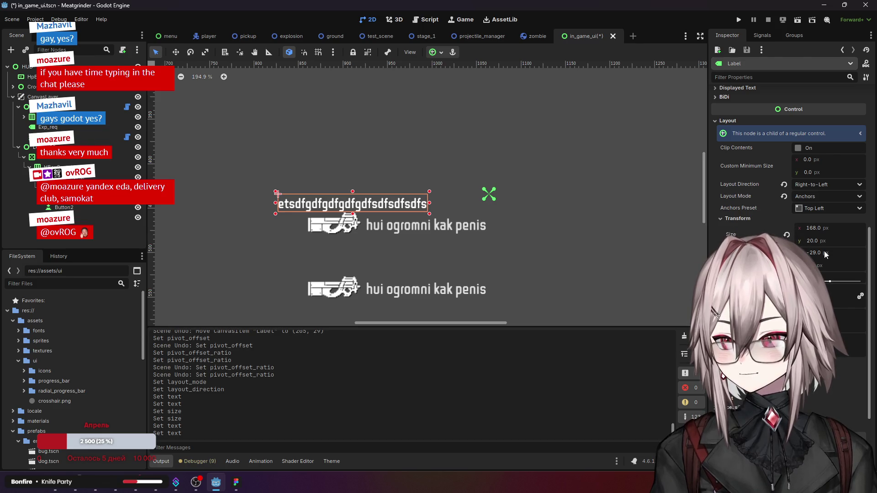
click(825, 186)
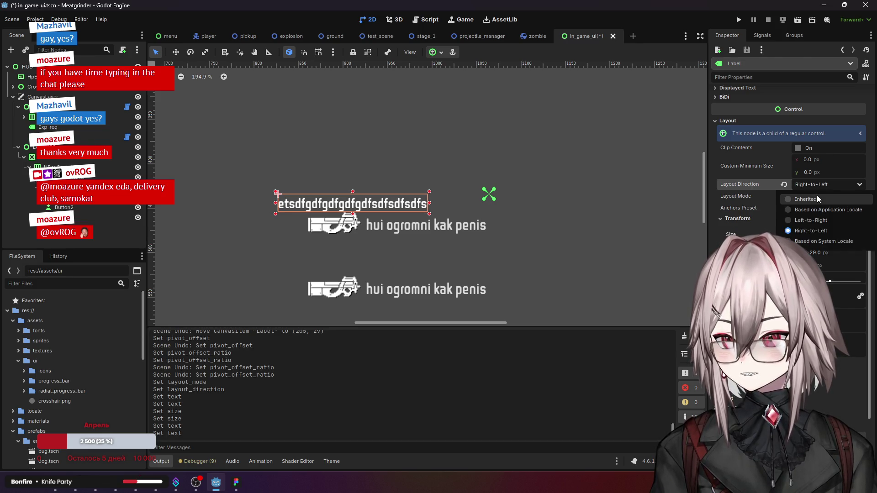
click(816, 198)
Step: Append more characters to the Label's text and anchor it to Center Right
scroll(777, 180, up, 5)
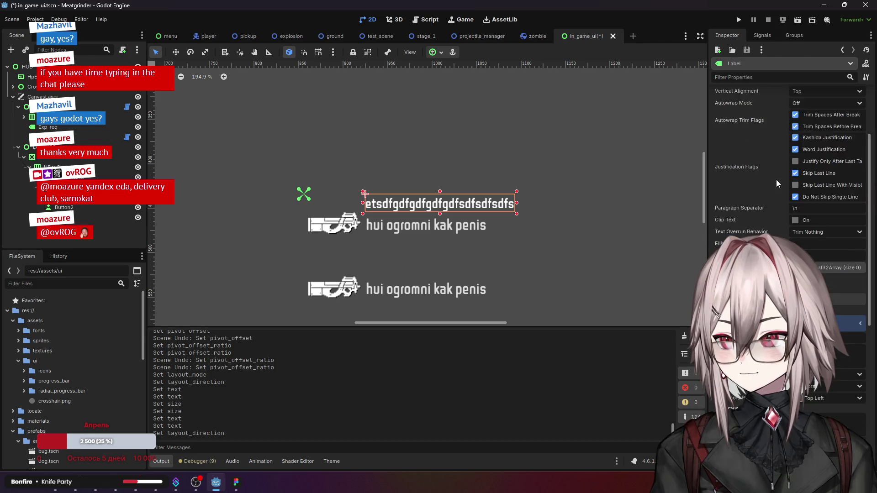
click(782, 135)
text(sdfsdfsfdsdfsdfsdfd)
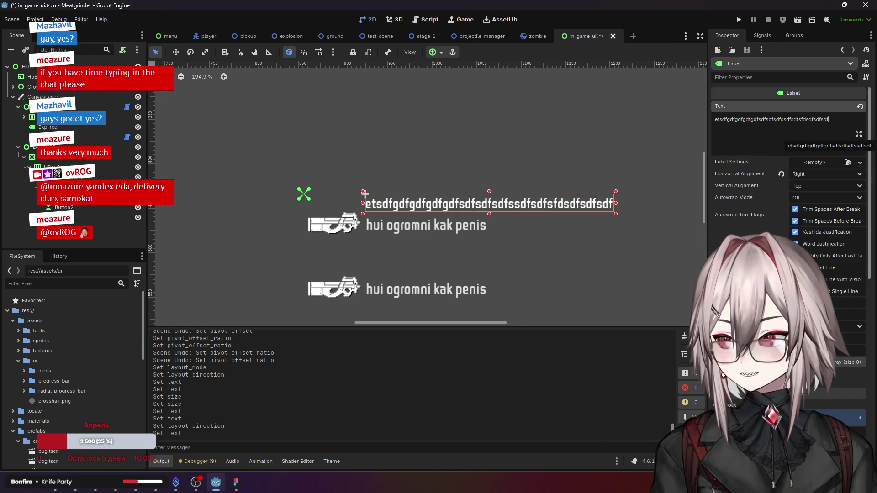
scroll(745, 204, down, 5)
click(836, 256)
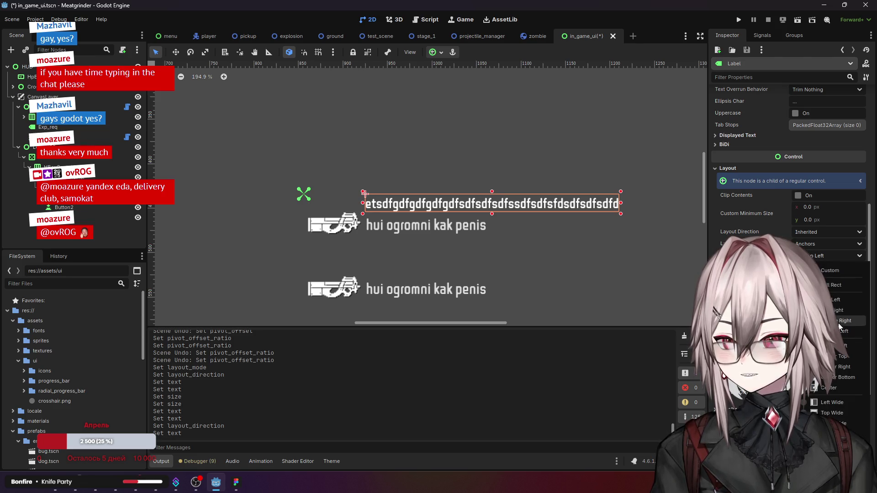
click(843, 367)
Step: Delete the trailing characters from the Label's text
scroll(758, 147, up, 5)
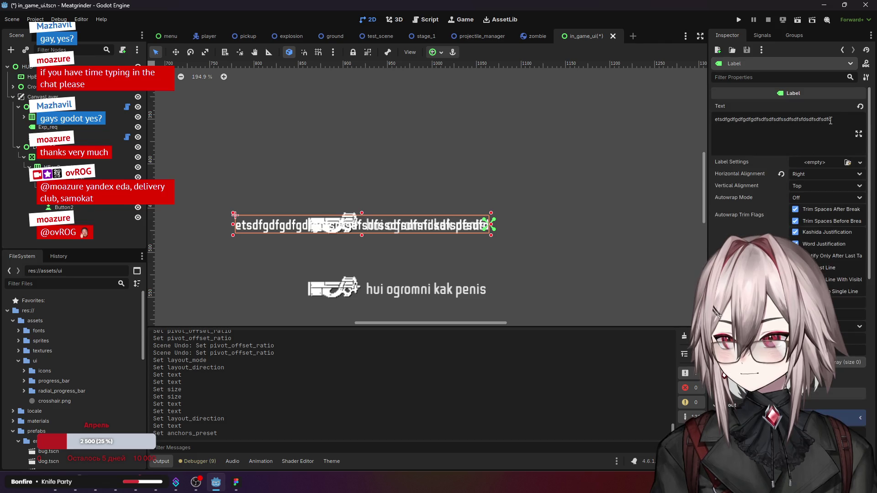
click(839, 120)
key(BackSpace)
key(BackSpace)
key(BackSpace)
key(BackSpace)
key(BackSpace)
key(BackSpace)
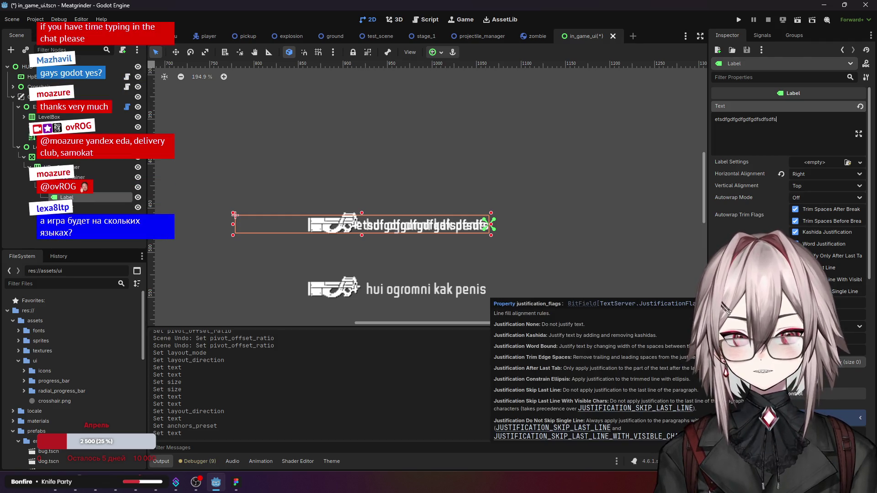
scroll(753, 274, down, 4)
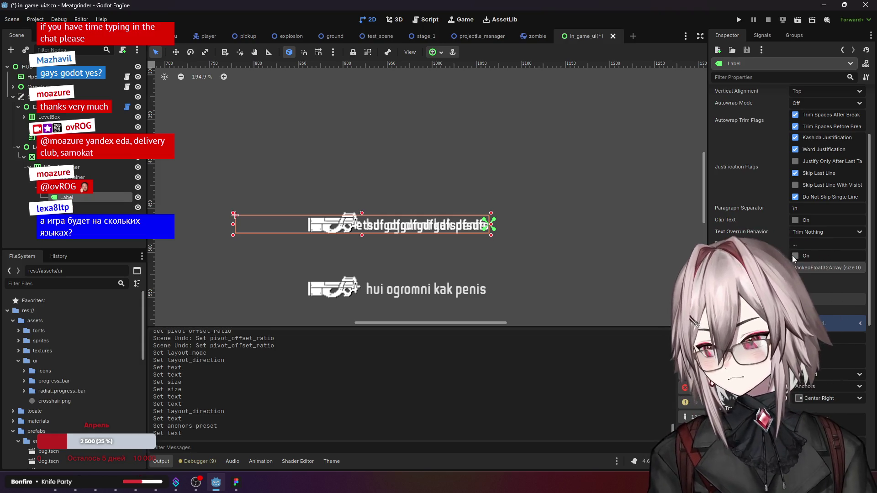
scroll(749, 228, down, 3)
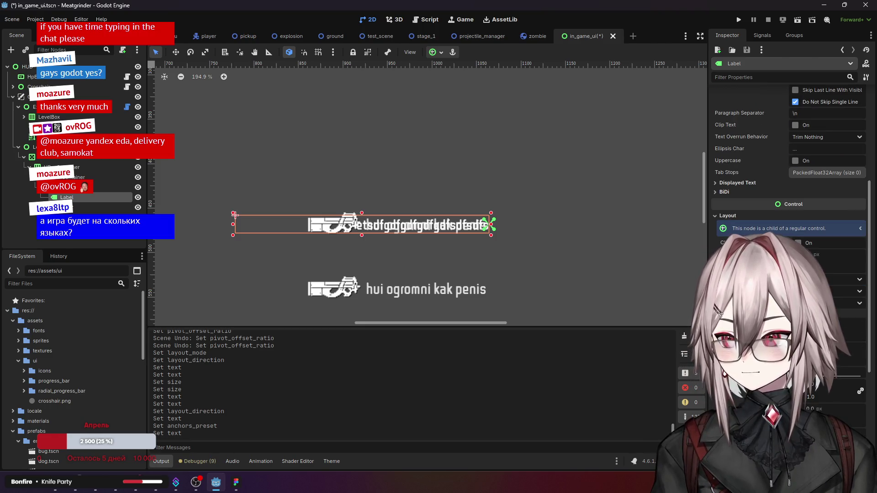
Step: Revert the Label's Transform Size so its box shrinks to fit the text
click(738, 183)
click(738, 183)
scroll(780, 218, down, 2)
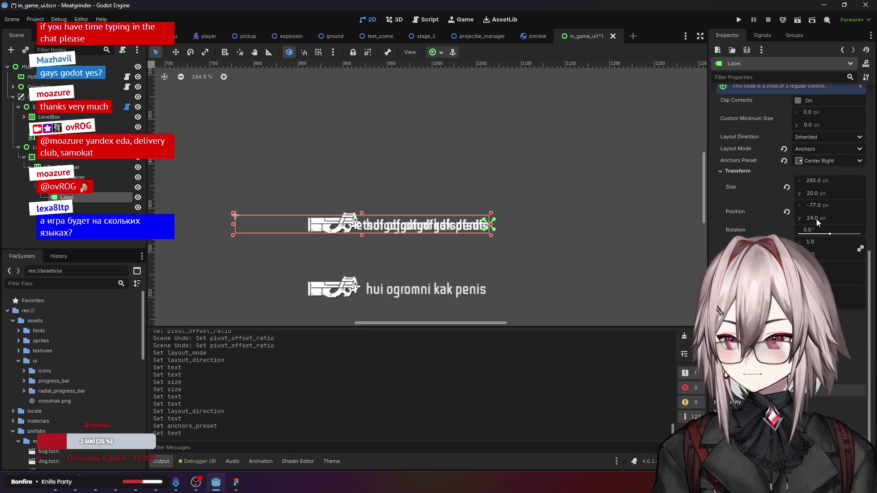
scroll(796, 215, up, 4)
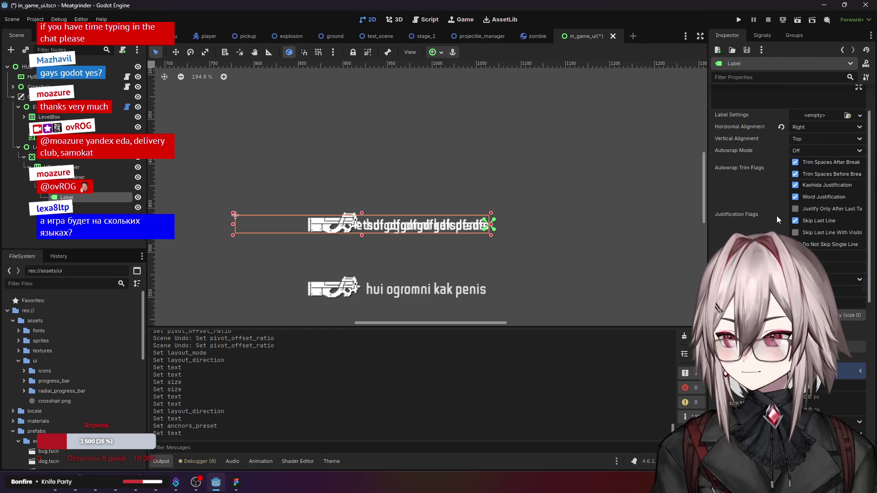
scroll(777, 215, down, 3)
click(861, 331)
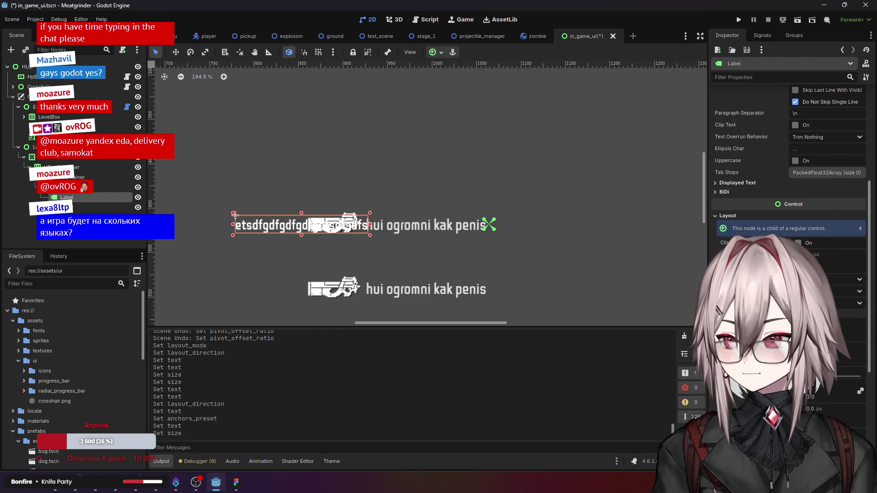
Step: Set the Label's Layout Direction to Right-to-Left and lengthen its text
scroll(789, 205, down, 4)
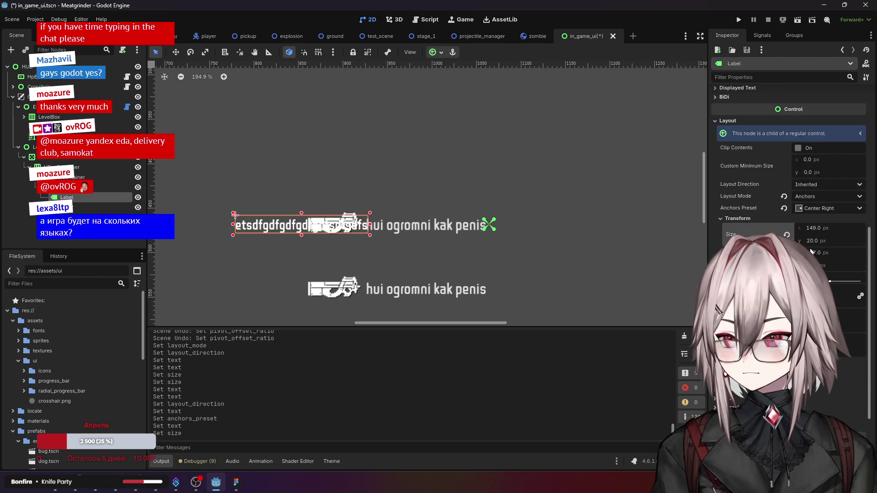
click(824, 185)
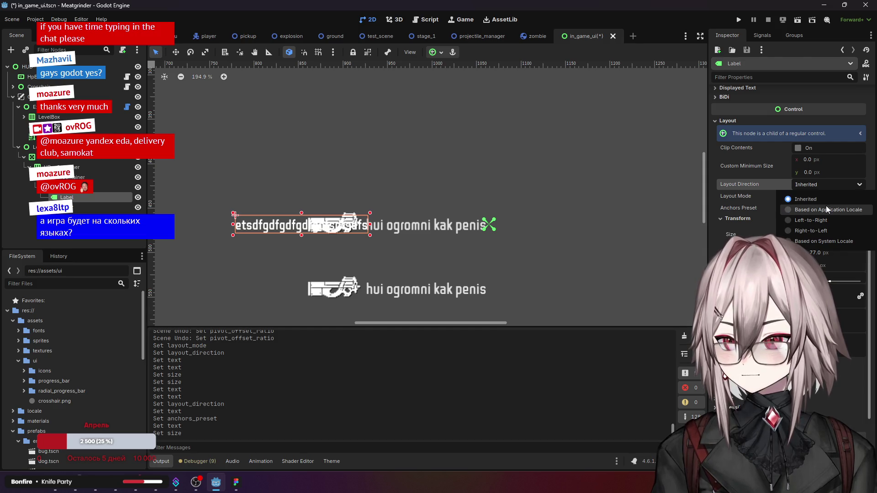
click(821, 230)
scroll(759, 211, up, 5)
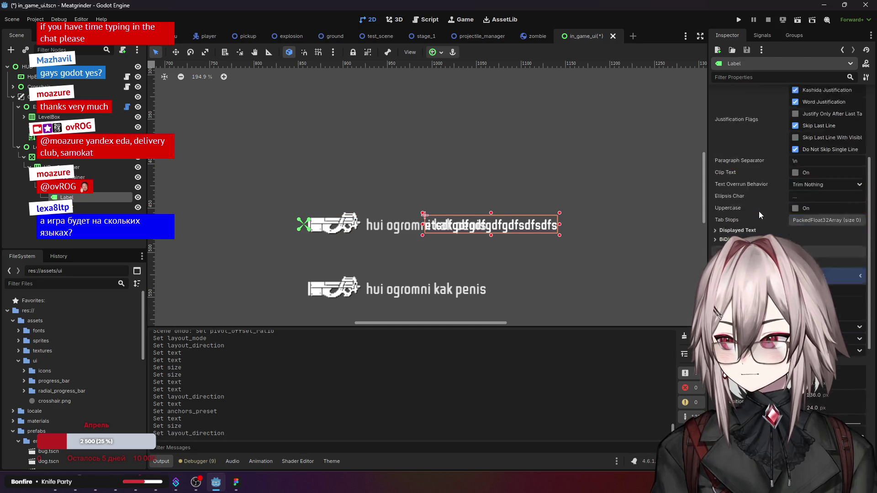
click(801, 120)
text(dfssdfsdfsdf)
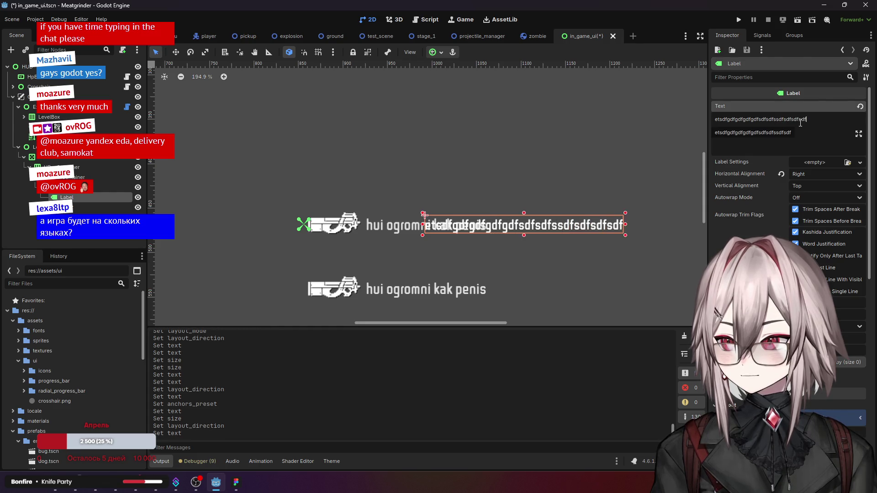
text(sdfsdfsdfsdf)
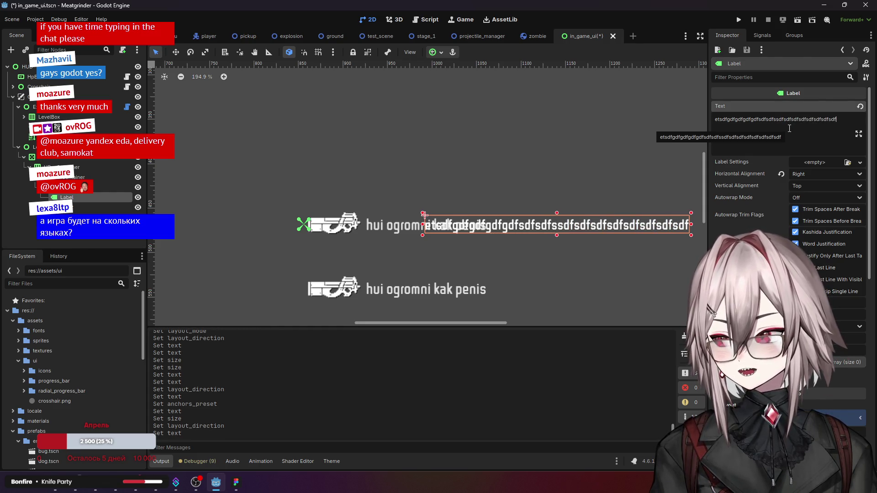
Step: Reselect the Label, reset its size to default, and trim trailing characters from its text
click(68, 188)
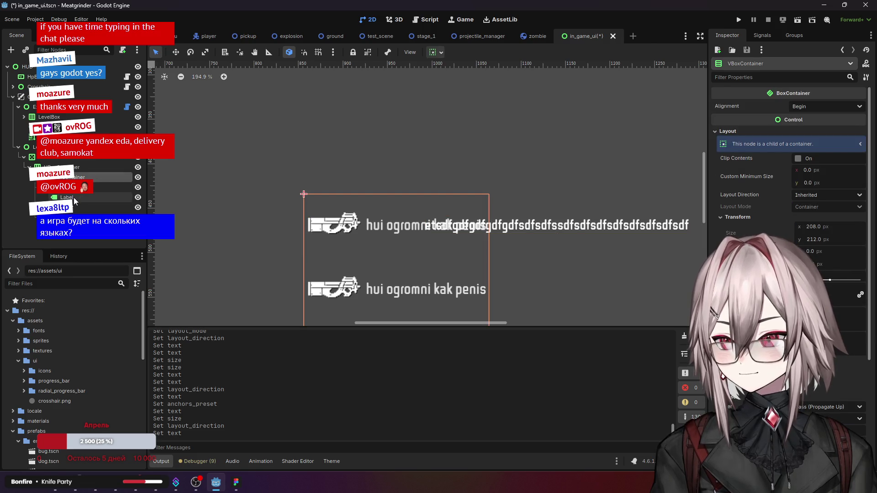
click(648, 229)
scroll(752, 202, down, 8)
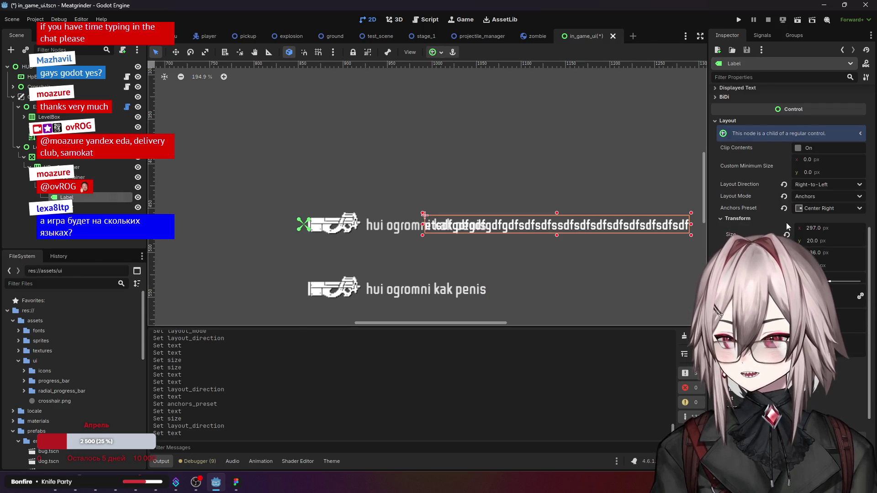
click(787, 234)
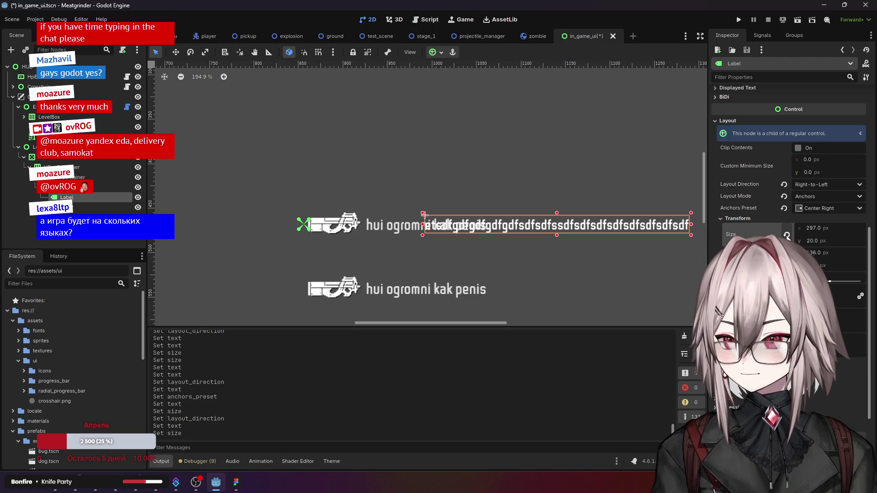
scroll(786, 192, up, 8)
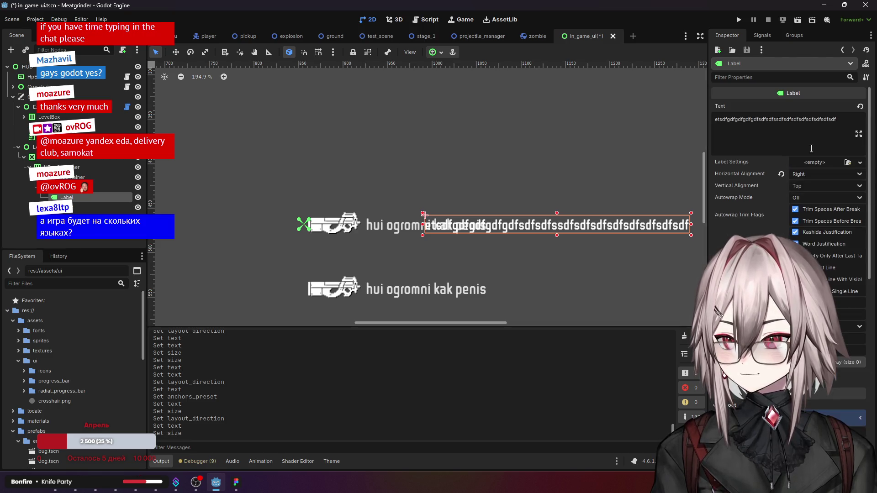
click(845, 115)
key(BackSpace)
key(BackSpace)
key(BackSpace)
key(BackSpace)
key(BackSpace)
key(BackSpace)
scroll(771, 160, down, 6)
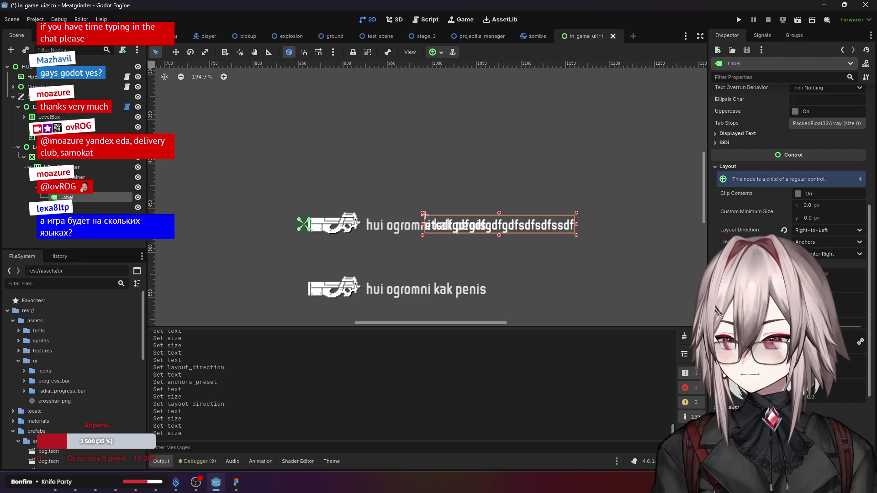
Step: Try Top Left then Center Right anchors and drag the Label onto the weapon row
click(819, 256)
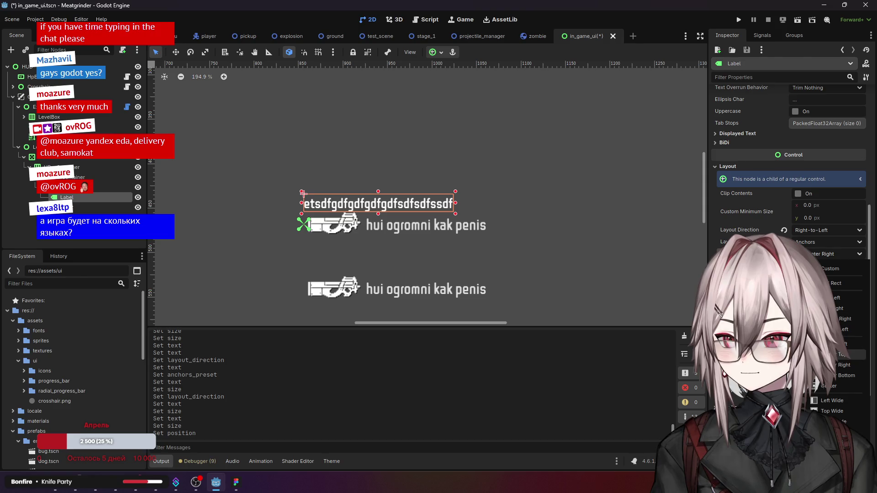
click(836, 298)
click(835, 256)
click(836, 365)
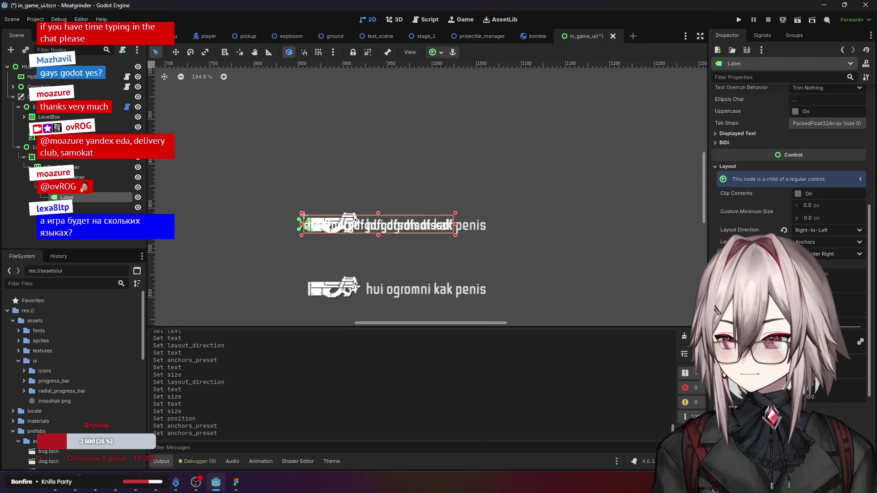
drag(303, 215, 304, 194)
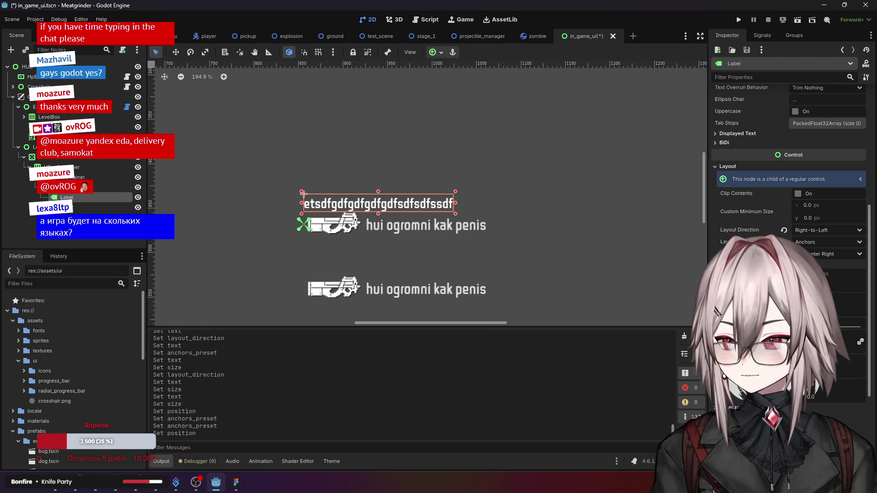
Step: Switch the Label's anchors to Top Left and back to Center Right
click(821, 251)
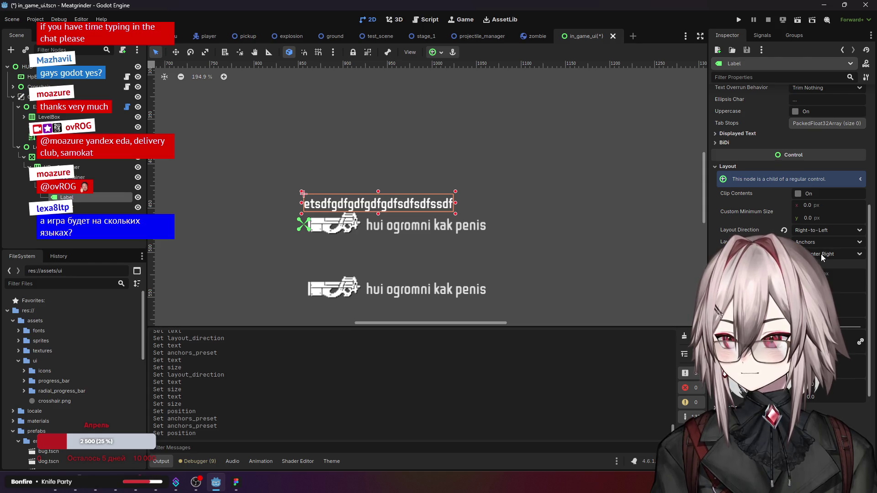
click(829, 297)
click(820, 254)
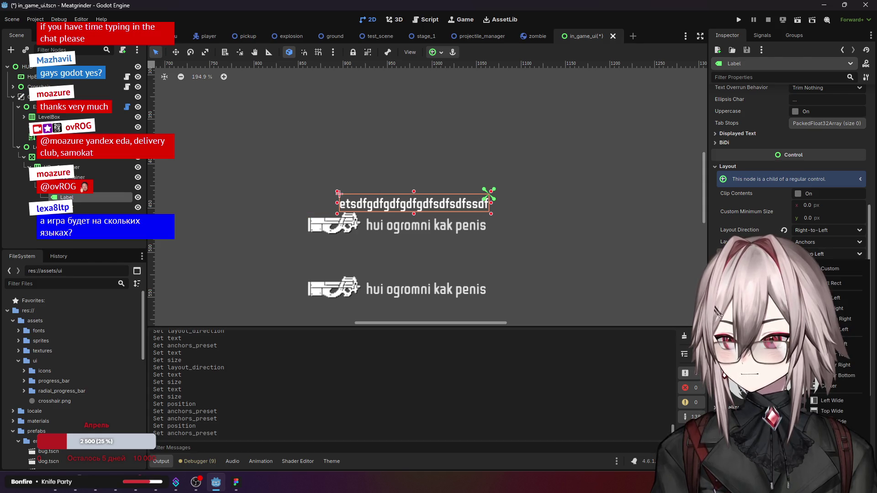
click(843, 366)
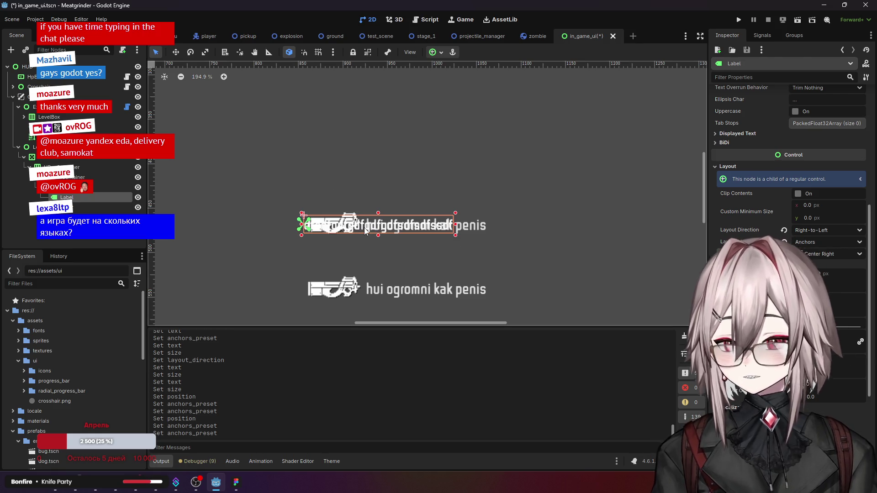
scroll(777, 274, down, 3)
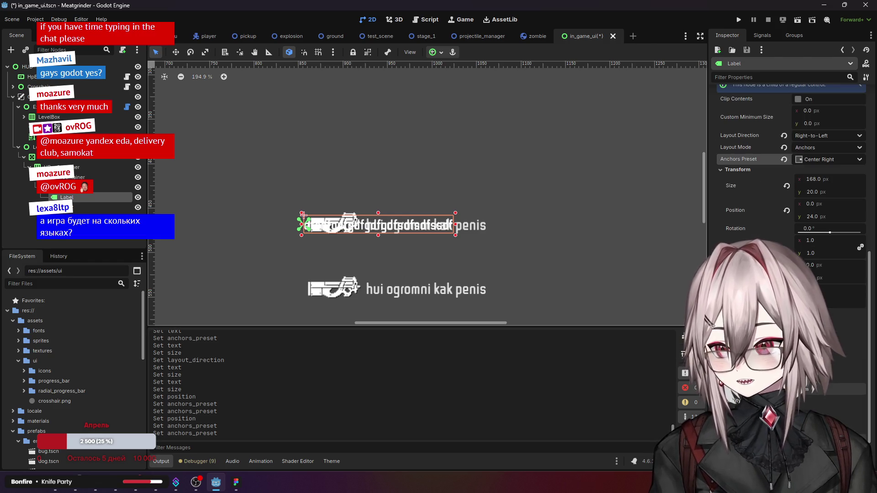
scroll(815, 228, up, 3)
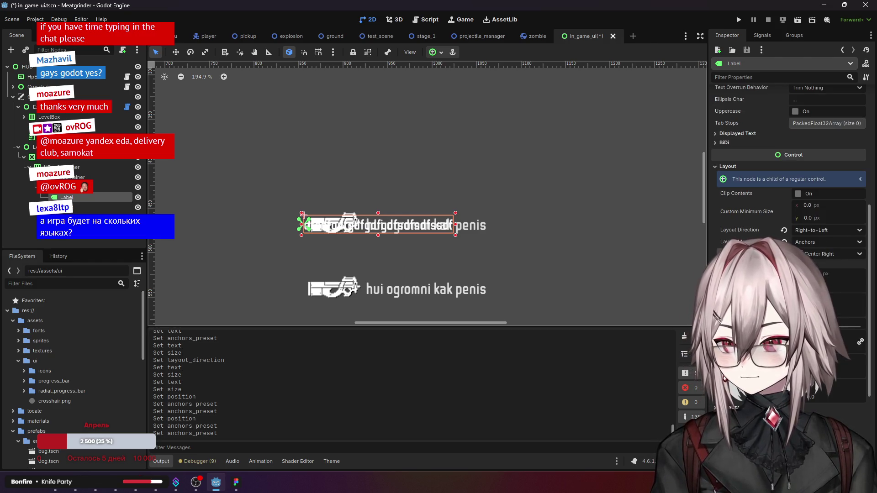
Step: Toggle the Label's Layout Direction between Left-to-Right and Right-to-Left, ending on Left-to-Right
click(815, 230)
click(818, 260)
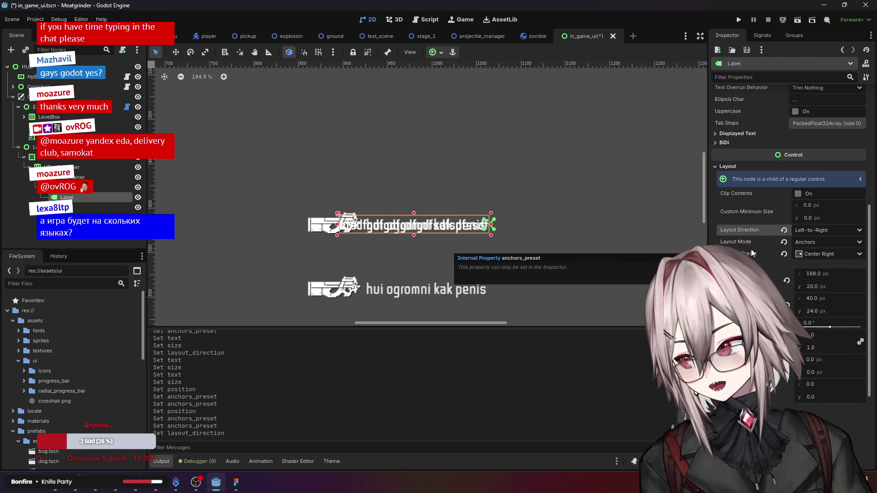
click(809, 229)
click(818, 244)
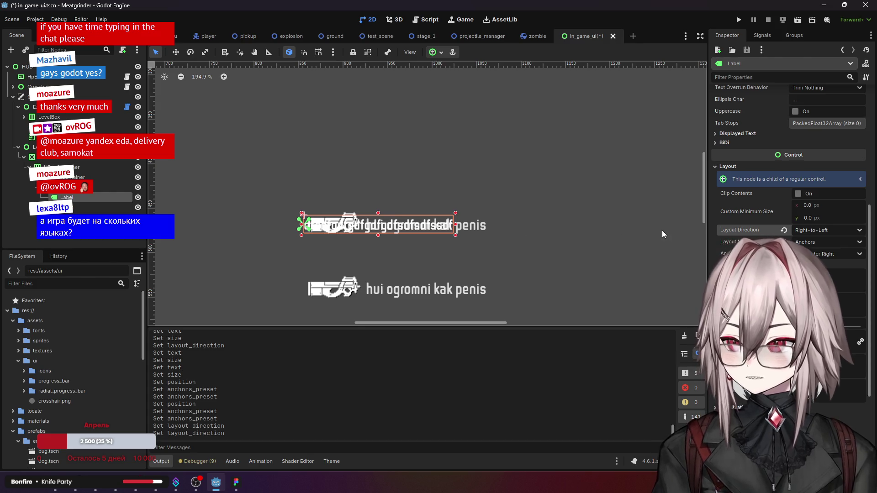
click(852, 230)
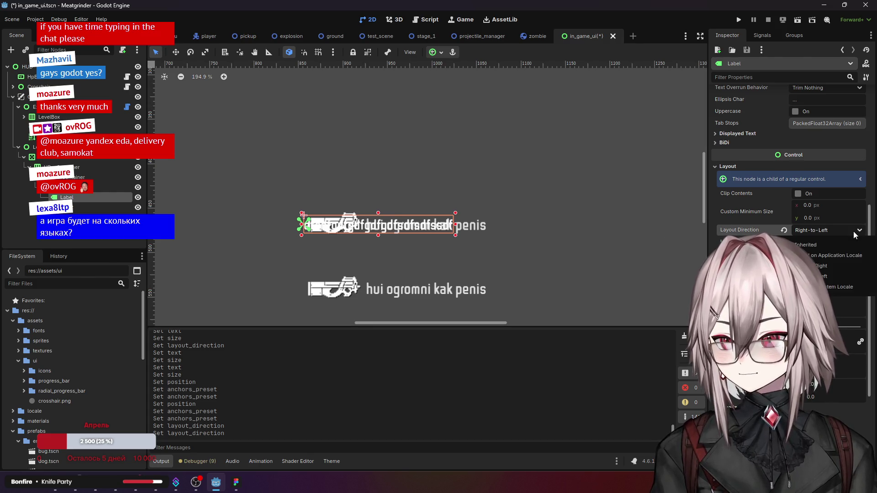
click(826, 263)
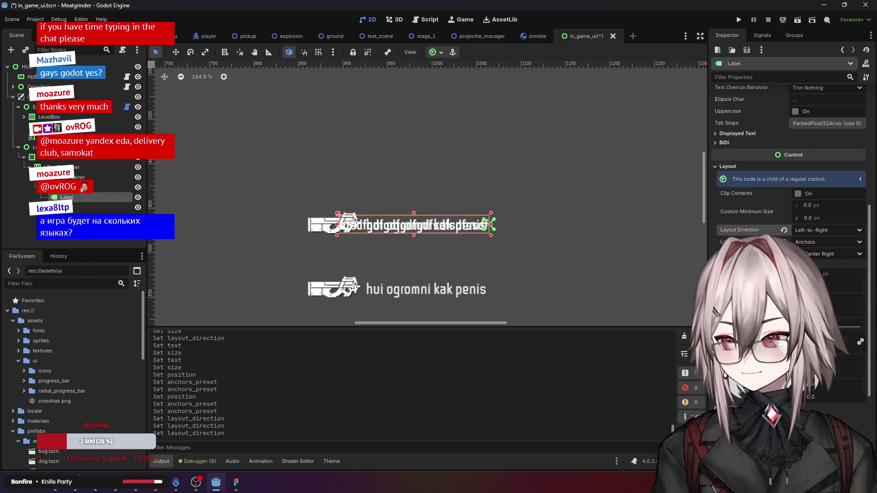
Step: Review the Label's Inspector properties, then select the Label in the viewport
scroll(791, 228, up, 3)
scroll(747, 262, up, 3)
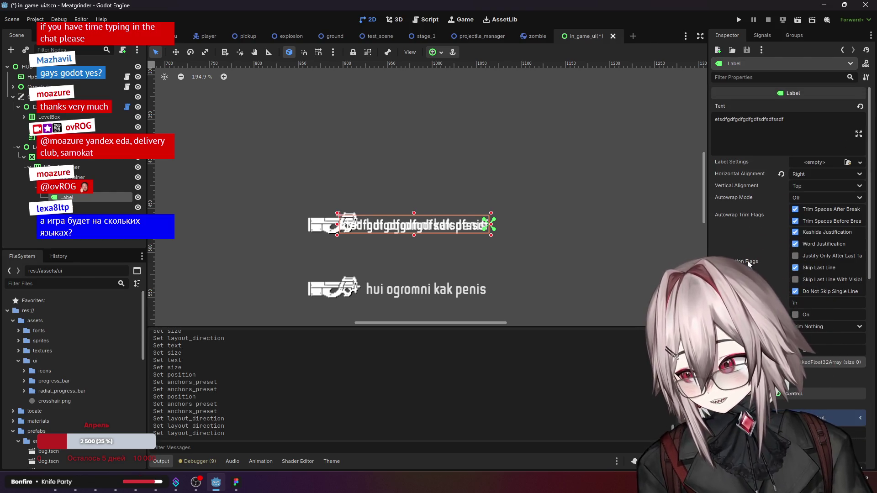
scroll(747, 262, down, 5)
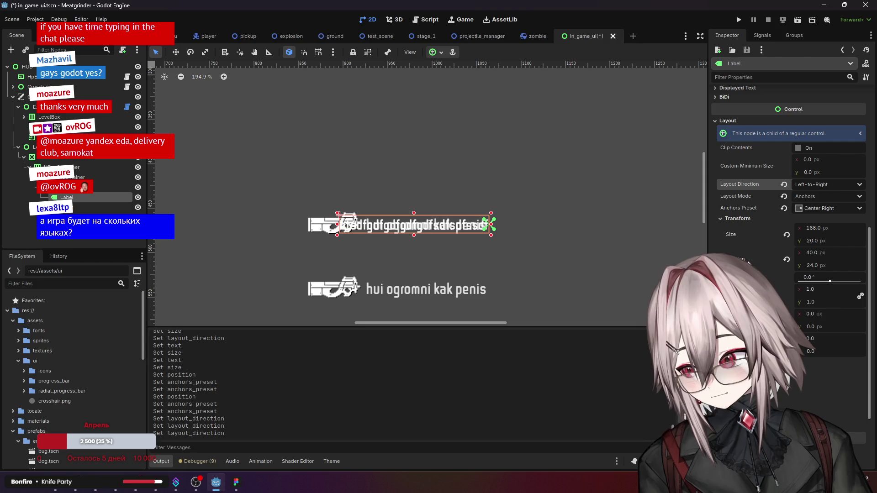
scroll(736, 235, up, 4)
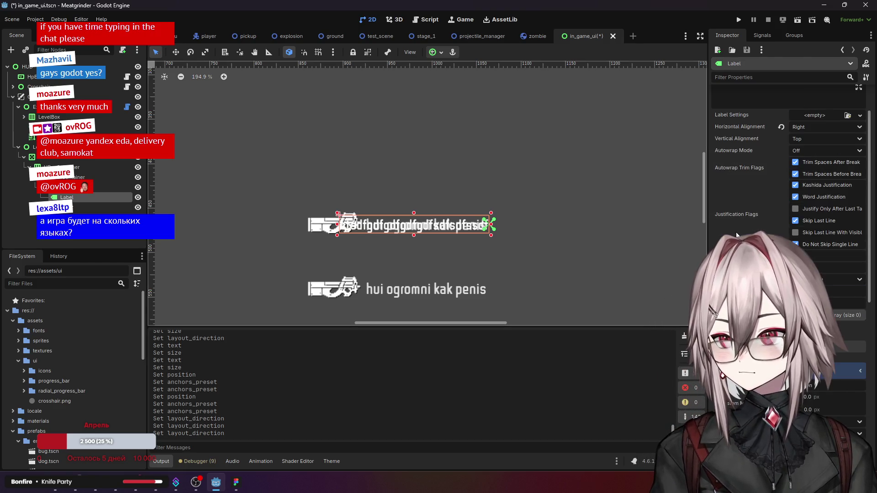
scroll(745, 214, up, 2)
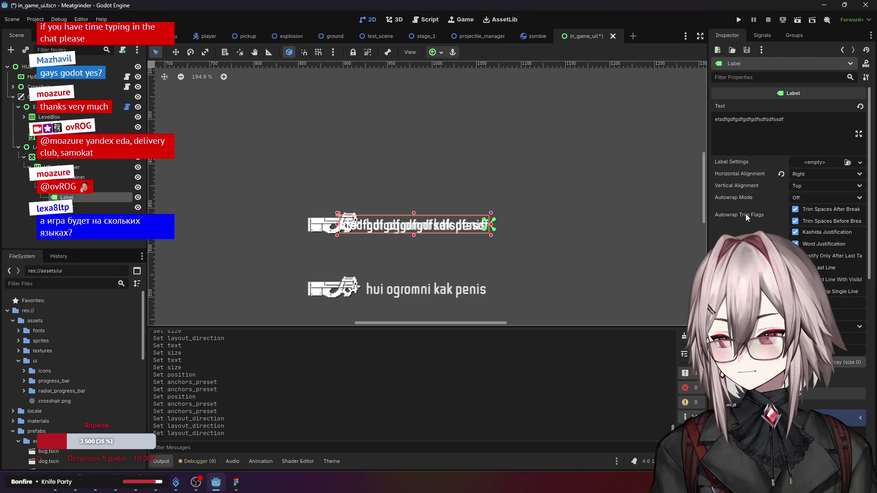
scroll(745, 214, down, 2)
scroll(746, 214, down, 3)
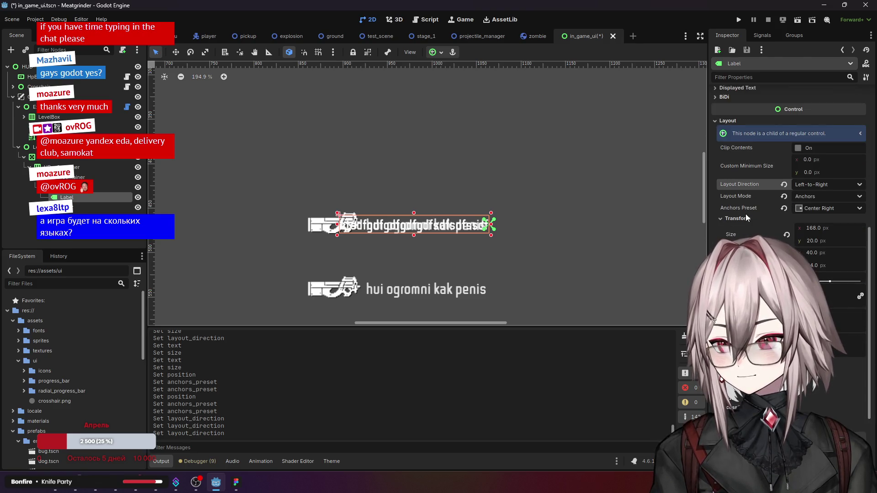
scroll(746, 214, up, 2)
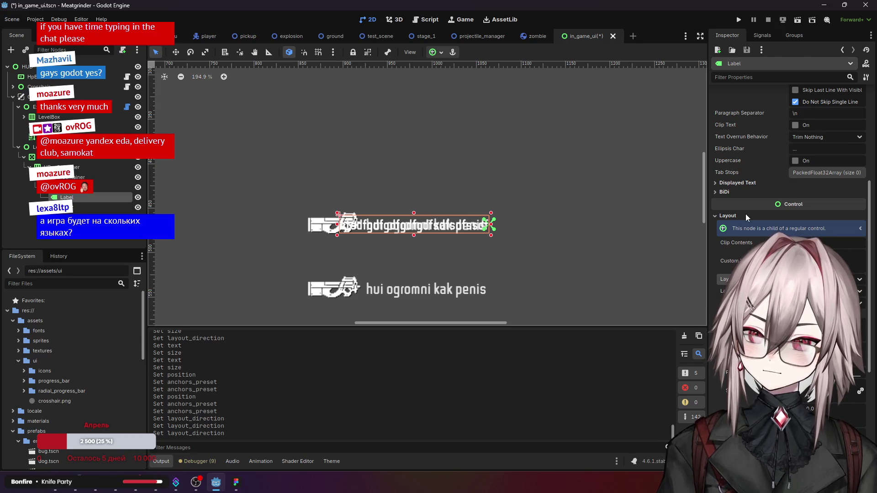
click(274, 206)
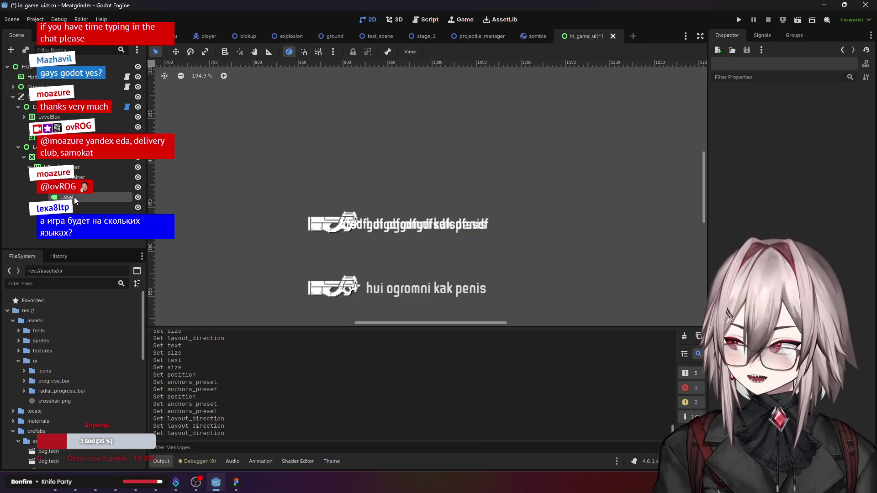
Step: Delete the test Label and add a PanelContainer child node to the container
click(74, 197)
key(Delete)
key(Return)
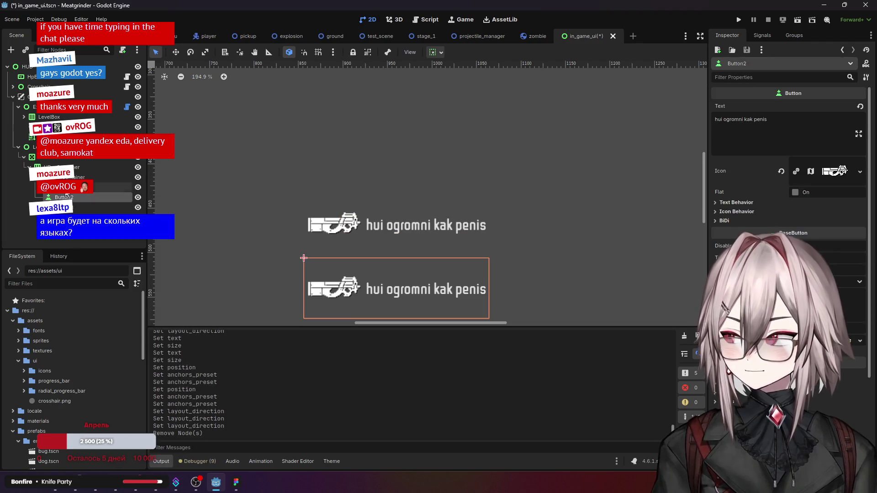
right_click(92, 188)
click(129, 209)
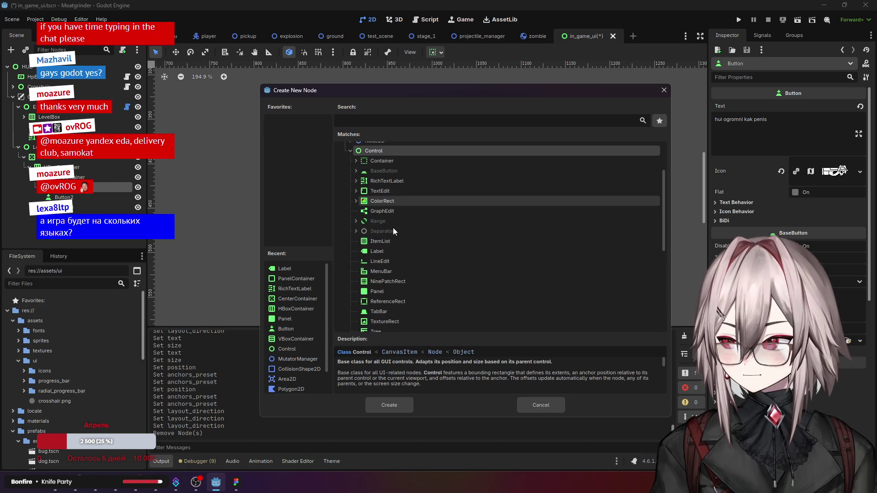
click(356, 161)
click(394, 260)
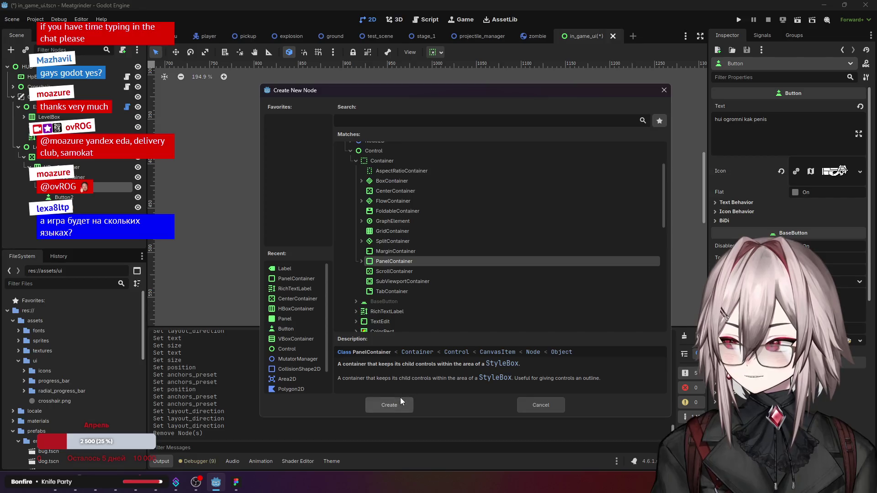
click(400, 401)
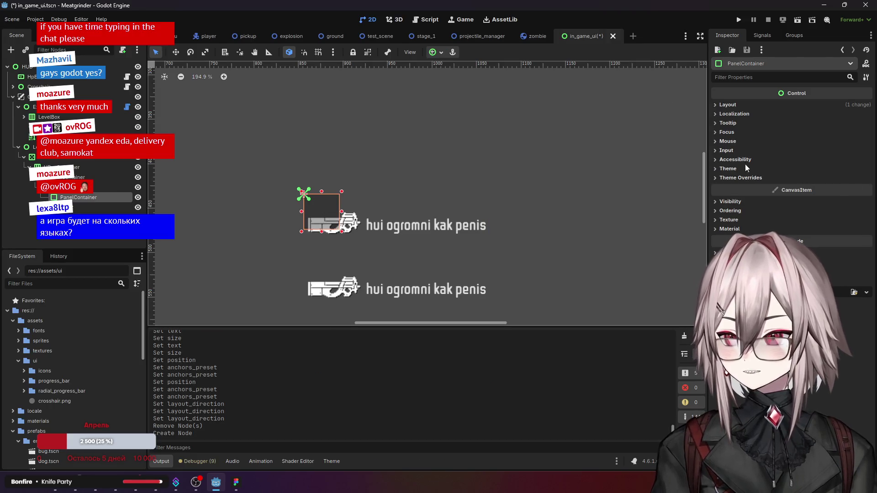
Step: In the PanelContainer's Layout section, change Layout Mode to Anchors, leaving Layout Direction unchanged
click(734, 112)
click(733, 108)
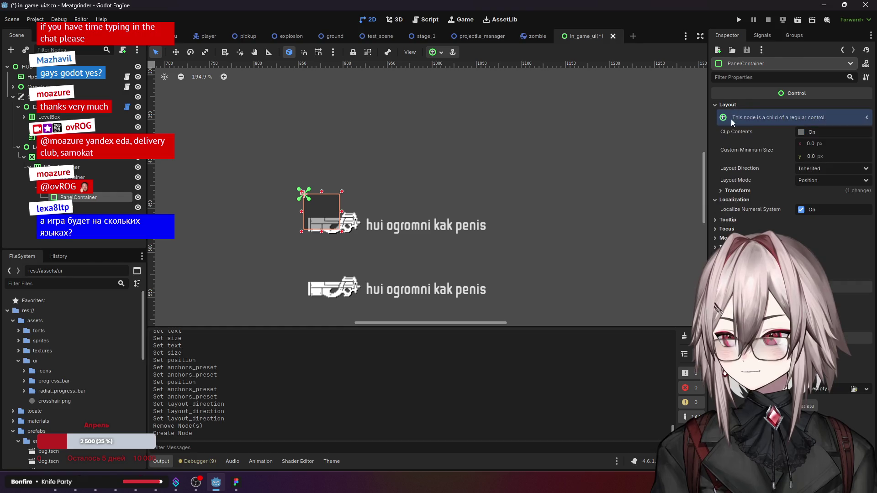
click(741, 201)
click(829, 169)
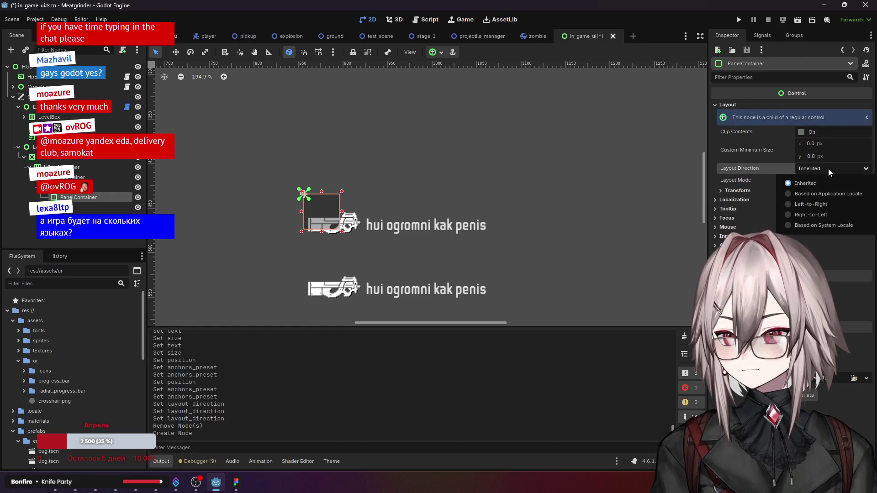
click(822, 172)
click(815, 183)
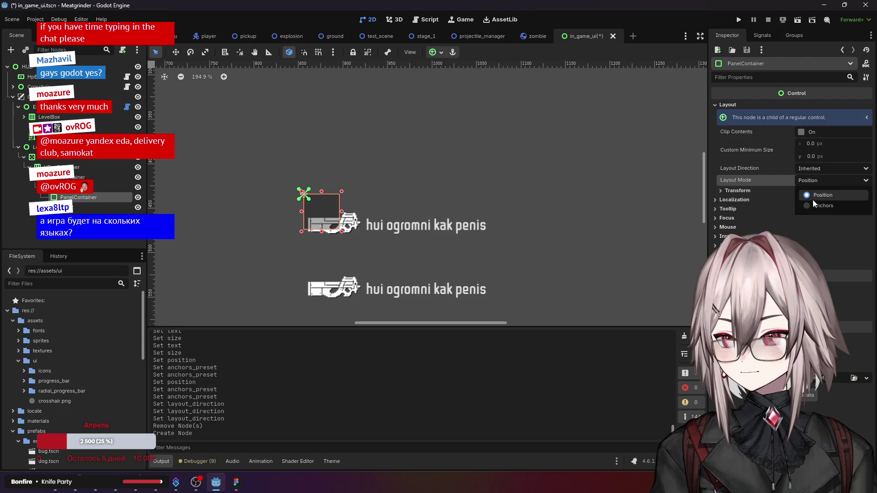
click(813, 197)
click(736, 189)
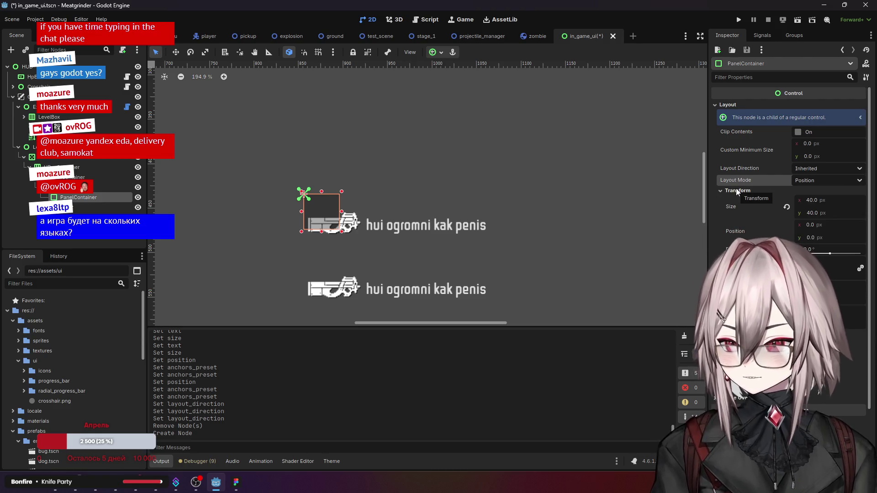
click(735, 189)
click(818, 182)
click(815, 206)
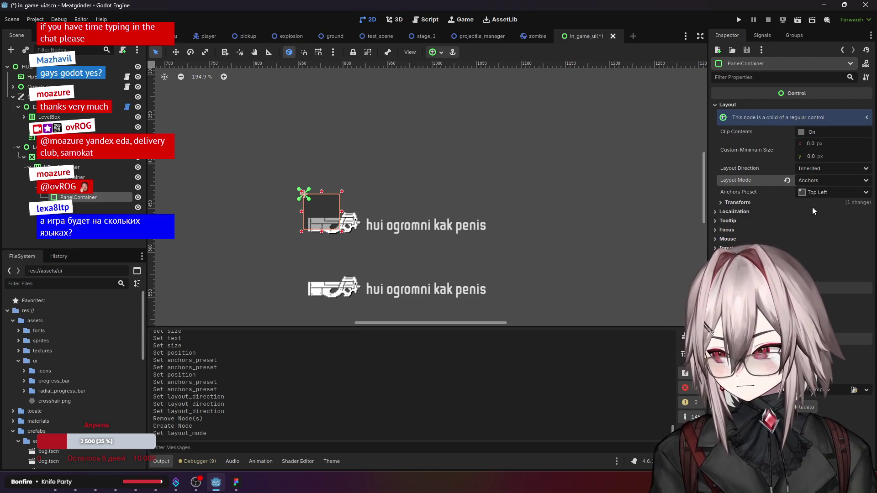
Step: Set the PanelContainer's Anchors Preset to Custom and drag its anchor points toward the right edge
scroll(464, 207, down, 2)
click(808, 192)
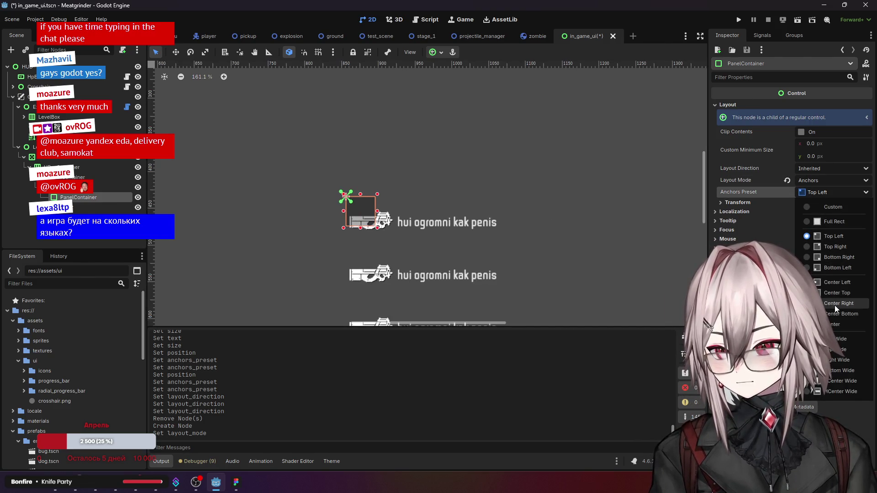
click(810, 206)
click(745, 204)
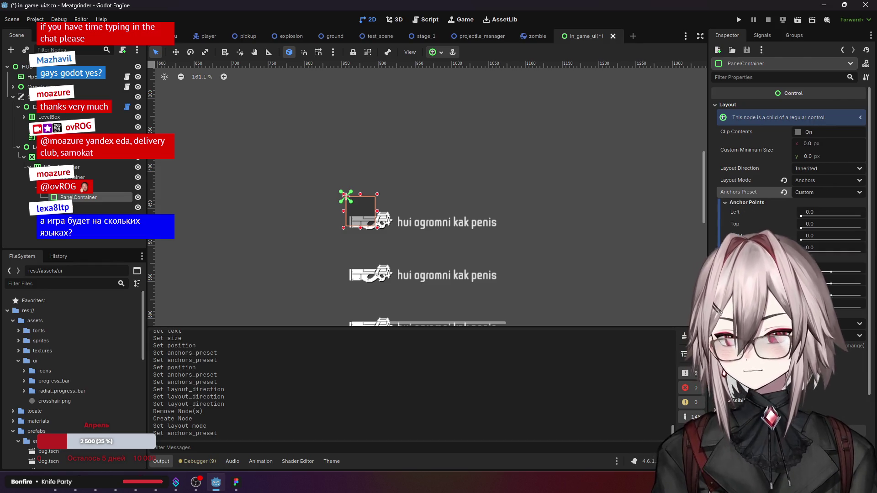
drag(802, 215, 875, 223)
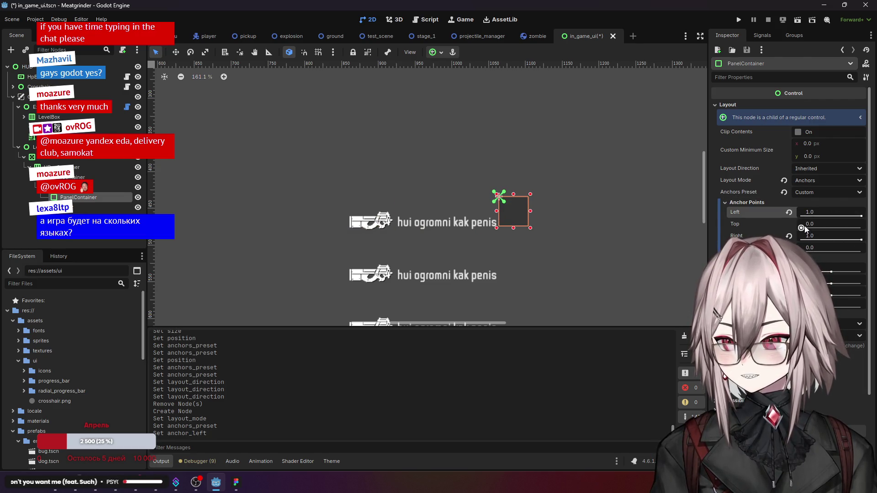
drag(808, 228, 861, 228)
mouse_move(809, 251)
mouse_down()
mouse_move(795, 251)
mouse_move(862, 254)
mouse_move(869, 263)
mouse_up()
mouse_move(822, 223)
mouse_down()
mouse_move(836, 224)
mouse_move(804, 224)
mouse_up()
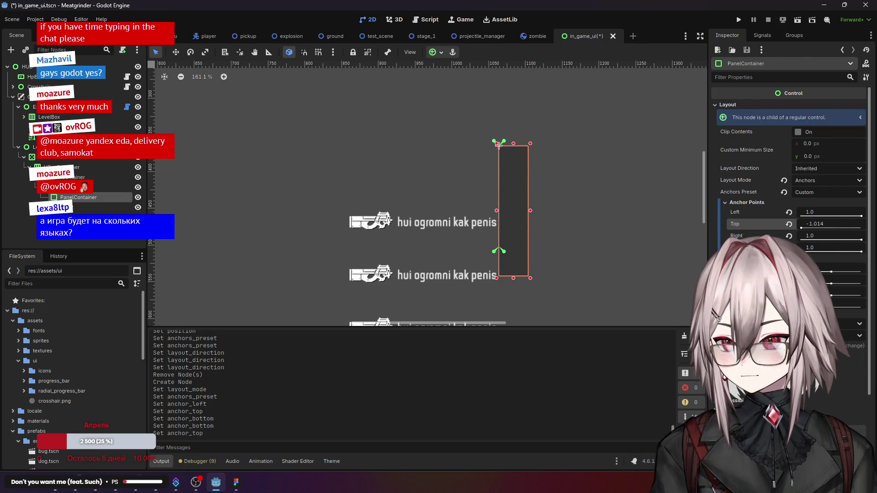
Step: Enter a top anchor of 0.5, after briefly trying 0
click(820, 224)
text(0)
key(Return)
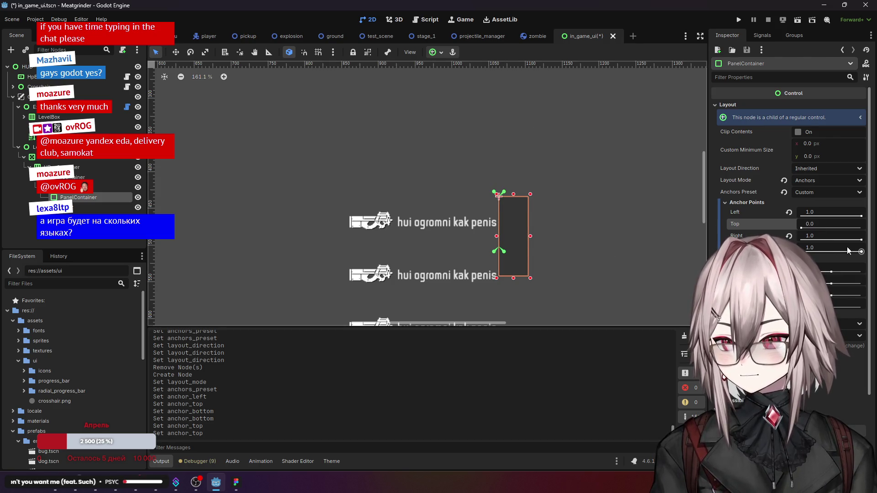
click(821, 224)
text(0.5)
key(Return)
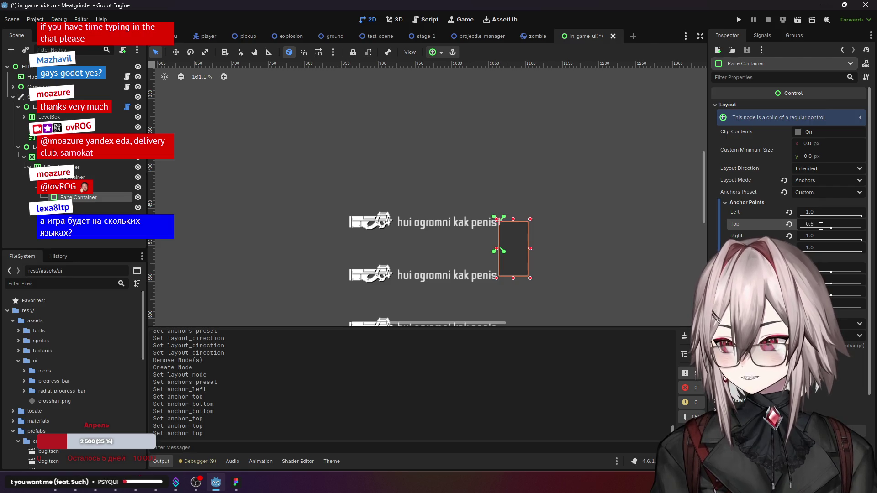
Step: Set the bottom anchor to 0.5 and collapse the Anchor Points and Anchor Offsets sections
click(820, 246)
text(0.5)
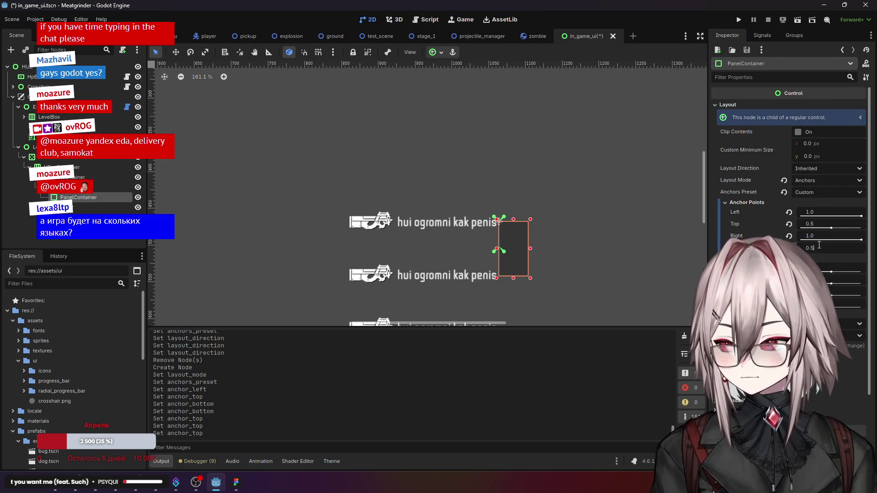
key(Return)
scroll(819, 247, down, 2)
scroll(520, 228, up, 3)
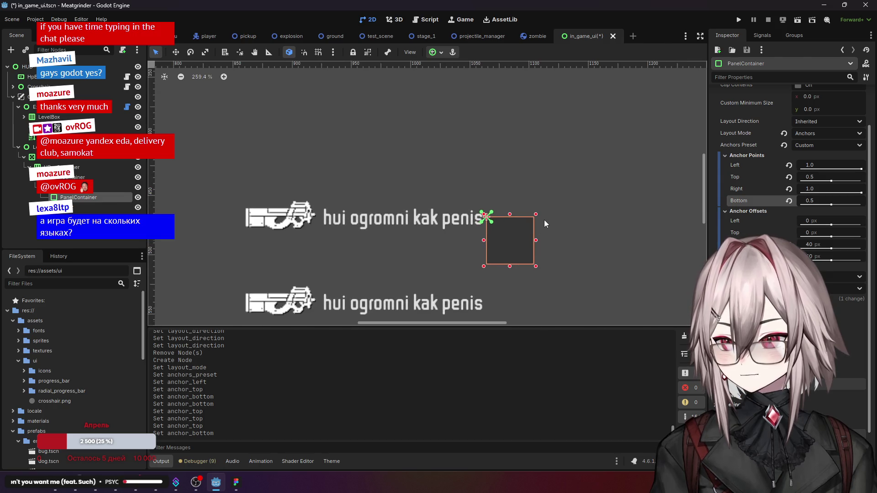
click(743, 155)
click(752, 165)
scroll(752, 169, up, 2)
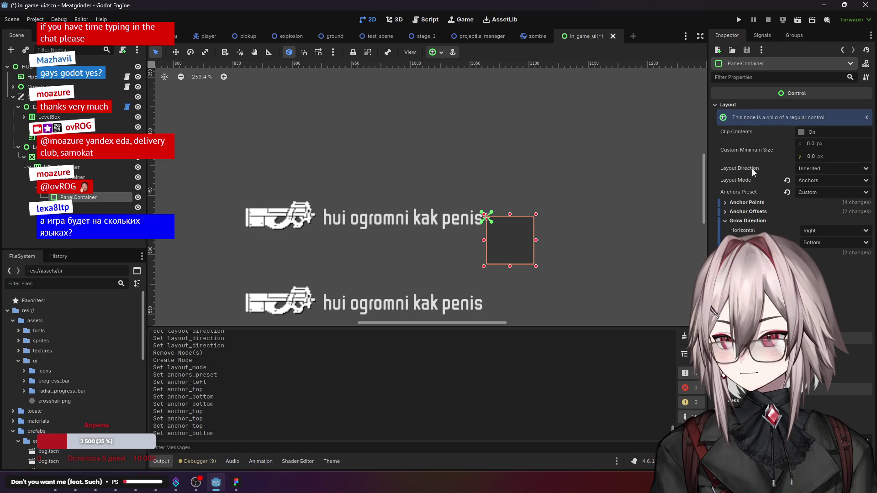
Step: Set the right anchor offset to 0 px and check Grow Direction, keeping vertical on Bottom
click(752, 212)
drag(831, 247, 776, 247)
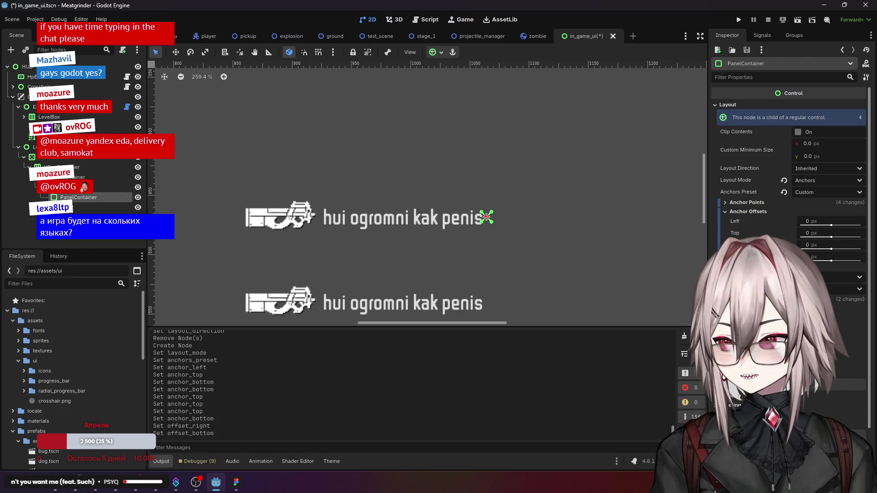
click(749, 211)
click(744, 221)
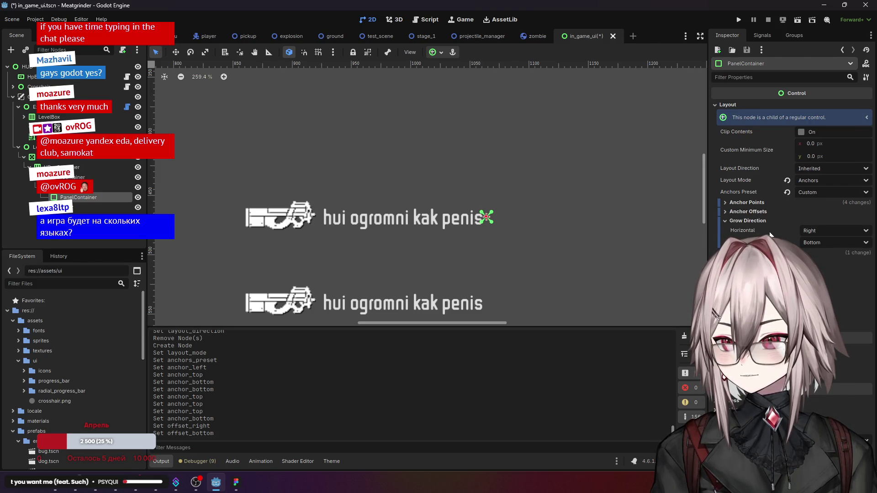
click(815, 231)
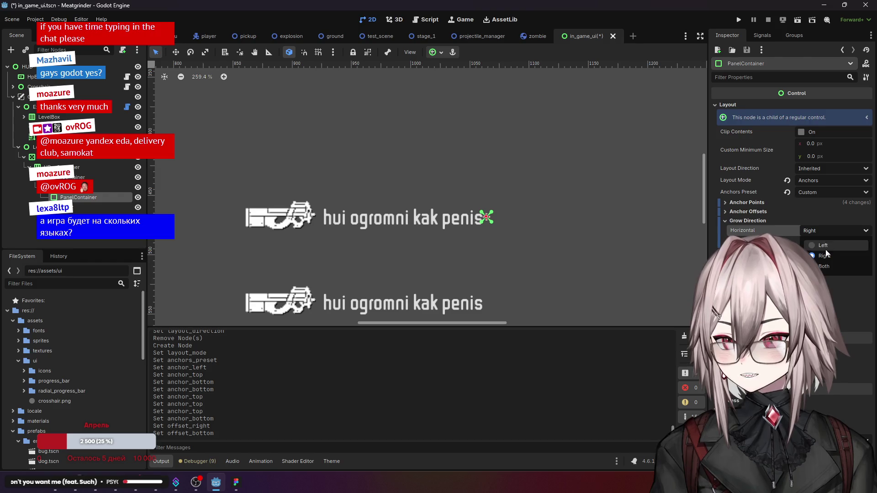
click(821, 243)
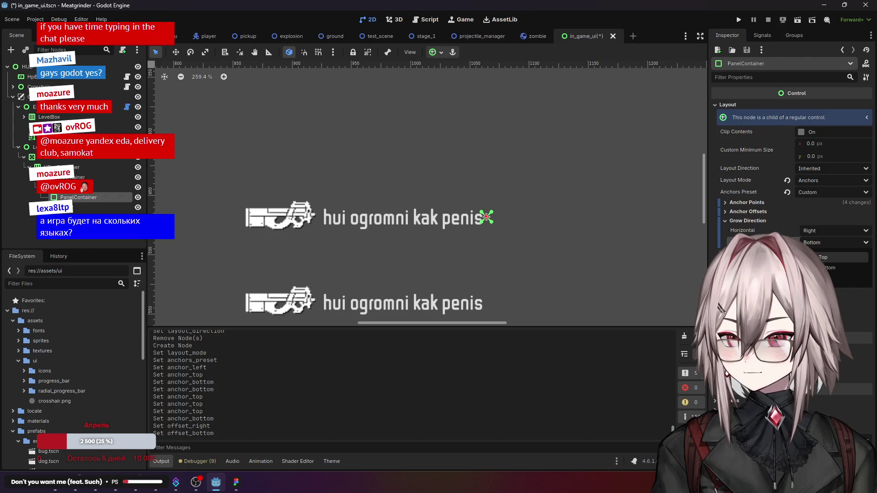
click(793, 234)
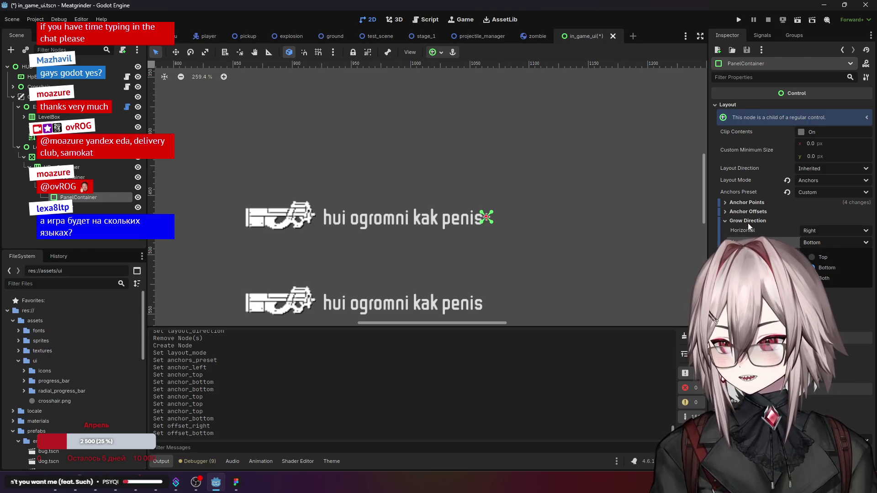
click(753, 221)
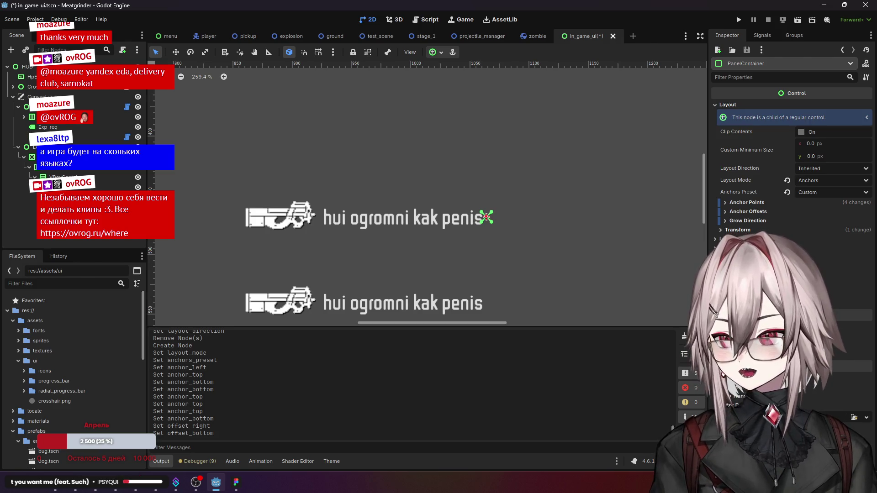
Step: Enter a Custom Minimum Size of 256 × 64 px
click(809, 143)
text(256)
click(811, 156)
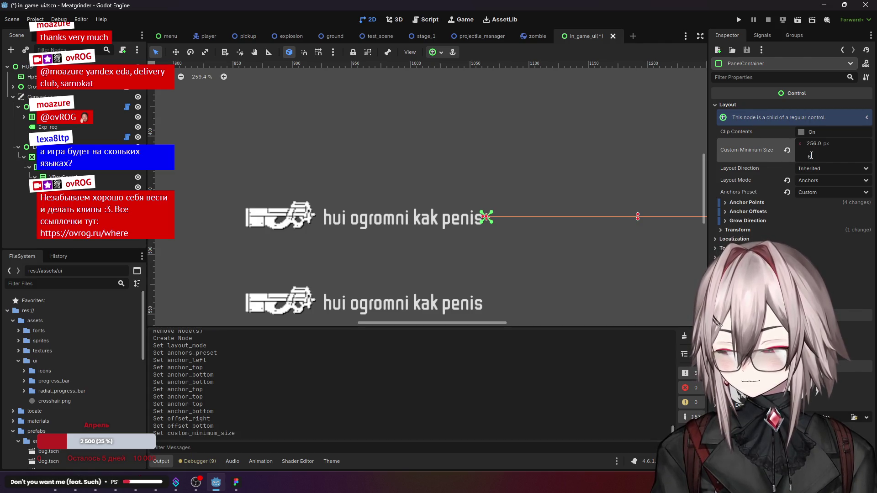
key(Return)
scroll(565, 177, down, 3)
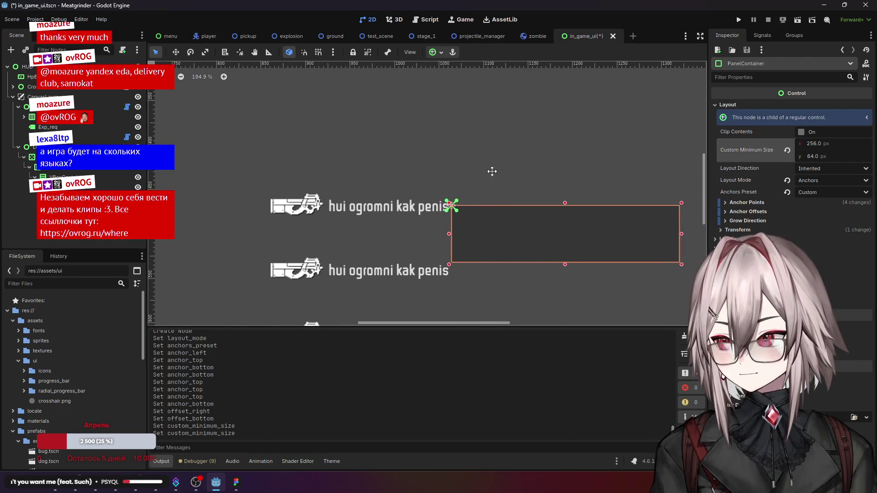
Step: Pan the canvas to frame the panel and leave Layout Direction at Inherited
drag(496, 172, 464, 167)
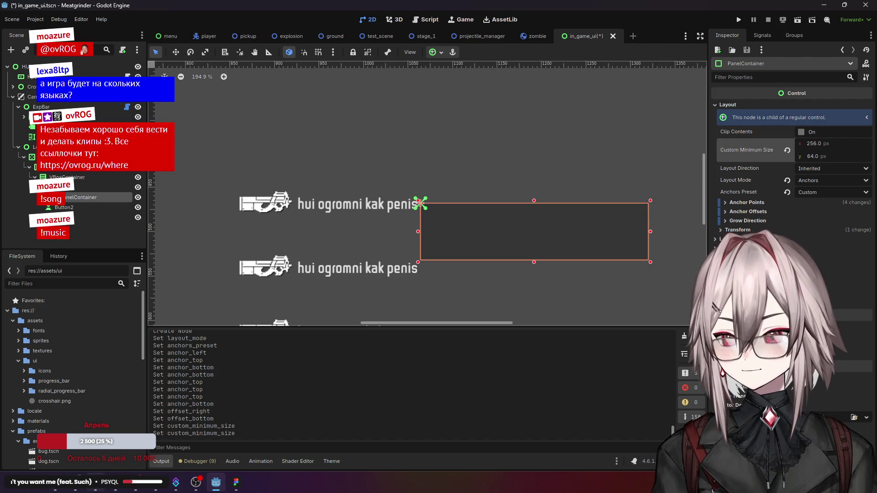
mouse_move(75, 481)
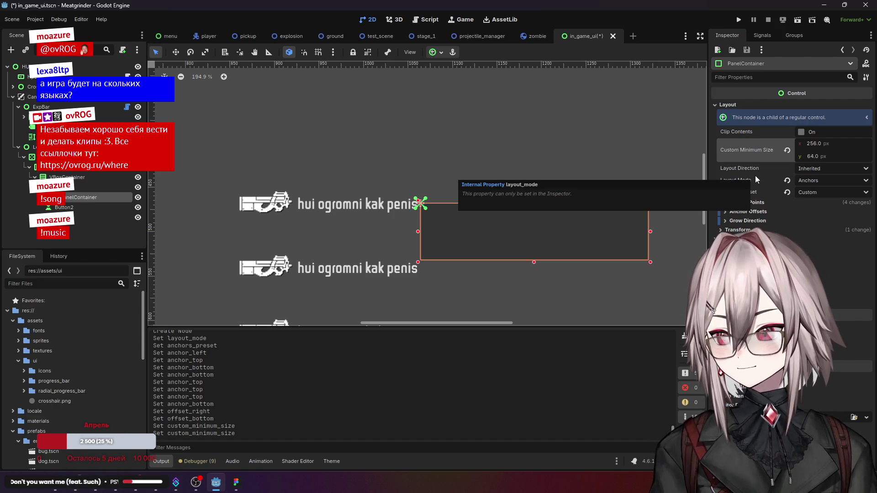
mouse_move(797, 178)
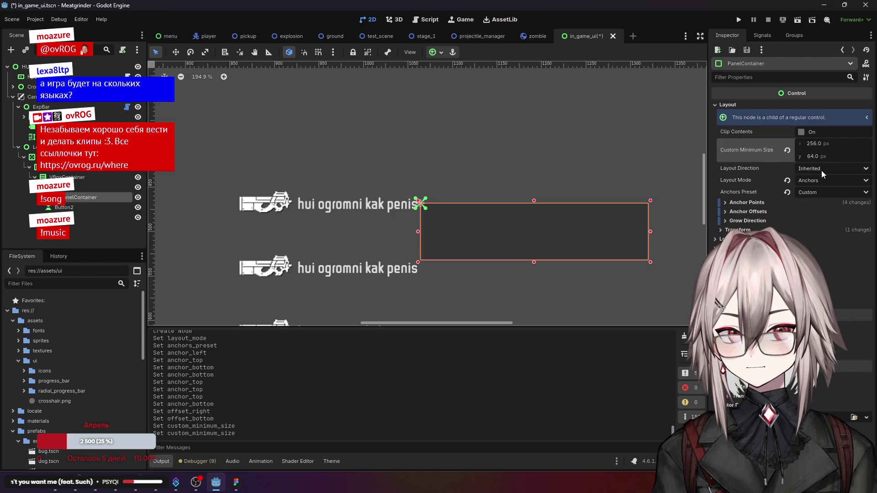
click(822, 171)
click(827, 168)
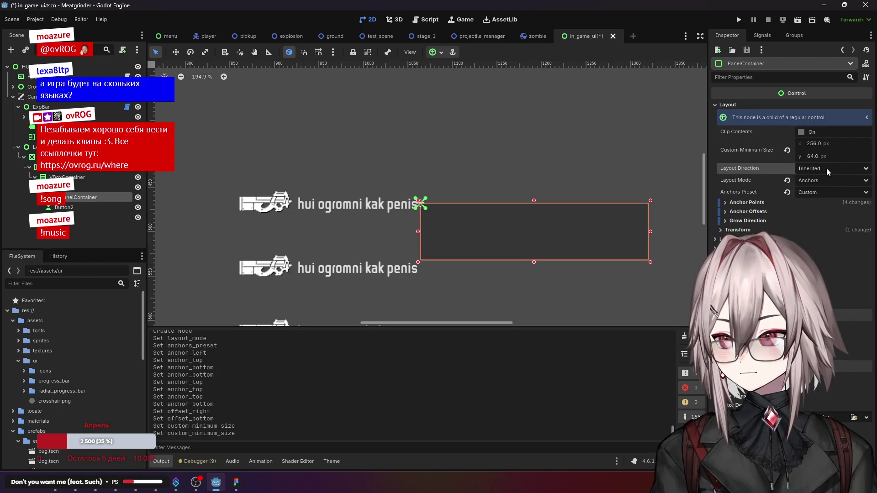
click(827, 168)
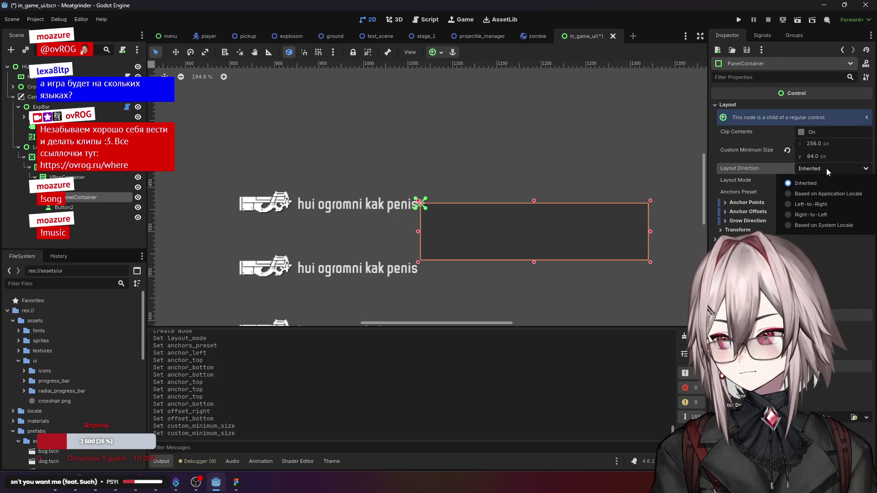
click(826, 168)
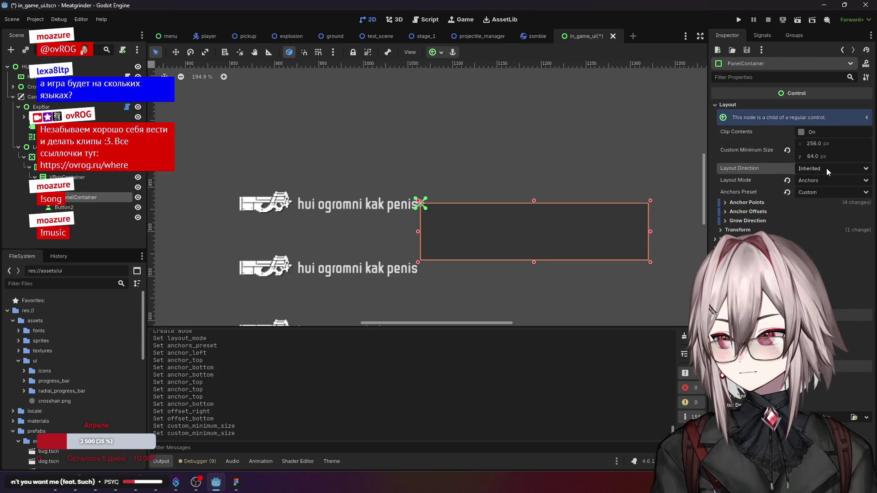
Step: Try raising the panel's top offset above the label, then reset it back to 0
click(753, 202)
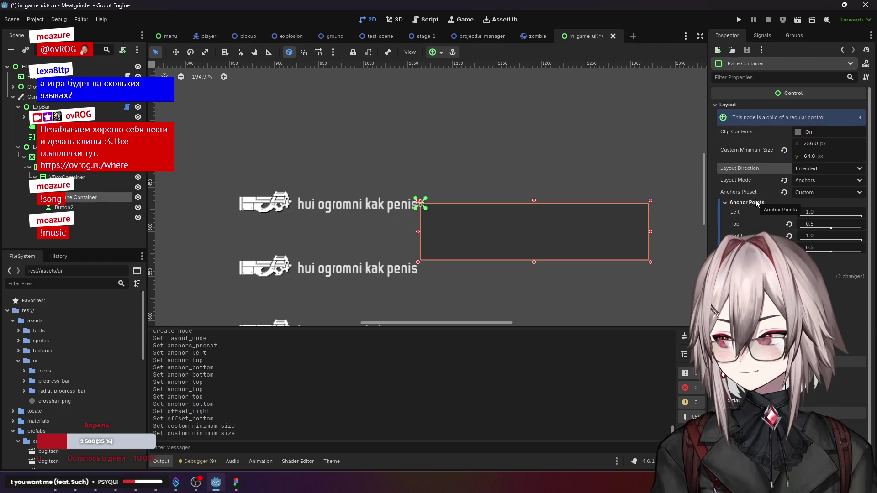
click(756, 203)
click(754, 212)
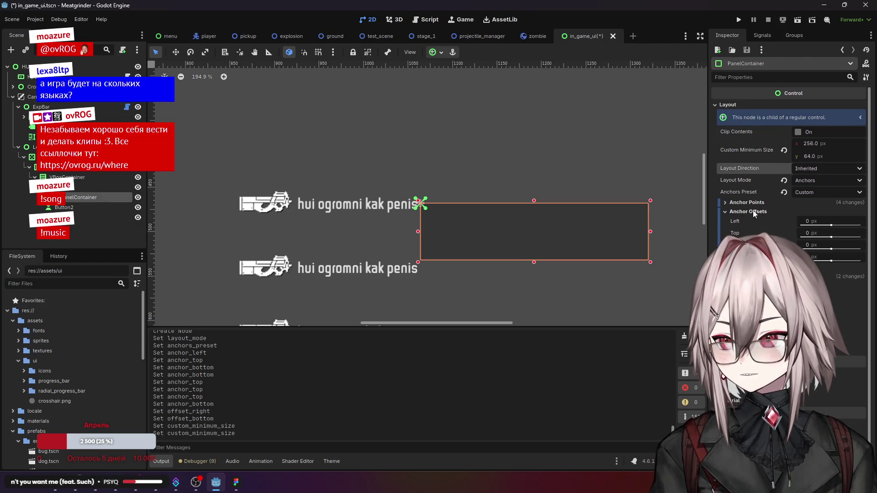
drag(832, 238, 832, 238)
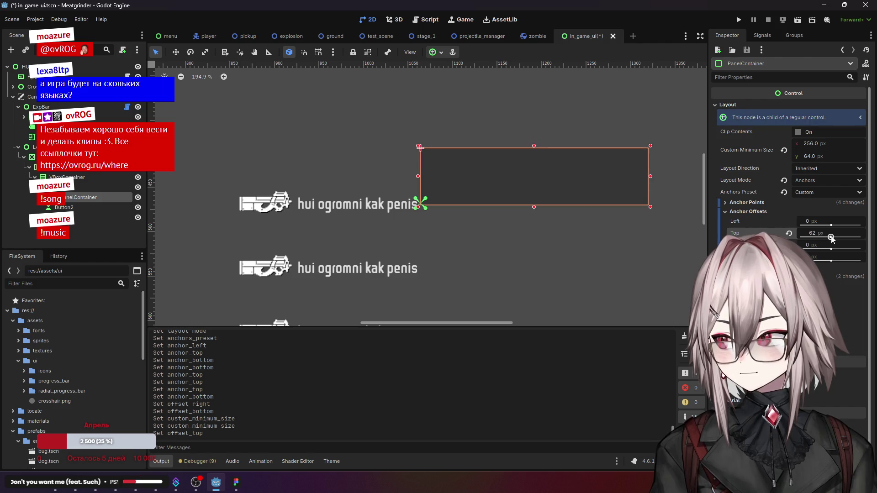
click(790, 234)
click(758, 204)
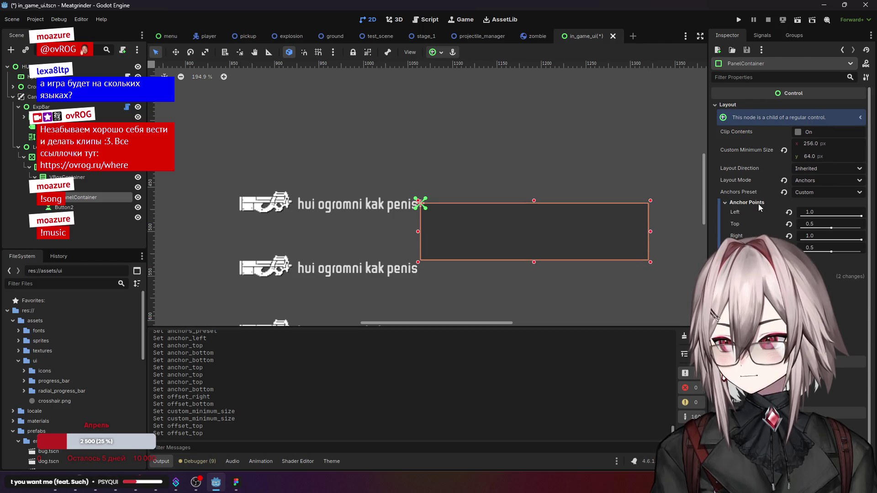
click(758, 203)
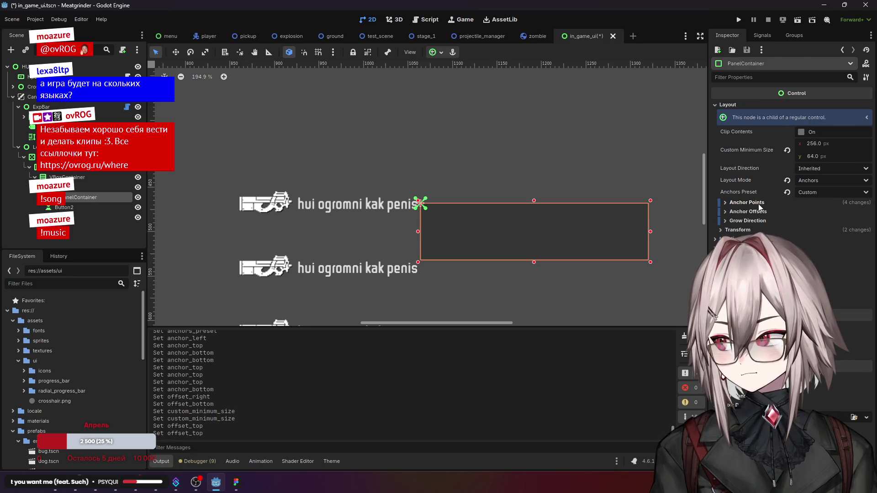
click(749, 229)
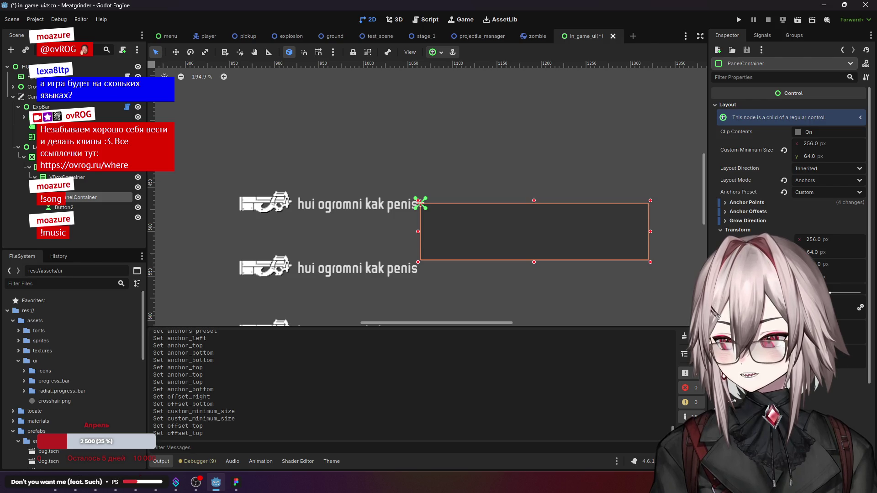
Step: Drag the panel over the first weapon label row and reset all anchor offsets to 0
click(420, 201)
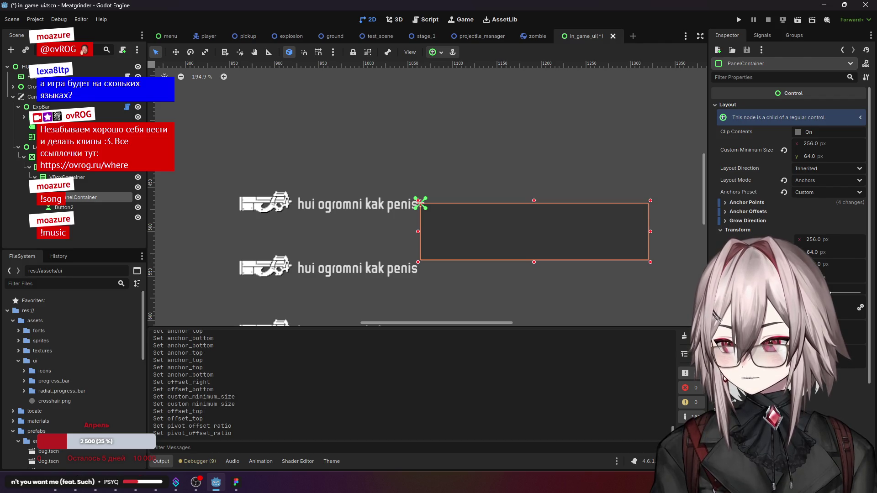
click(419, 201)
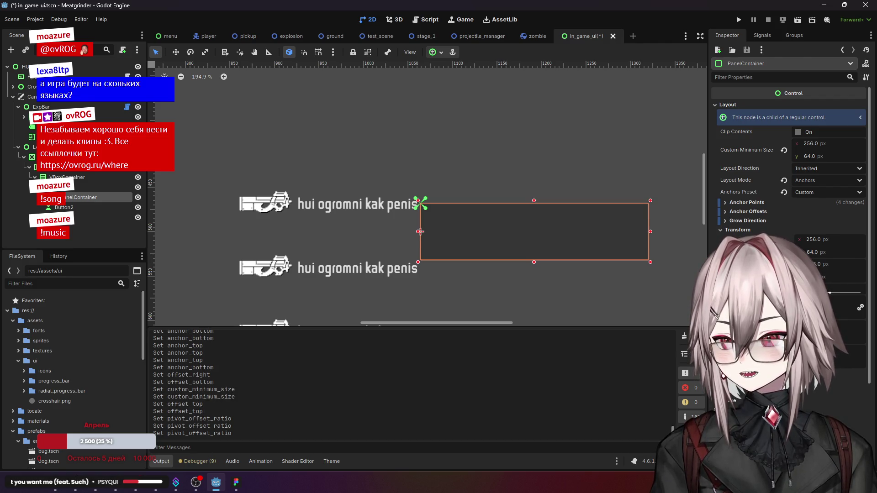
drag(420, 232, 235, 201)
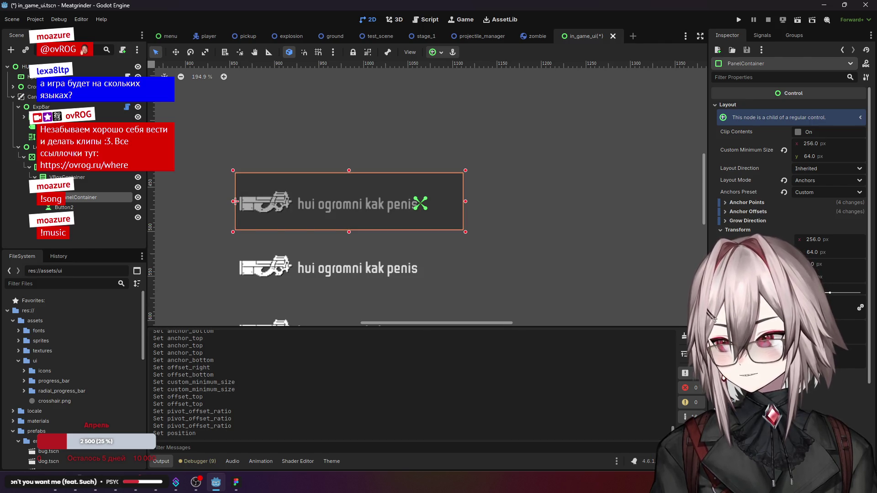
click(752, 202)
click(753, 202)
click(755, 212)
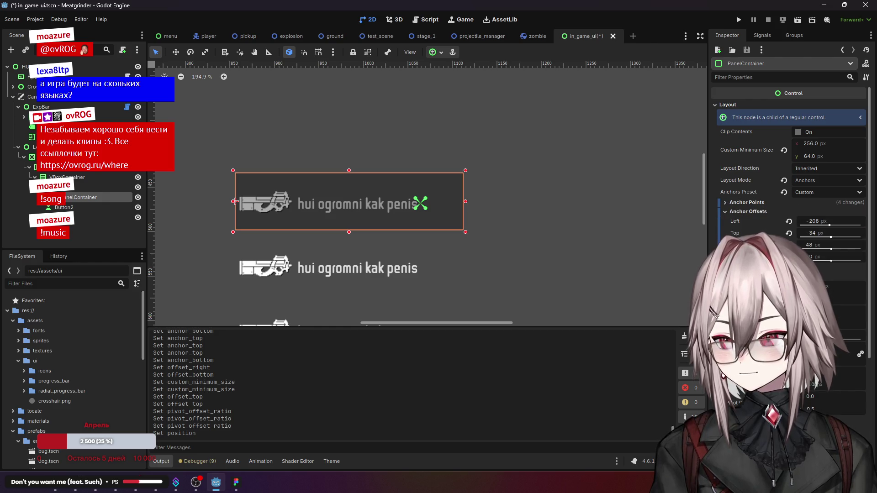
click(789, 222)
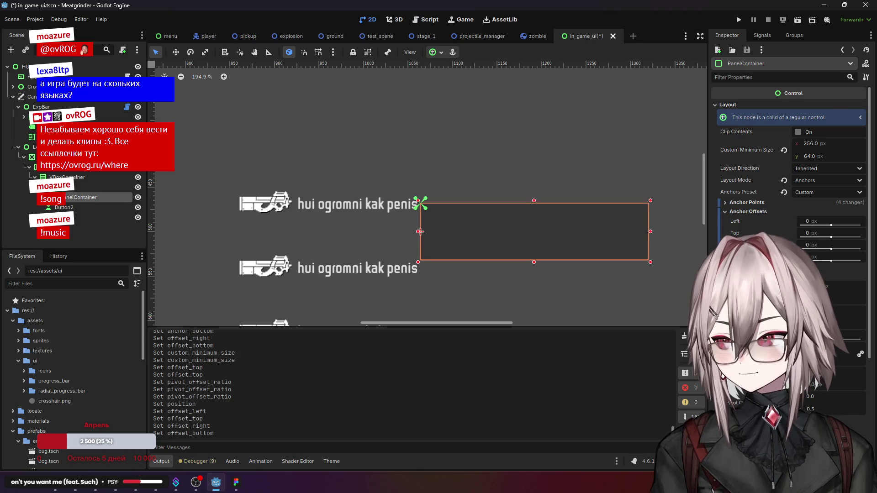
Step: Show the Anchor Offsets values and begin editing the Left offset
click(753, 203)
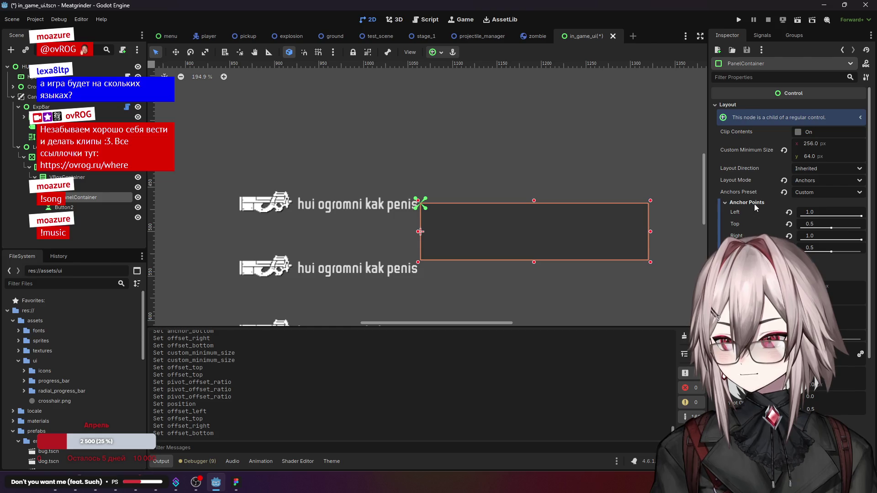
click(754, 204)
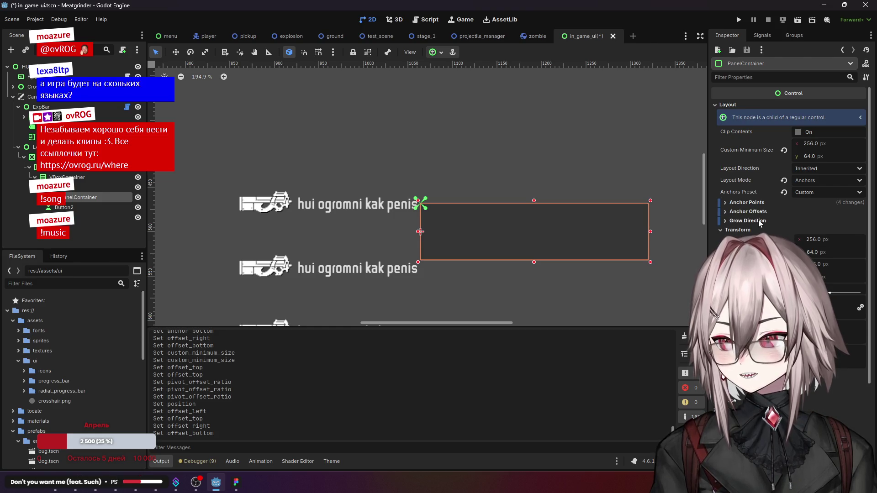
click(756, 212)
click(757, 212)
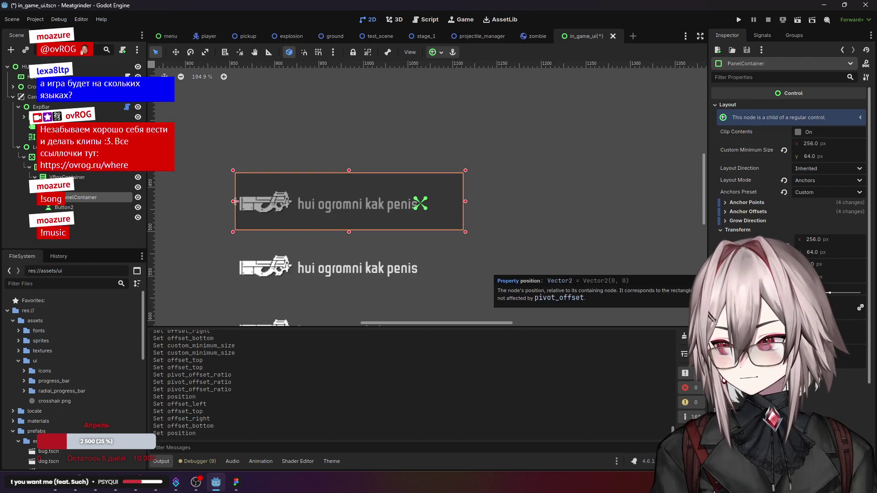
click(759, 212)
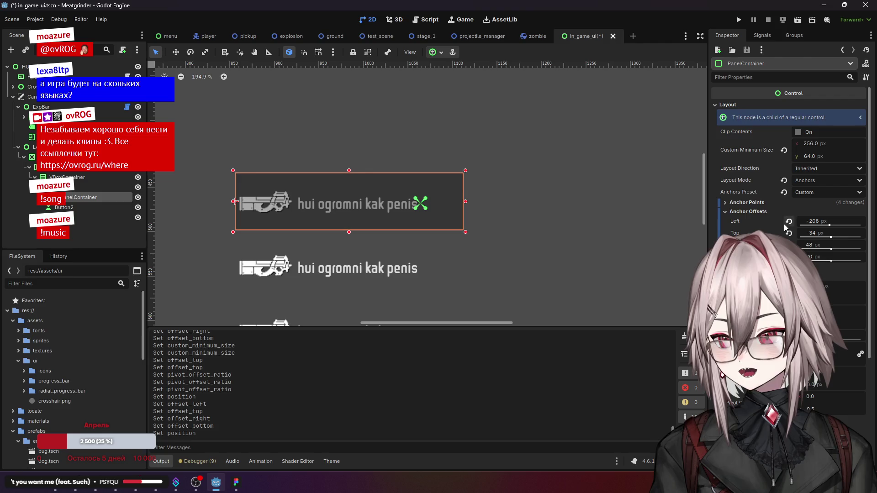
click(809, 221)
Step: Set the panel's Left, Top, Right and Bottom anchor offsets all to 0
text(0)
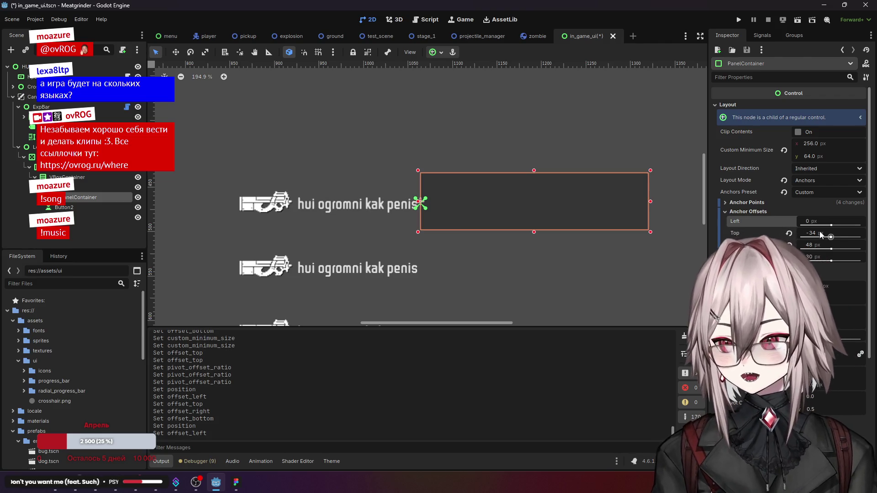
key(Return)
click(811, 233)
text(0)
key(Return)
click(811, 245)
text(0)
key(Return)
click(811, 257)
text(0)
key(Return)
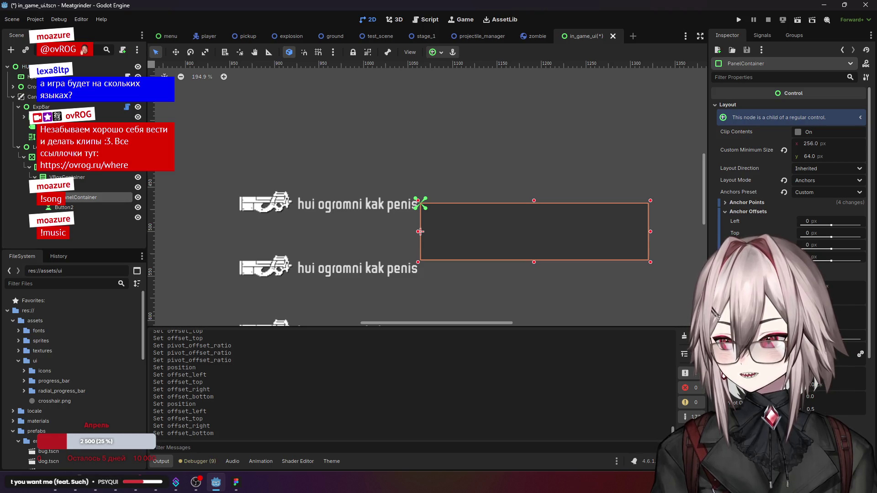
Step: Move the panel up beside the first weapon label, then switch to the music player
drag(419, 232, 424, 231)
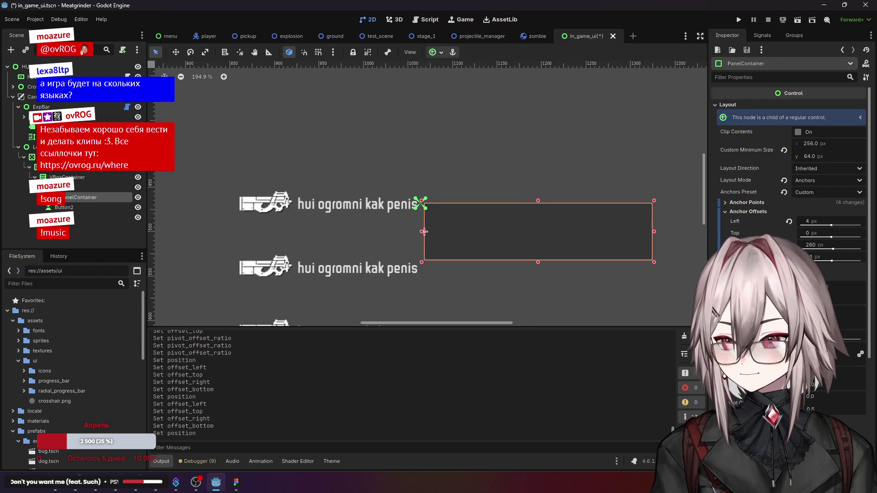
click(795, 232)
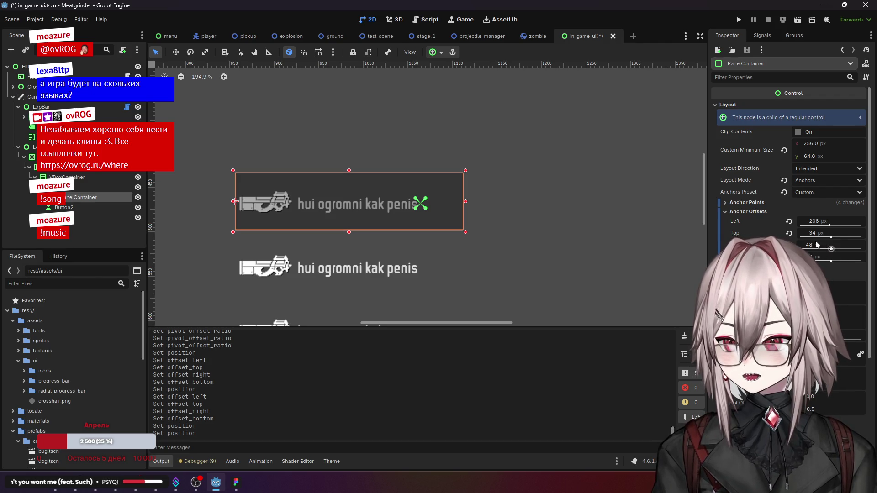
click(789, 221)
click(789, 233)
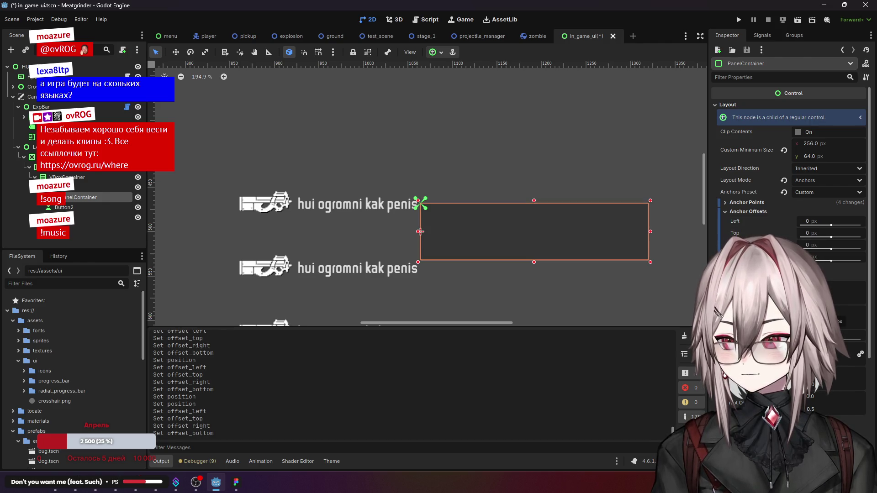
drag(420, 232, 419, 203)
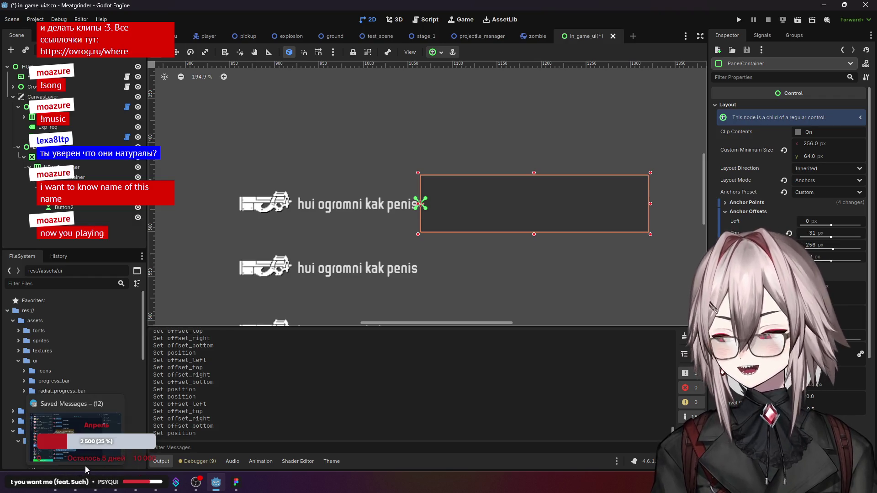
click(104, 490)
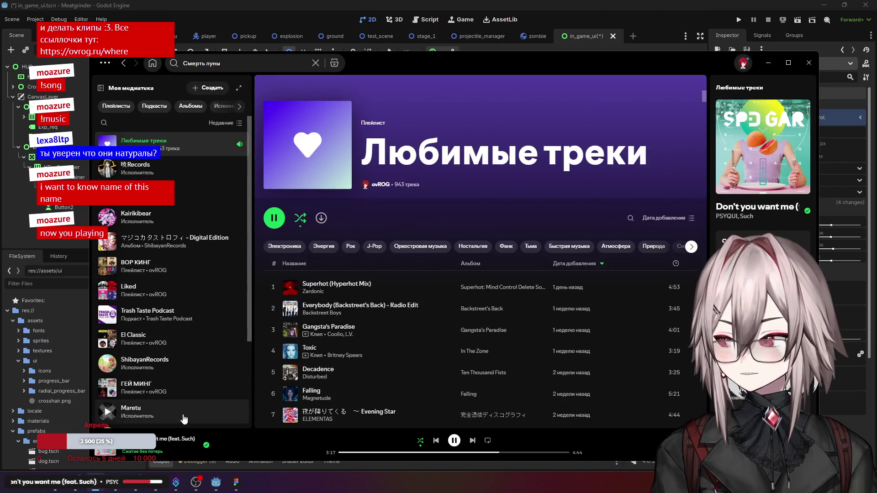
click(168, 440)
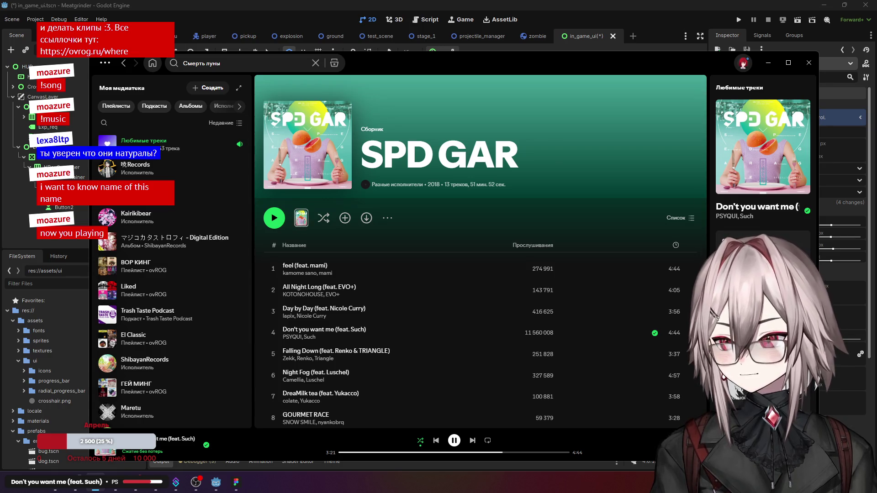
click(806, 87)
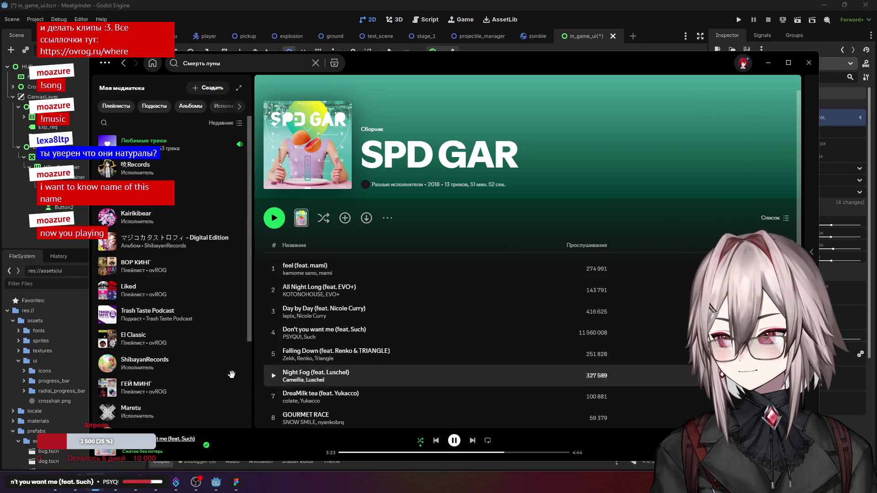
drag(804, 171, 658, 171)
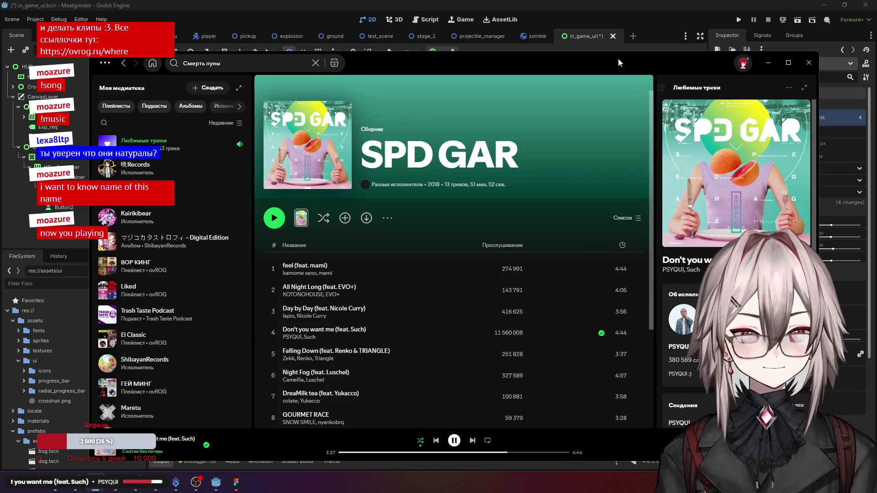
drag(614, 54, 389, 43)
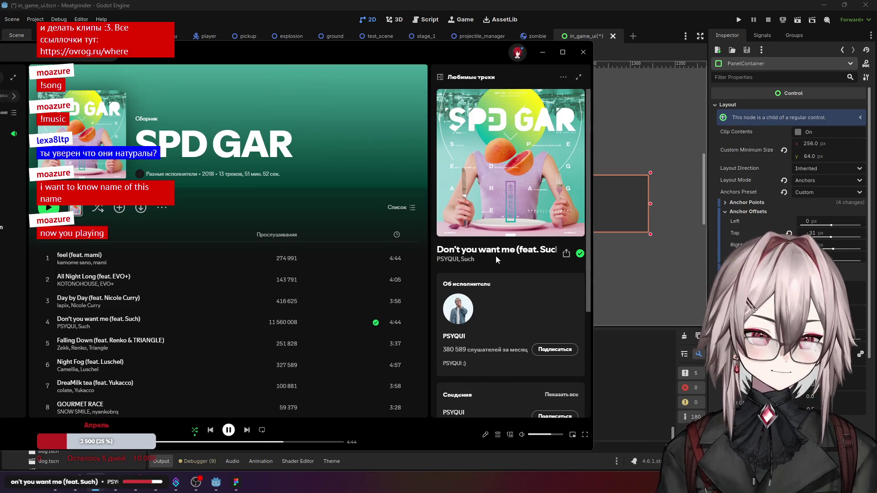
drag(519, 62, 802, 72)
click(802, 72)
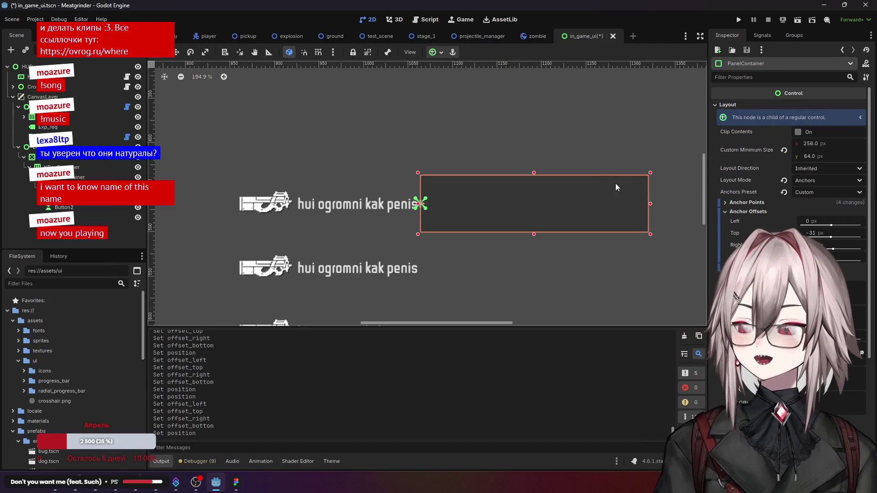
Step: Change the panel's Top anchor offset from -31 to -32, re-entering -32 after zooming in
click(819, 234)
key(BackSpace)
text(2)
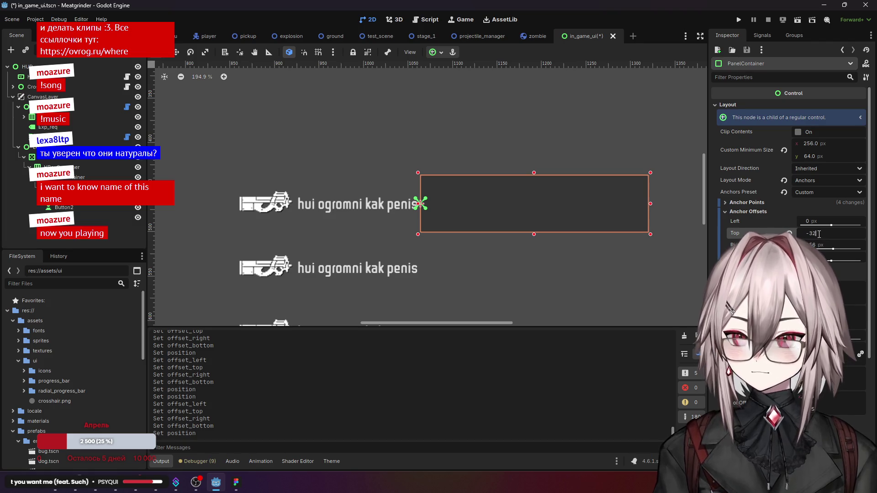
key(Return)
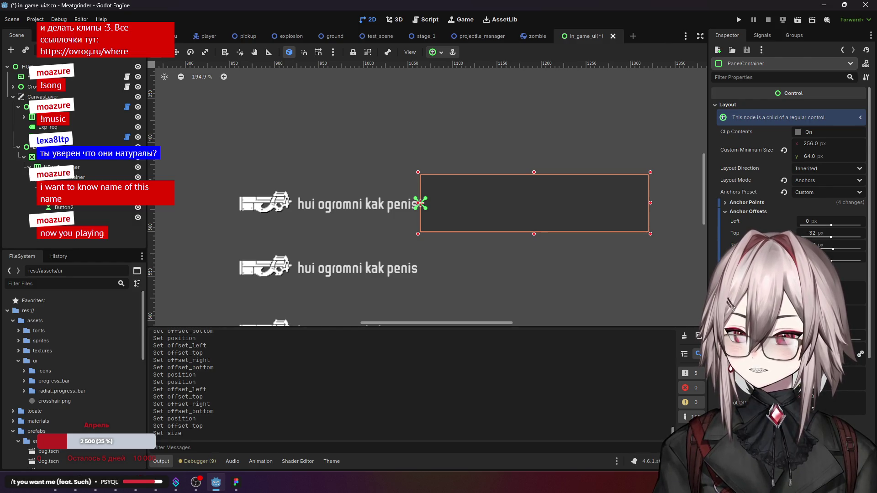
key(Up)
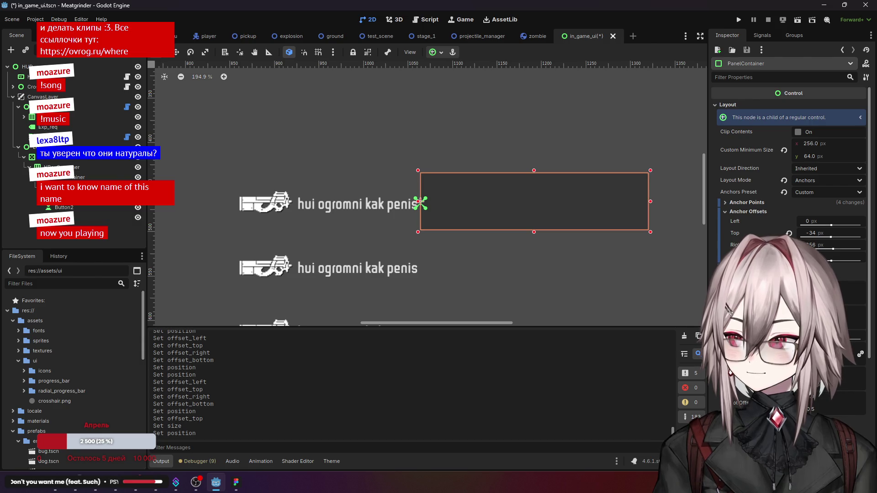
scroll(465, 221, up, 4)
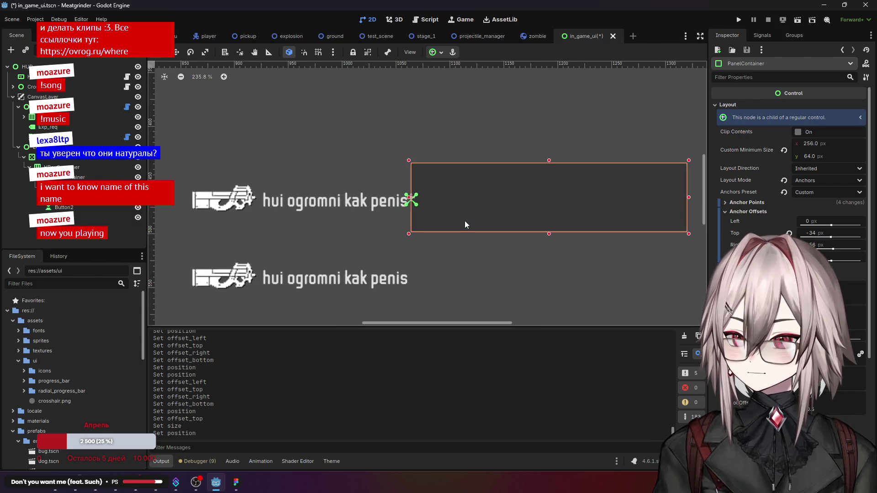
click(821, 234)
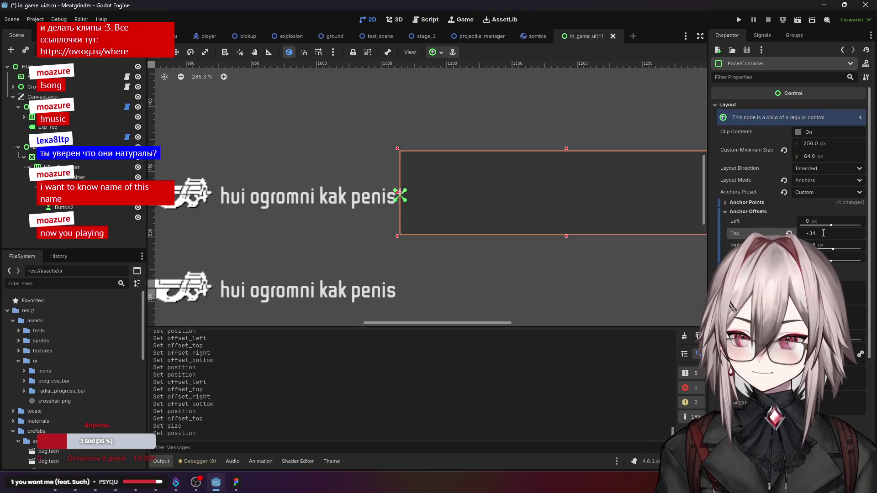
key(BackSpace)
text(2)
key(Return)
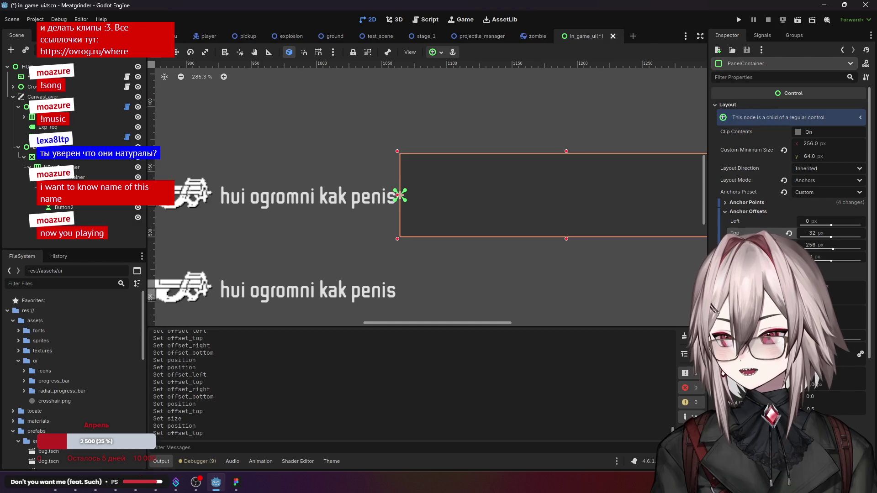
scroll(777, 274, down, 4)
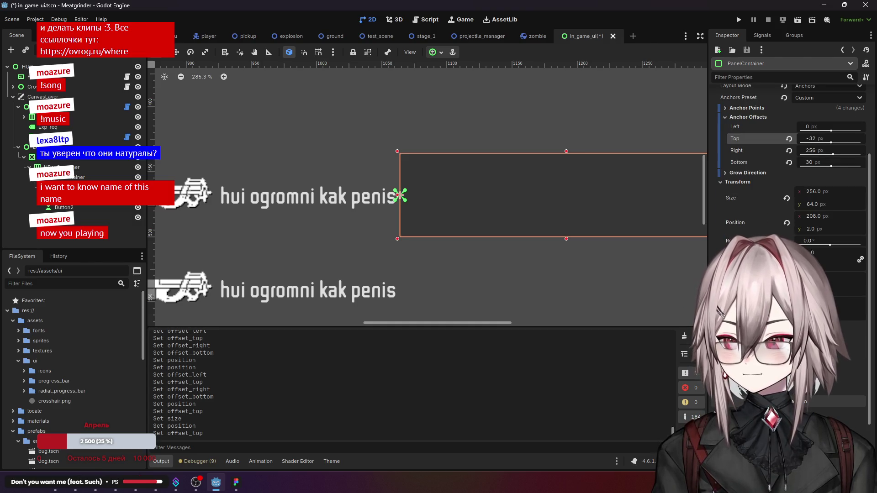
scroll(406, 183, up, 4)
scroll(397, 191, down, 4)
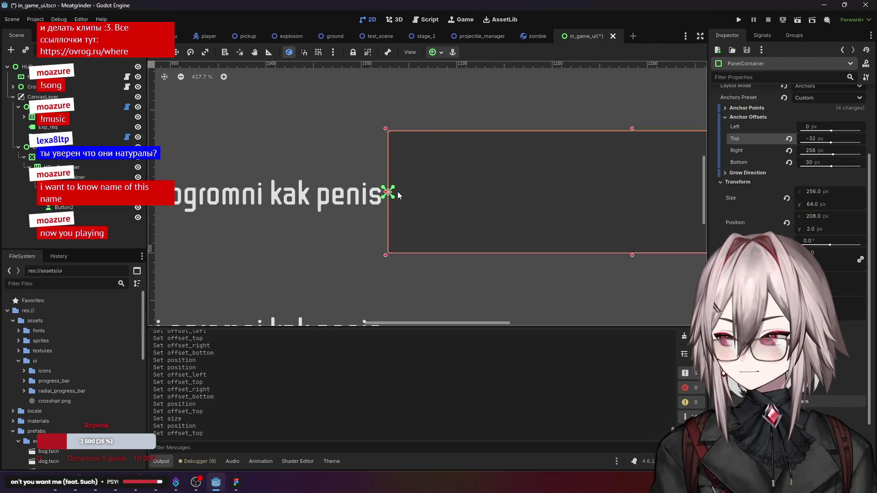
scroll(560, 215, down, 3)
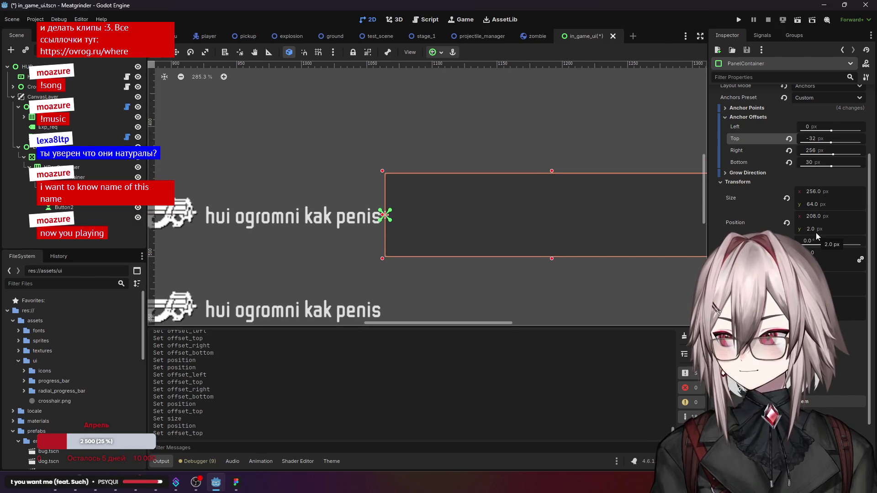
scroll(365, 210, up, 17)
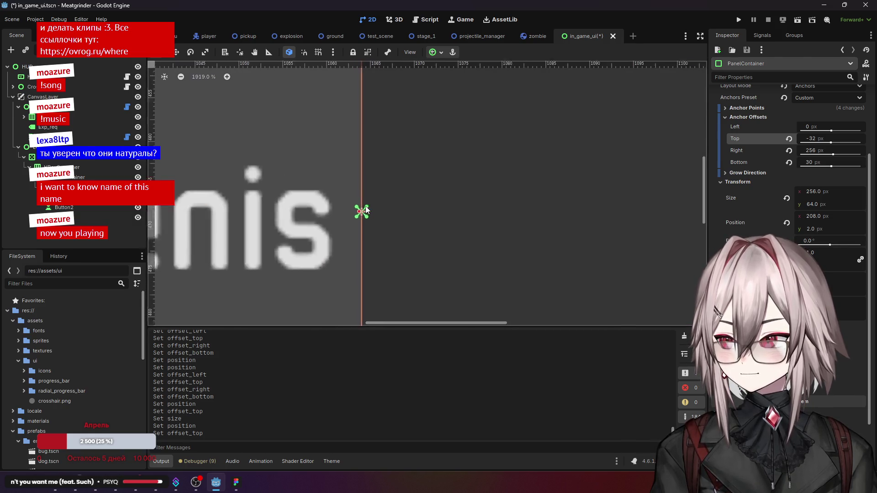
scroll(365, 210, down, 14)
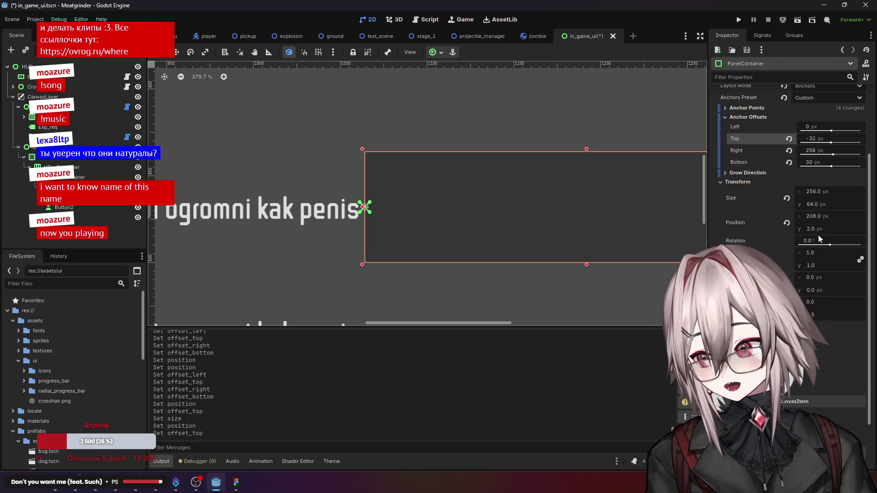
scroll(824, 232, up, 3)
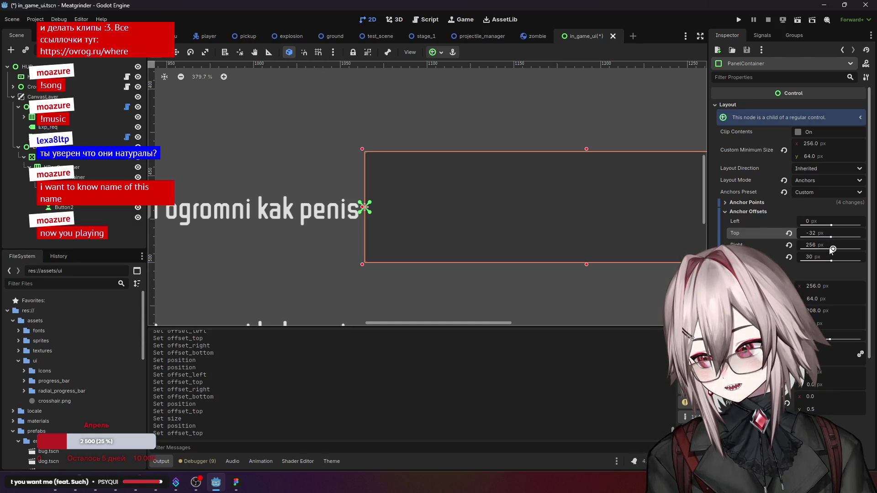
scroll(497, 220, down, 6)
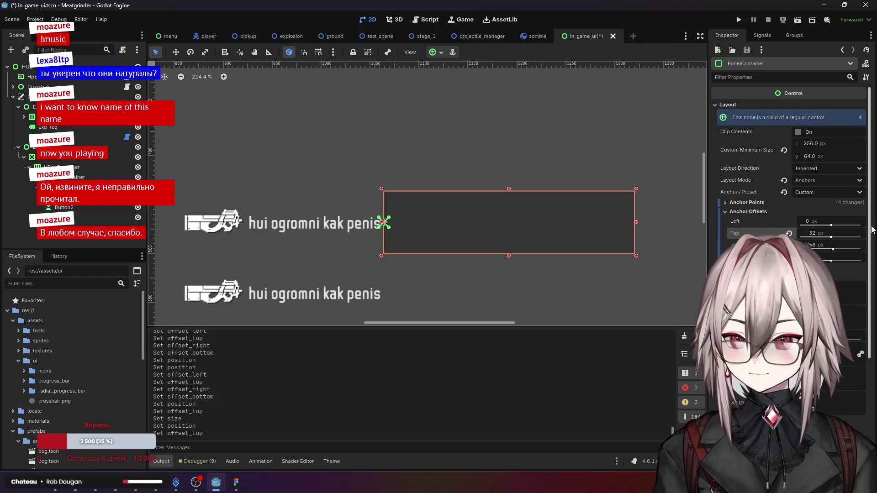
mouse_move(870, 242)
mouse_down()
mouse_move(870, 256)
mouse_move(871, 246)
mouse_up()
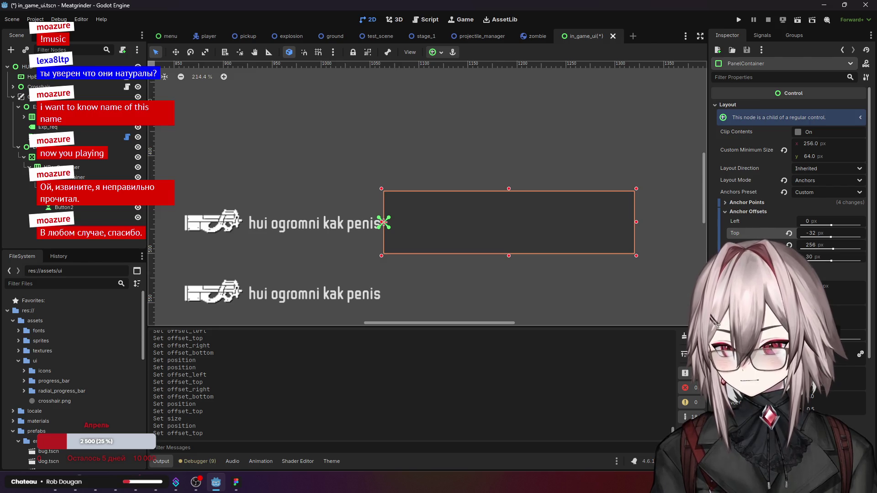
Step: Expand the panel's Anchor Points and drag the Right anchor down to about 0.91
scroll(790, 182, down, 3)
scroll(544, 201, up, 5)
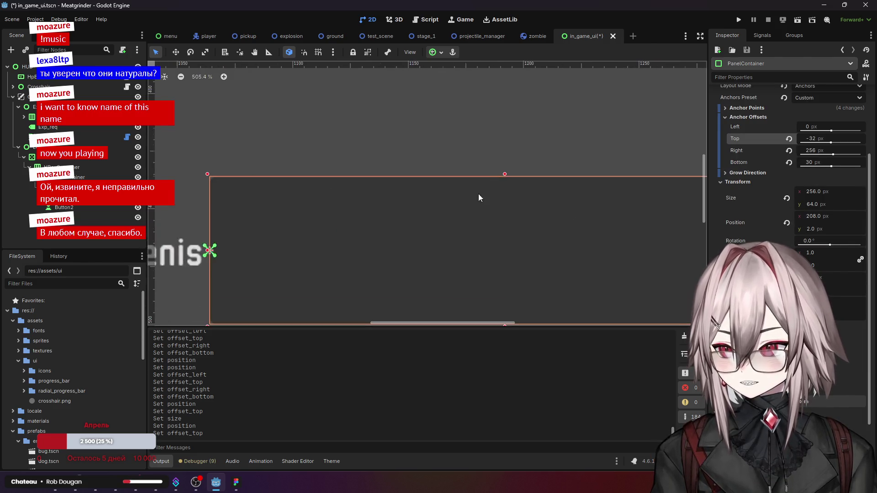
scroll(360, 201, up, 10)
scroll(382, 191, down, 10)
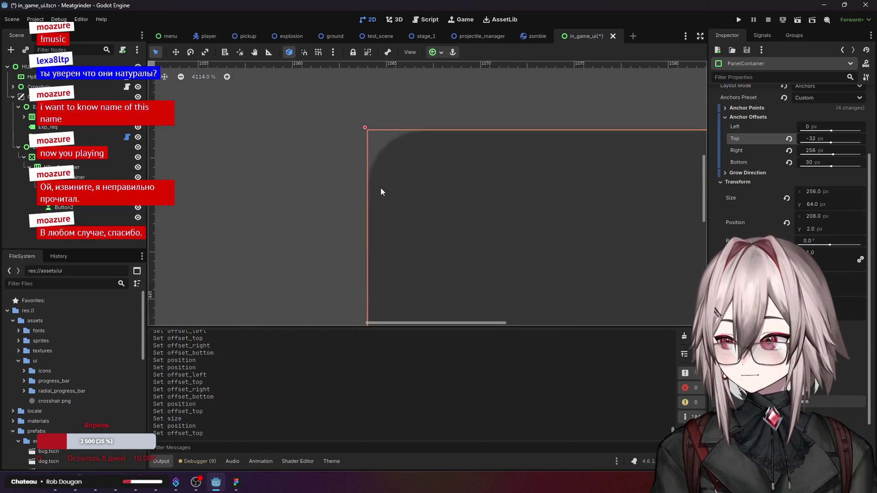
scroll(382, 191, right, 3)
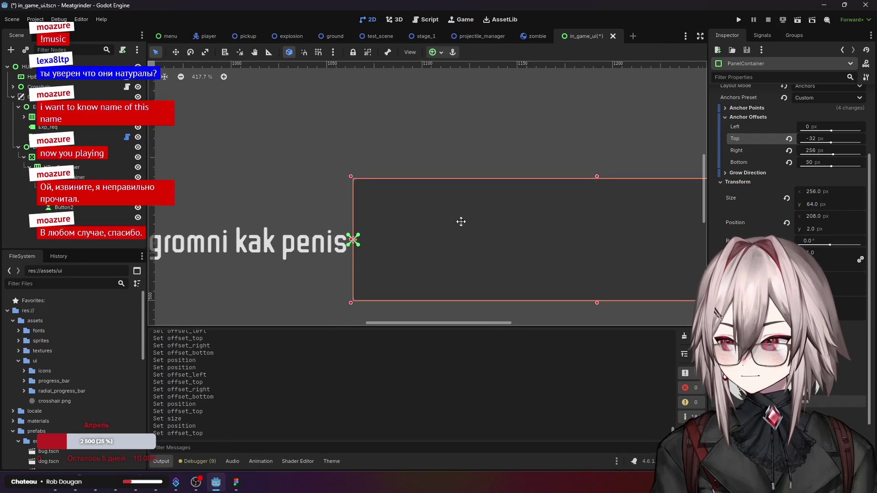
scroll(468, 223, down, 1)
scroll(426, 200, down, 1)
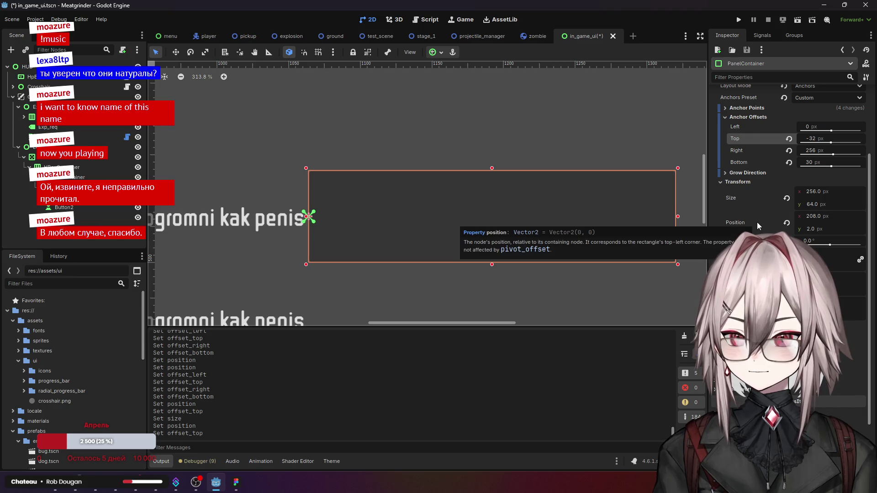
scroll(788, 196, up, 2)
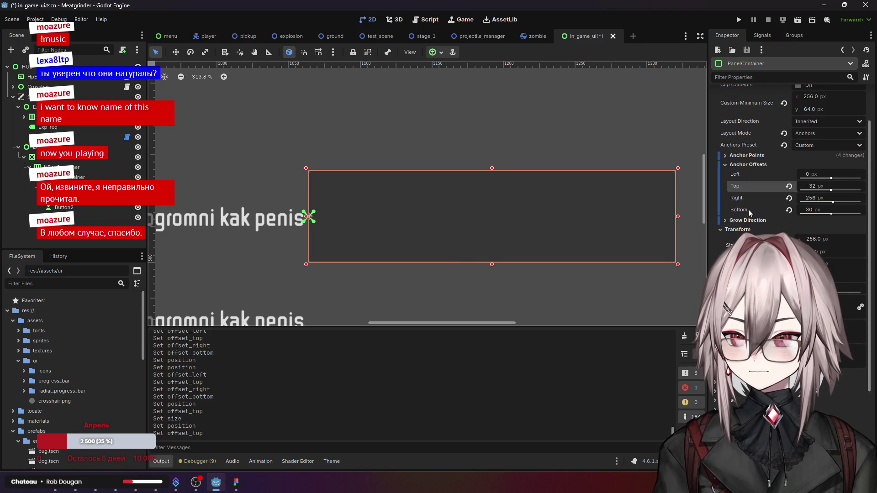
click(749, 156)
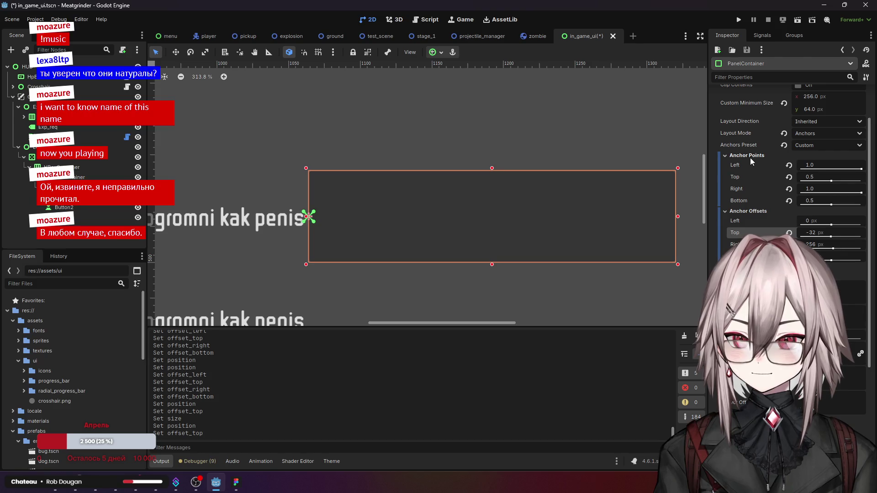
scroll(742, 177, up, 2)
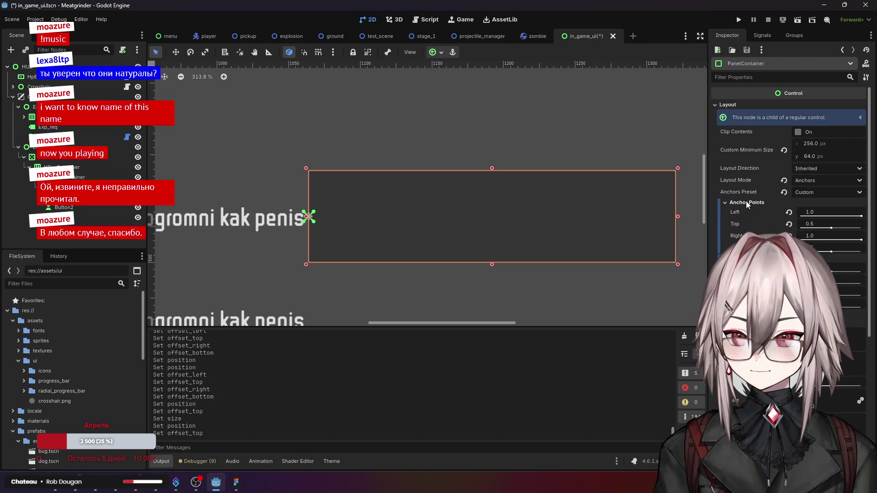
mouse_move(853, 243)
mouse_down()
mouse_move(816, 238)
mouse_move(822, 233)
mouse_up()
Step: Switch Layout Mode to Position and back to Anchors, then undo the recent edits with Ctrl+Z
click(746, 203)
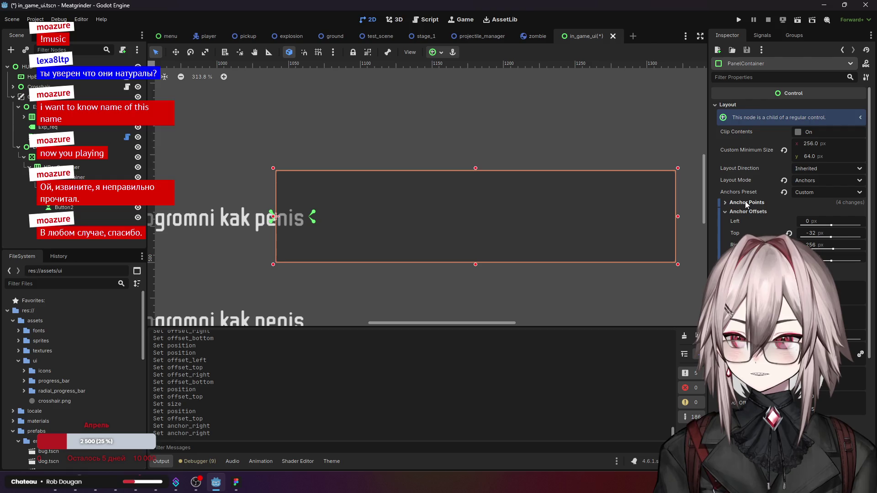
click(815, 181)
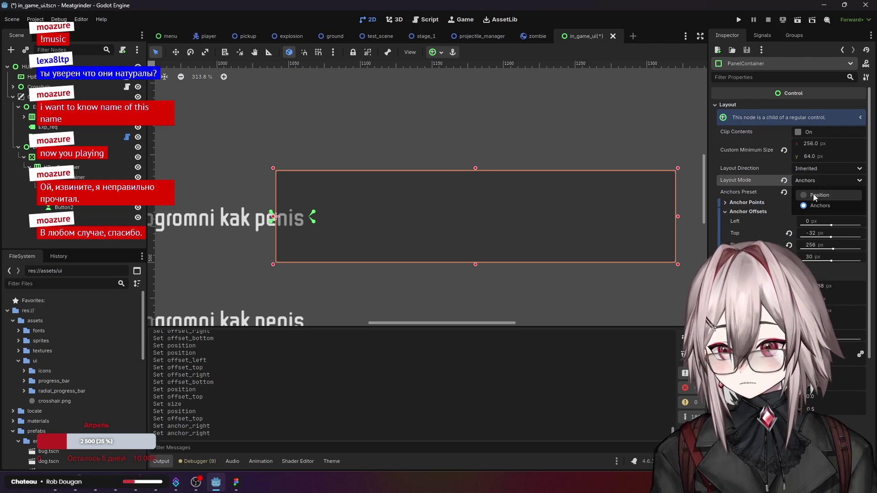
click(813, 194)
scroll(450, 204, down, 5)
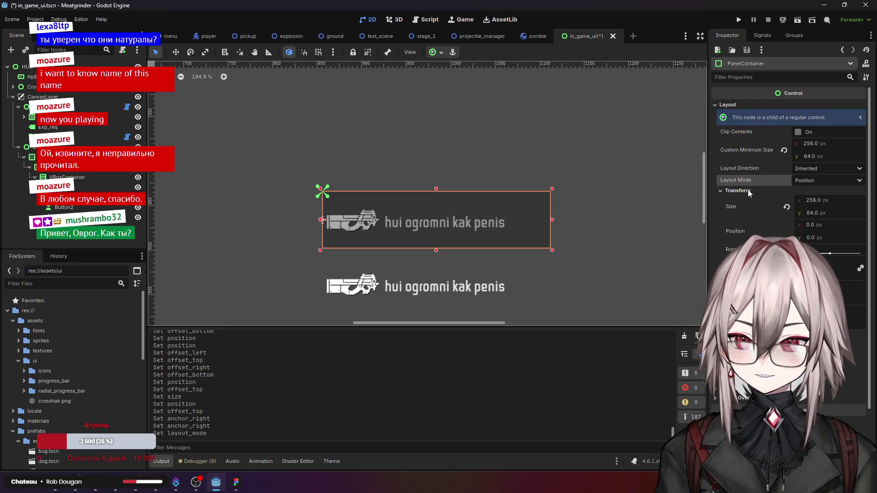
click(827, 180)
click(822, 201)
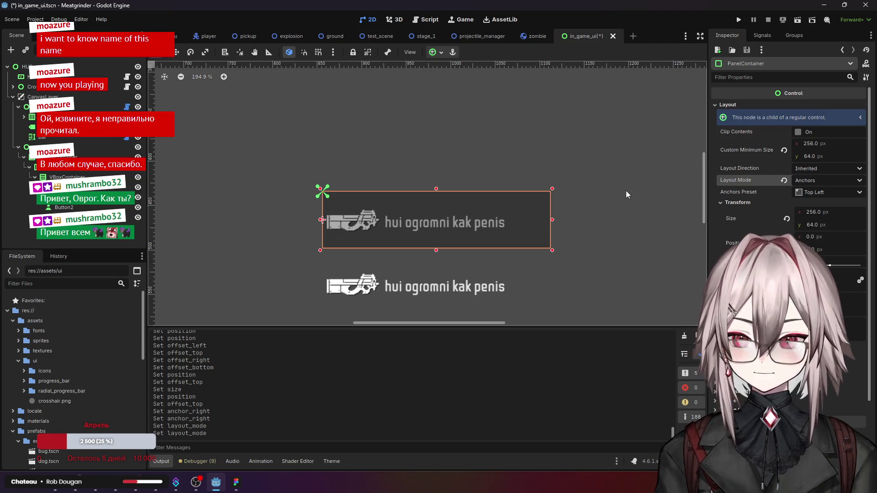
key(ctrl+z)
key(ctrl+z)
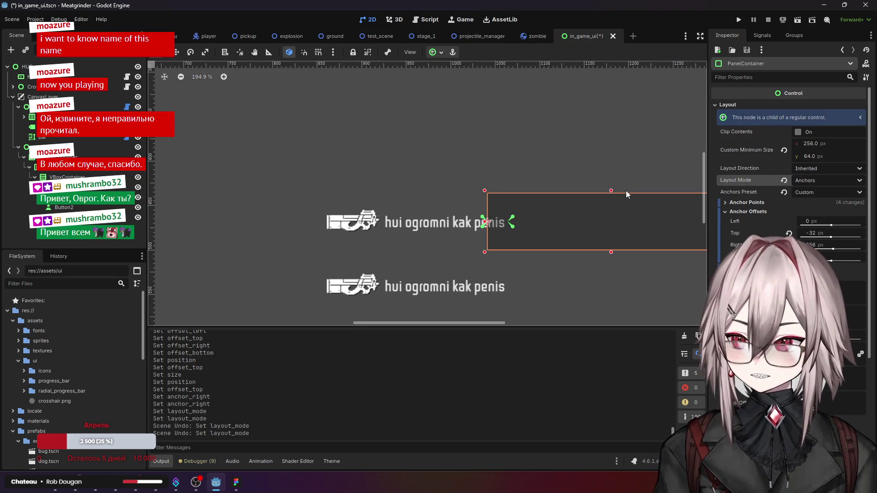
key(ctrl+z)
key(ctrl+z)
key(ctrl+z)
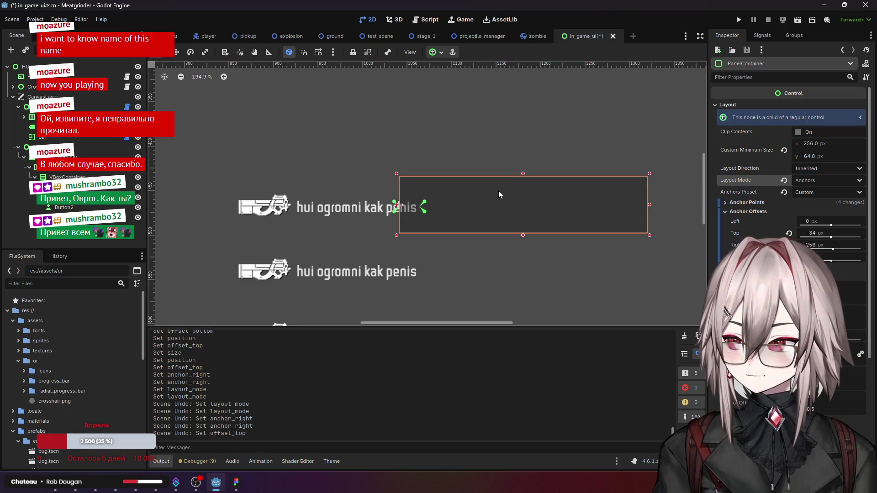
Step: Keep Anchors mode and reset the Left, Top, Right and Bottom anchor offsets to zero
click(811, 182)
click(820, 206)
click(789, 221)
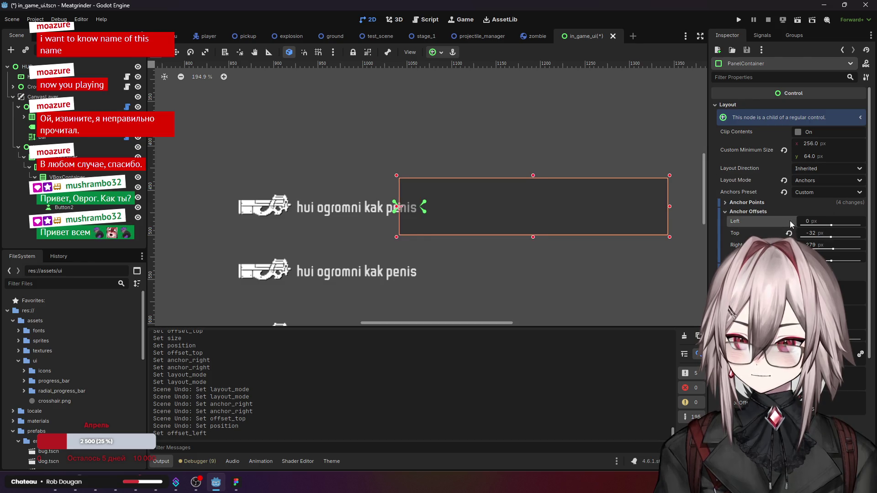
click(788, 232)
click(789, 245)
click(789, 257)
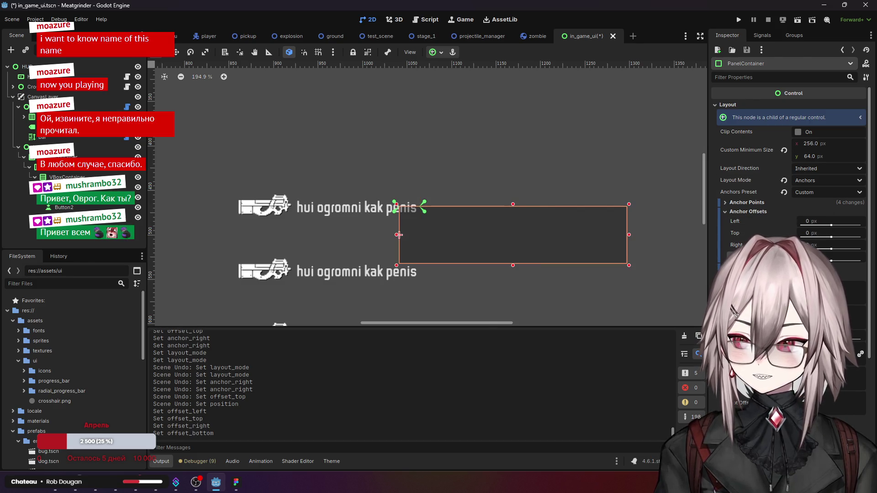
click(745, 202)
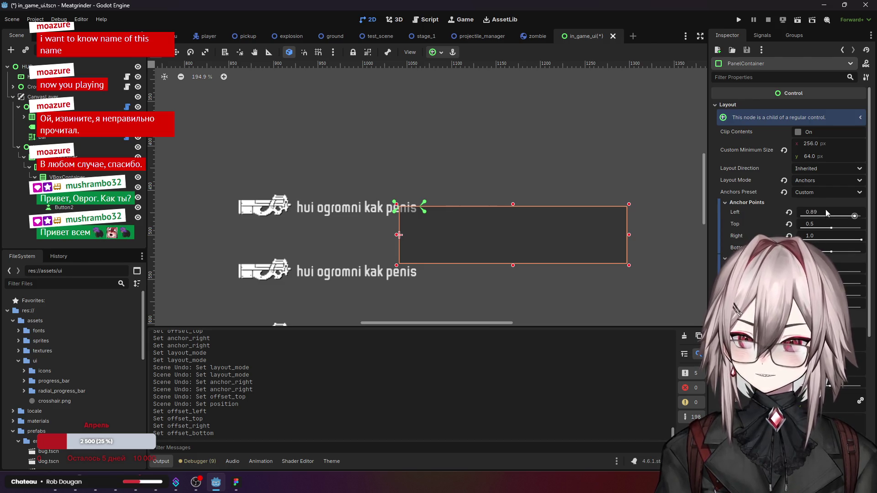
Step: Raise the panel's left anchor to 1.0 and snap its corner onto the anchor point
drag(826, 212, 860, 212)
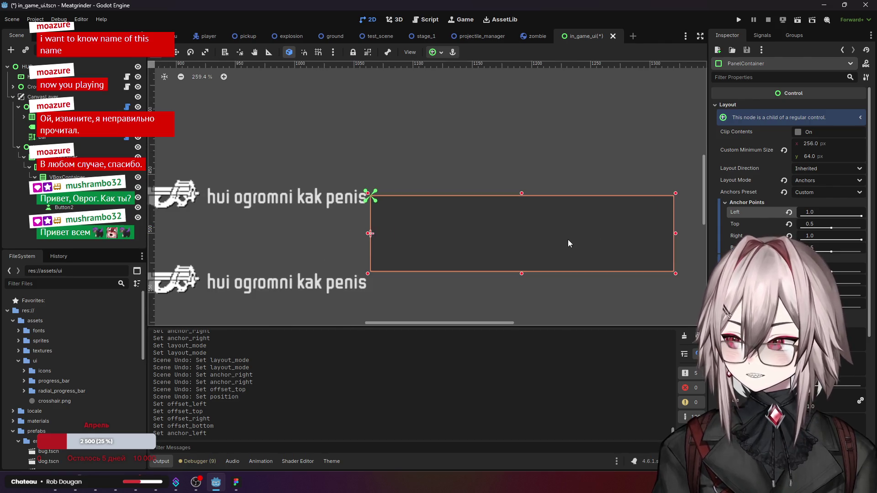
scroll(571, 238, up, 3)
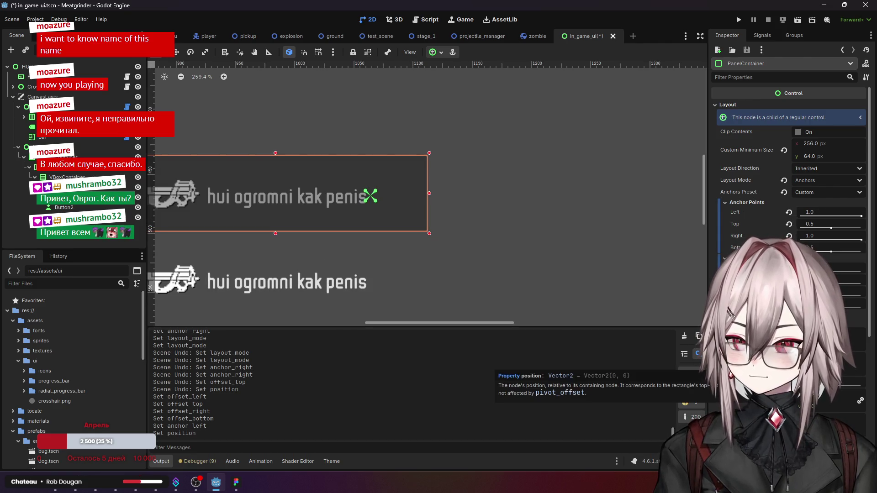
mouse_move(183, 201)
mouse_down()
mouse_move(356, 201)
mouse_move(370, 233)
mouse_up()
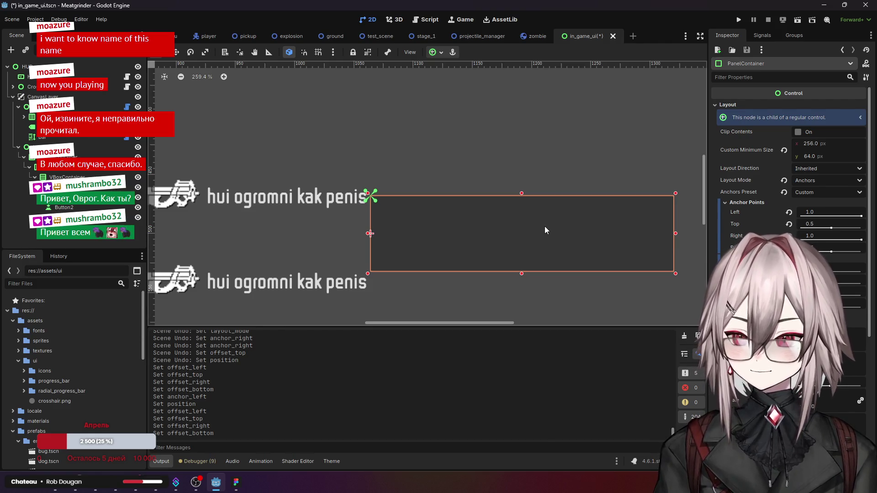
Step: Move the panel up in line with the weapon label, then switch to the browser
scroll(544, 227, up, 1)
scroll(545, 226, down, 2)
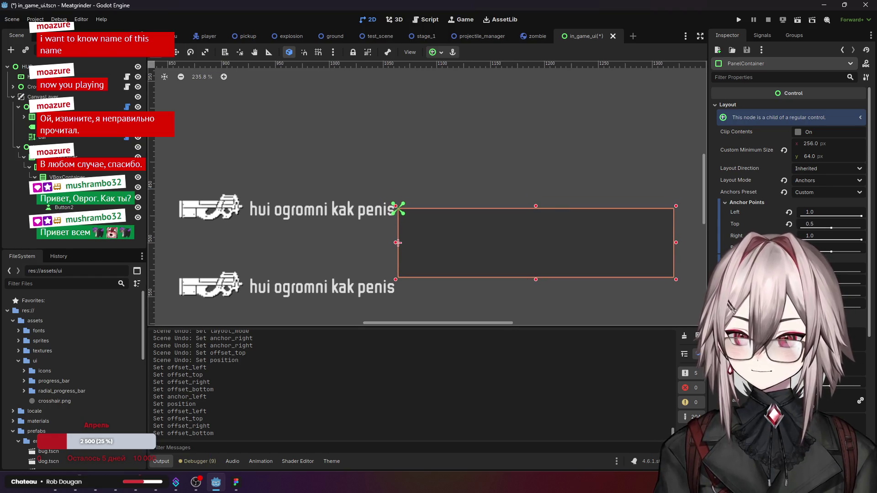
drag(398, 243, 398, 218)
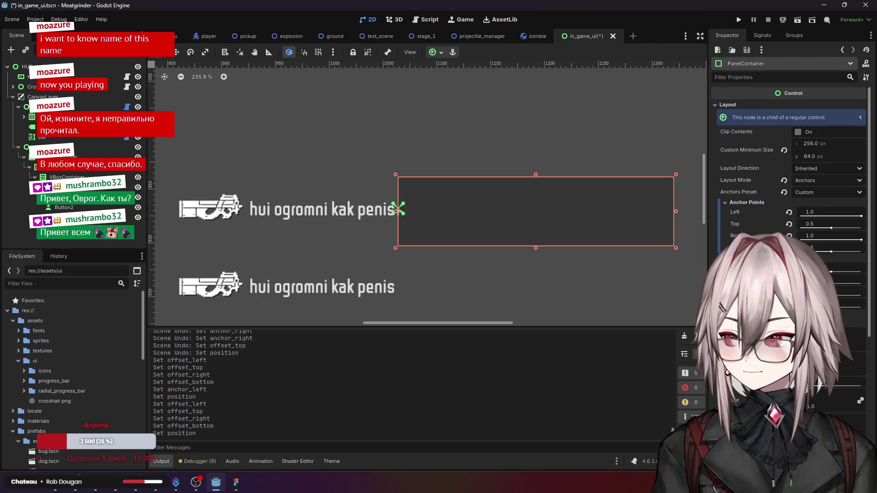
scroll(447, 255, up, 3)
scroll(422, 232, down, 3)
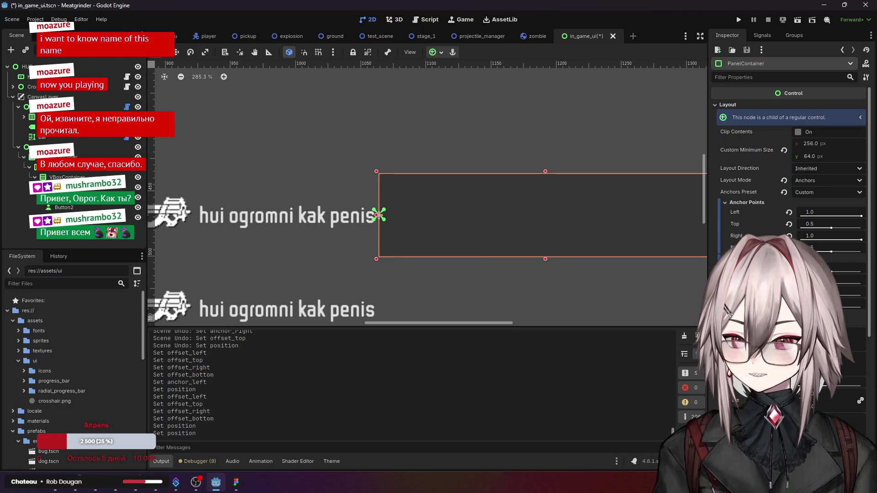
drag(378, 215, 378, 212)
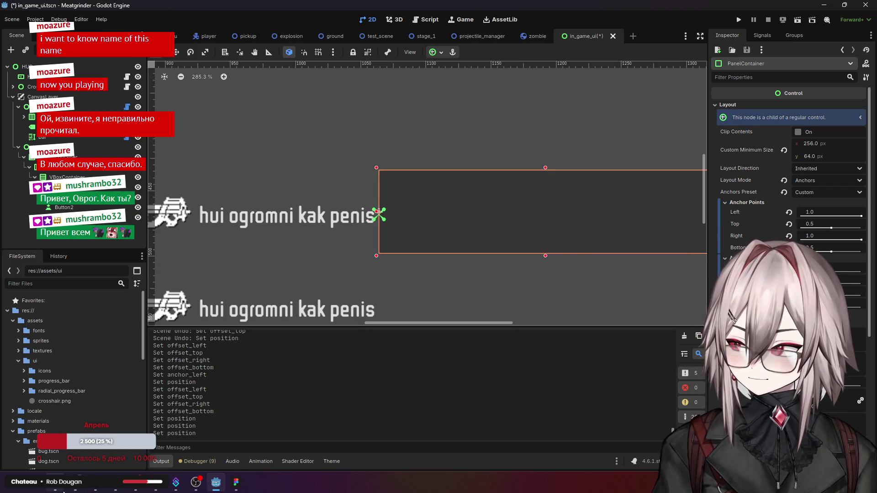
click(63, 490)
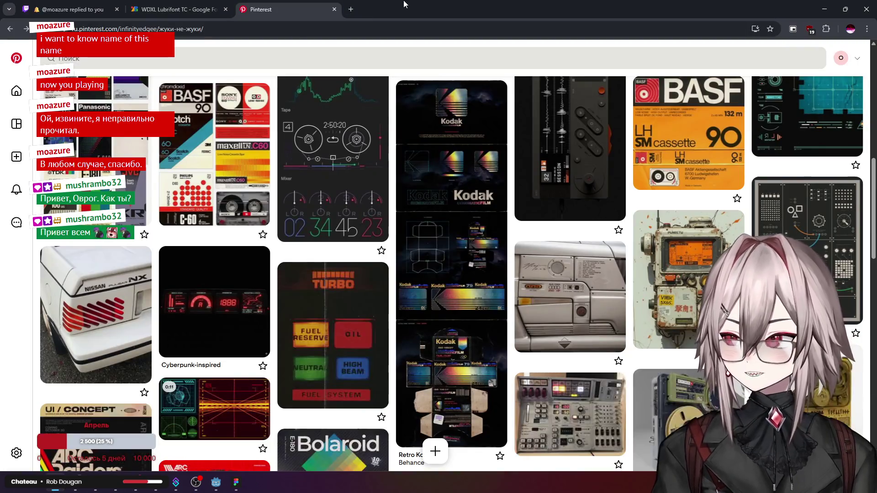
Step: Search 'godot ui interactions doesn't work', narrow it to 'godot ui', and open the Godot Docs result
click(351, 10)
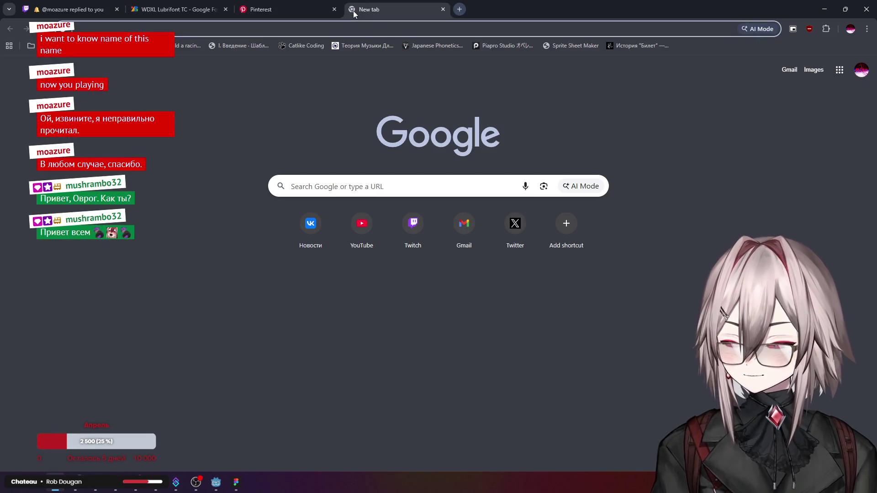
text(godot ui interactions doesn't work)
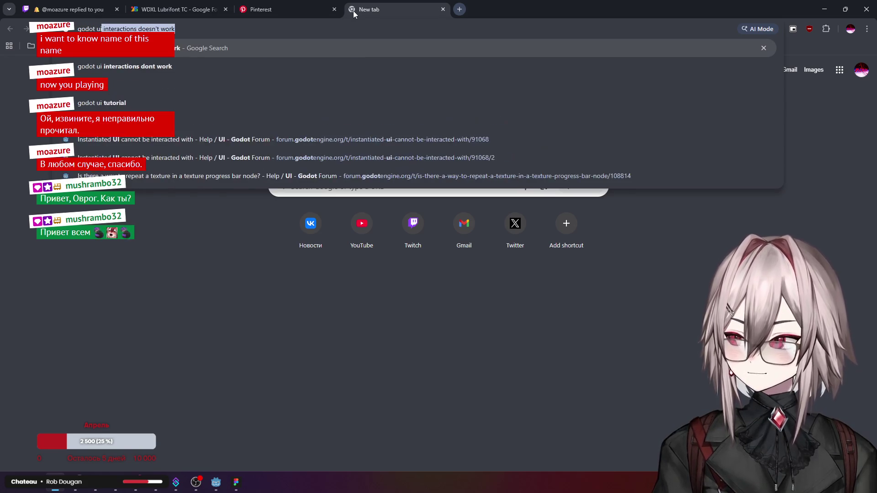
key(Return)
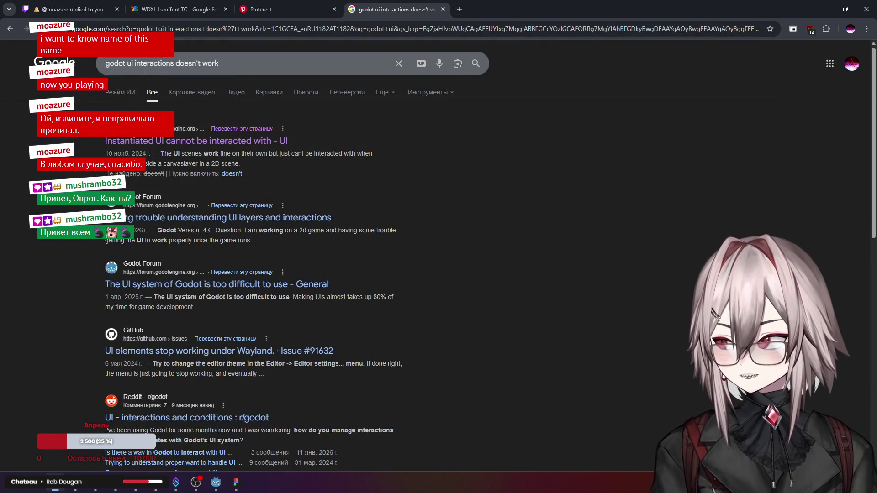
click(234, 62)
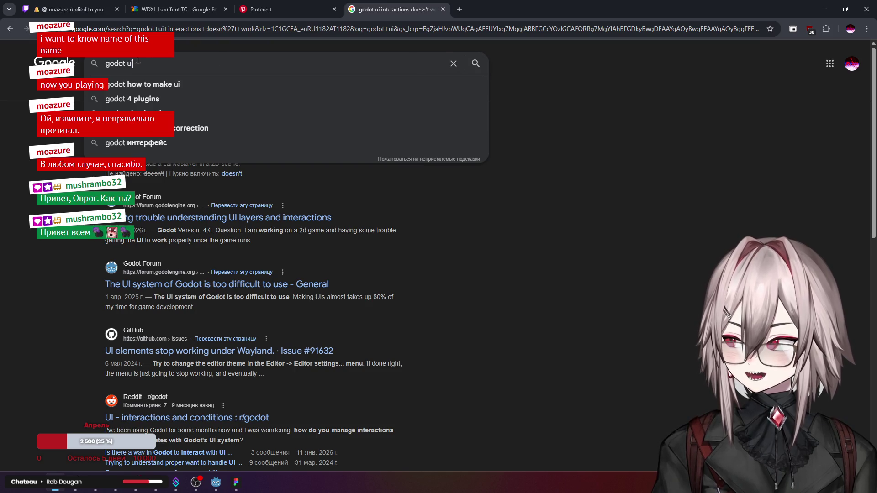
key(Return)
click(147, 157)
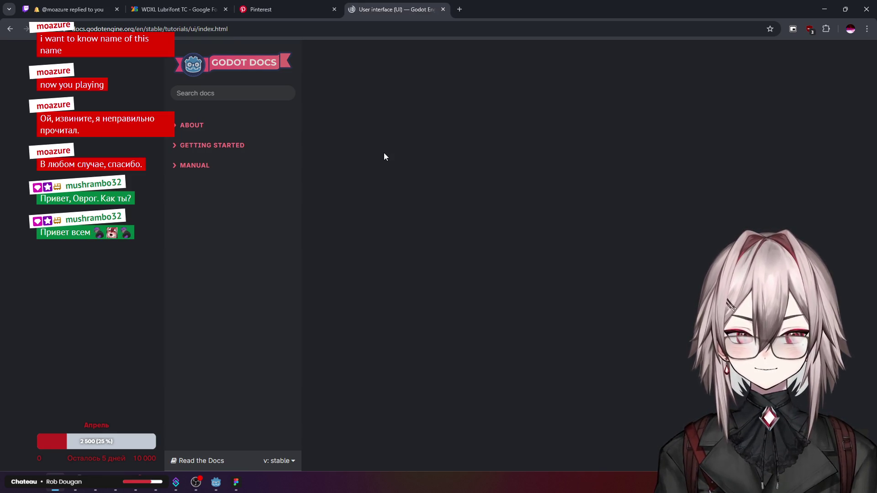
Step: Reload the Godot UI docs page and follow the 'Size and anchors' link
click(286, 27)
key(Return)
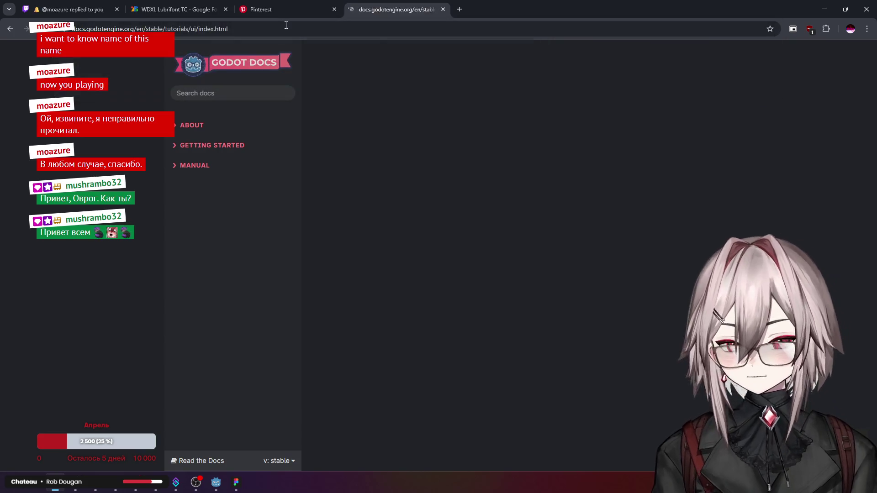
scroll(485, 175, down, 2)
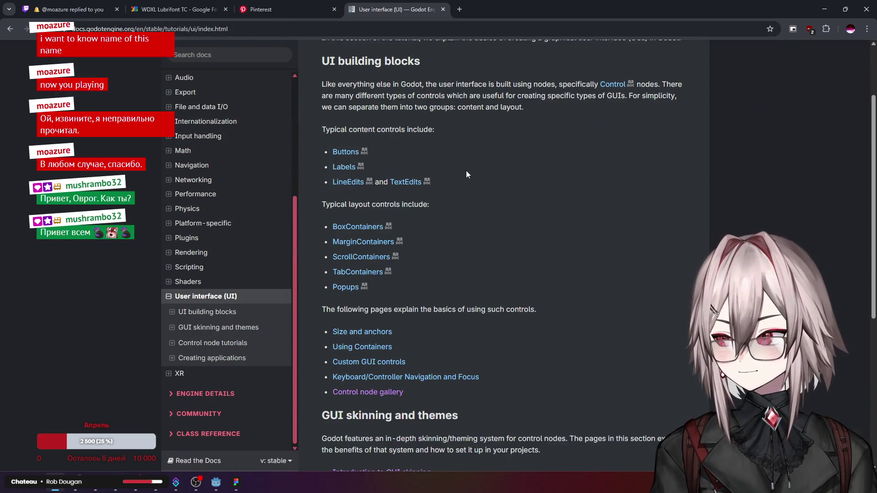
scroll(457, 181, up, 2)
scroll(466, 247, down, 2)
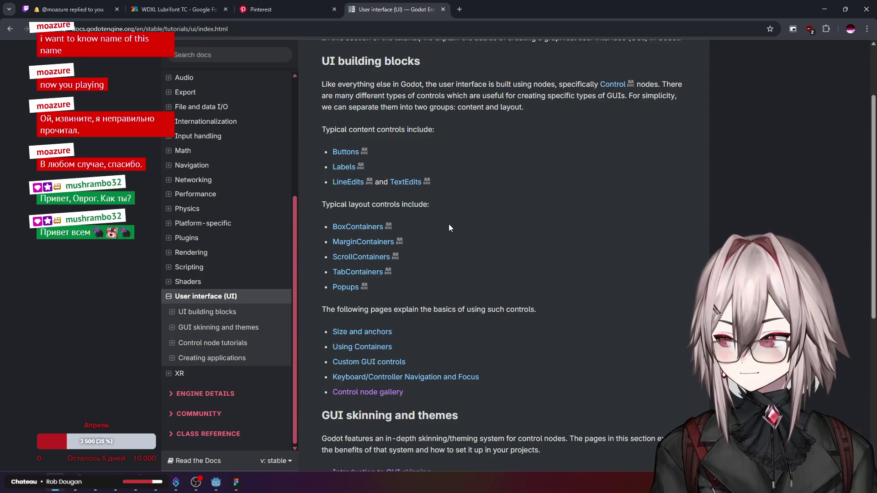
click(368, 331)
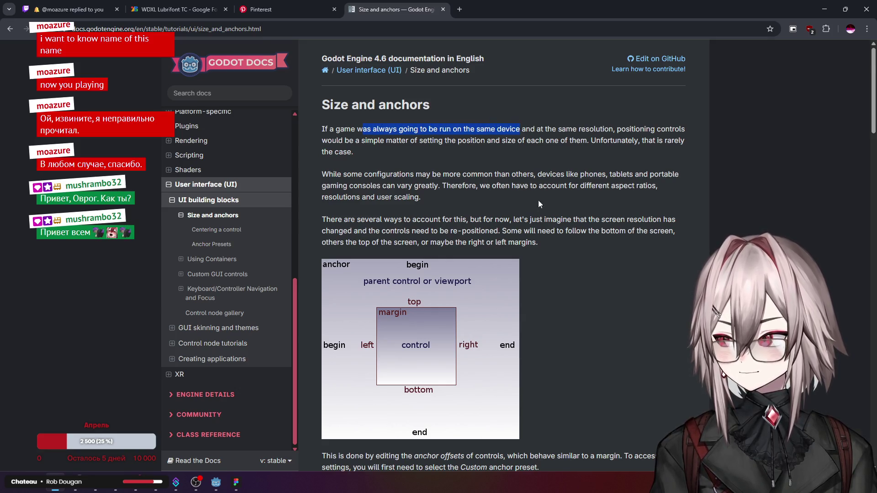
Step: Scroll to and read the anchor offsets explanation on the Size and anchors page
scroll(539, 193, down, 9)
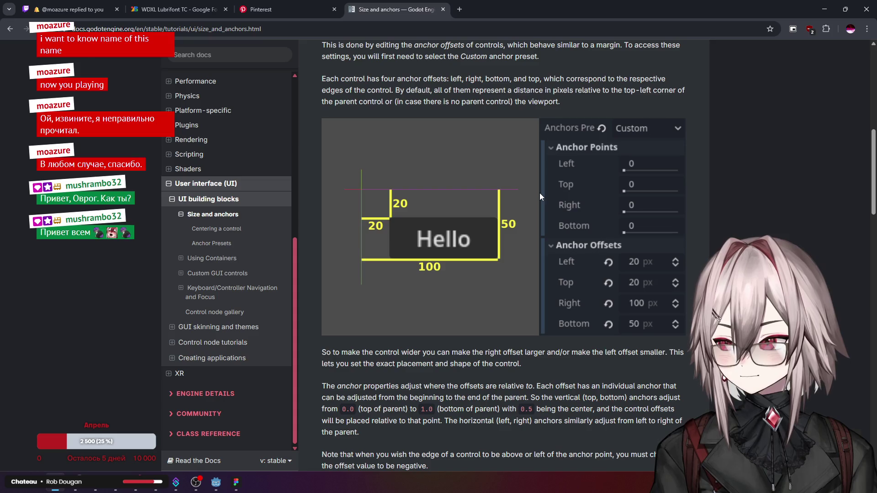
scroll(539, 192, up, 1)
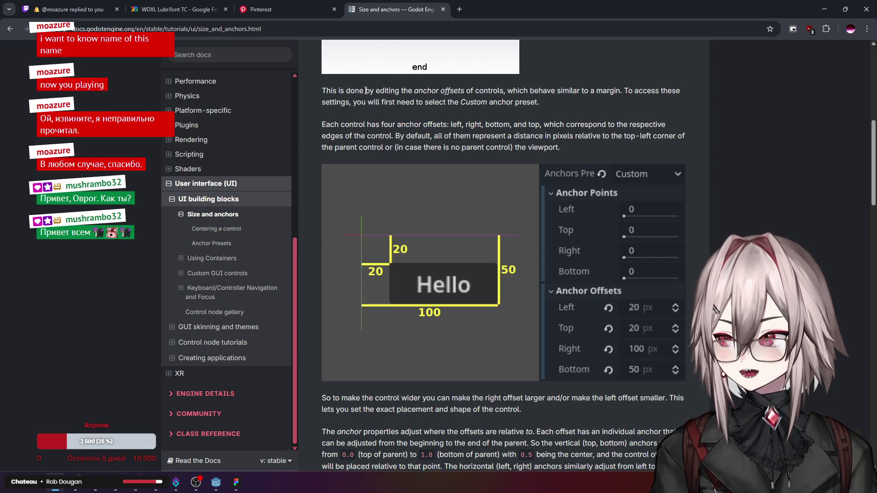
click(610, 88)
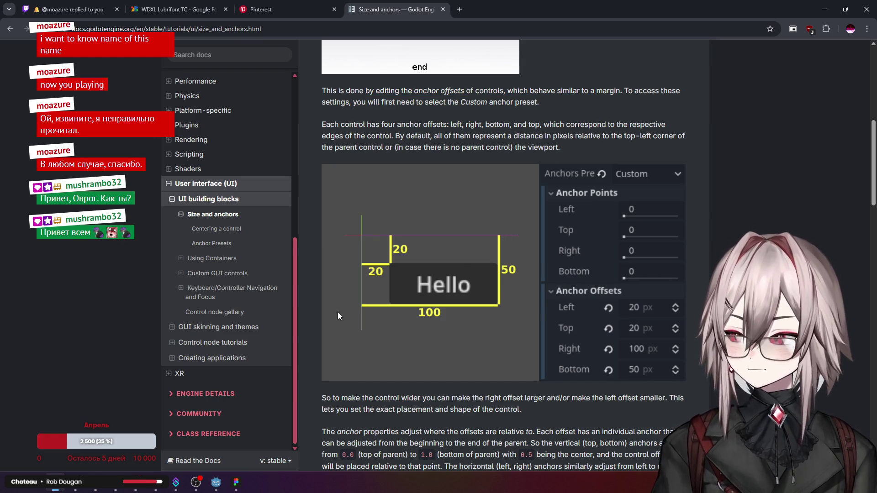
click(0, 488)
click(28, 475)
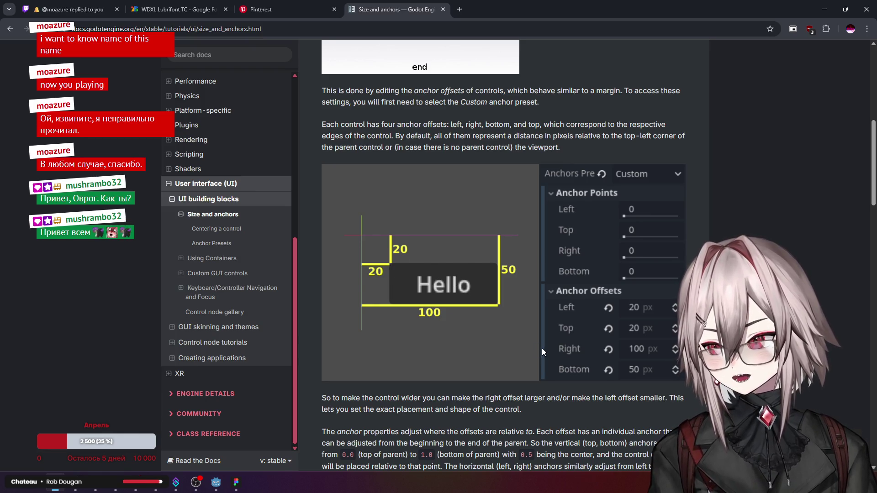
Step: Read the Size and anchors page's explanation of the four anchor offsets and default offset distances
scroll(526, 320, down, 2)
scroll(500, 279, down, 2)
scroll(500, 282, down, 3)
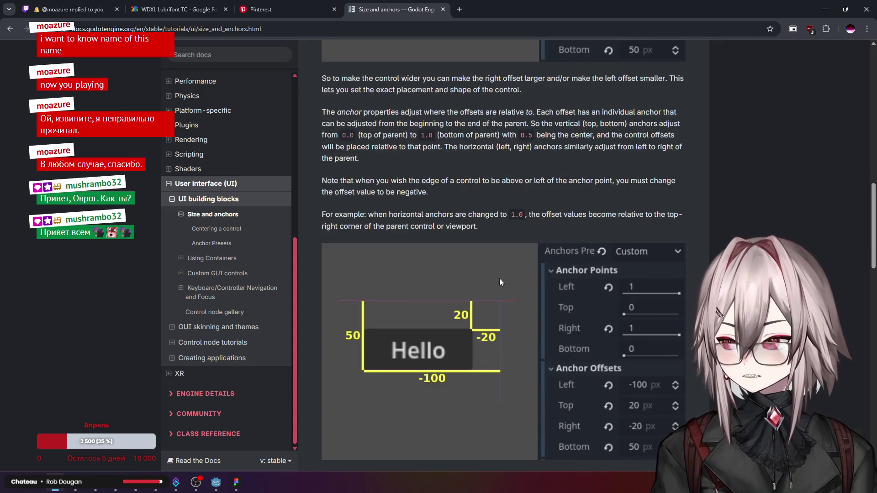
scroll(499, 280, down, 4)
scroll(500, 277, down, 3)
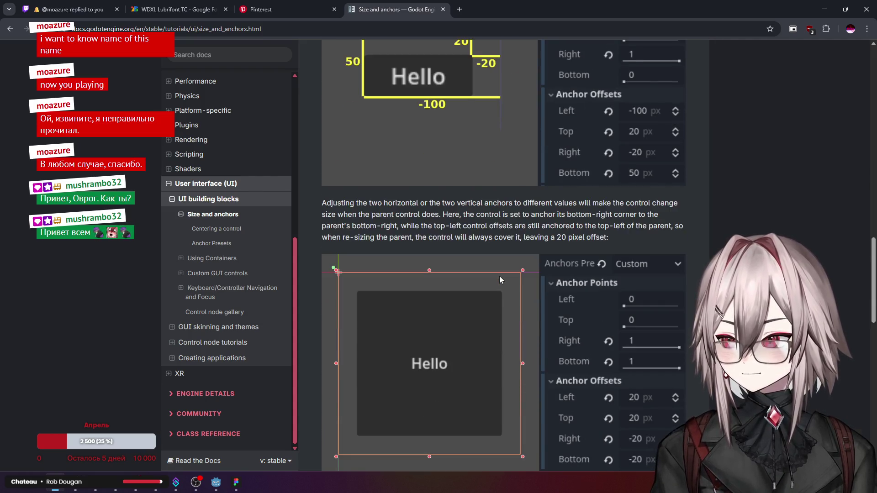
scroll(500, 277, up, 2)
scroll(499, 276, up, 10)
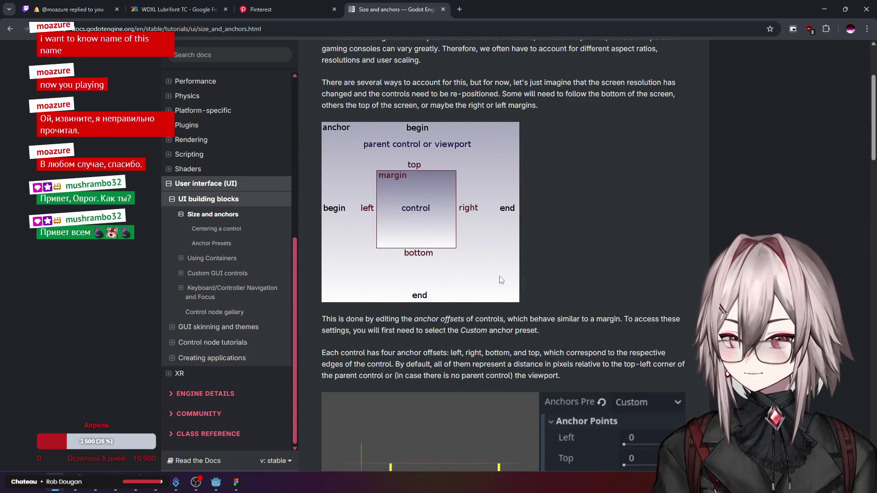
scroll(420, 190, down, 1)
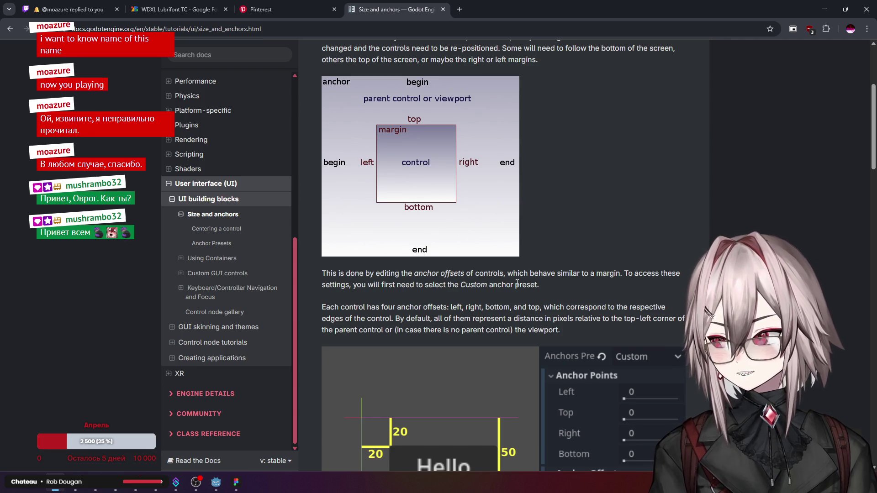
drag(488, 273, 653, 273)
click(650, 280)
scroll(643, 281, down, 3)
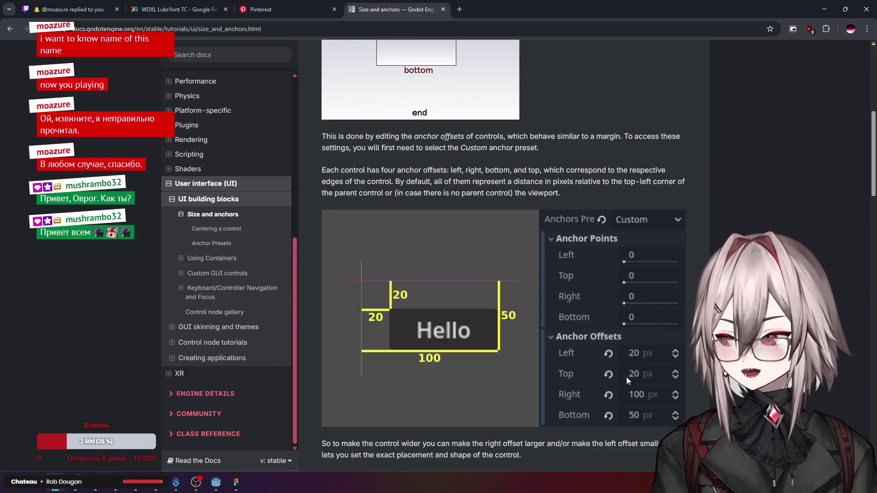
scroll(523, 260, up, 2)
scroll(398, 274, down, 2)
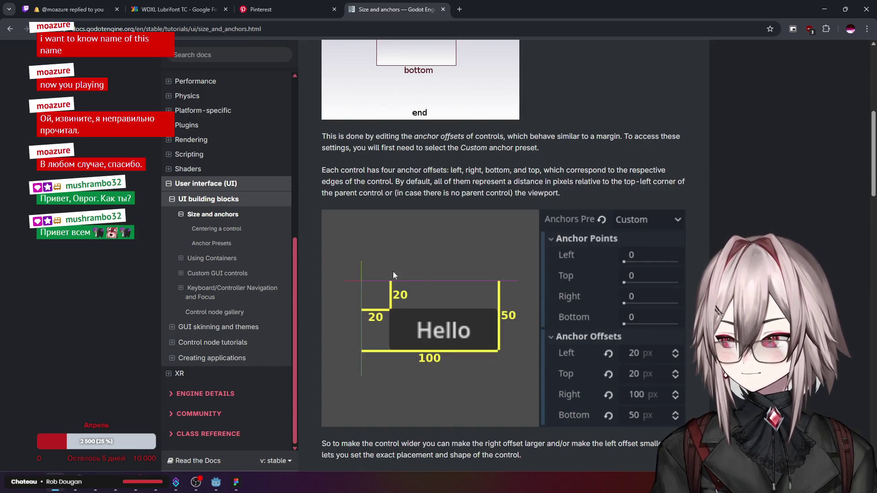
scroll(538, 205, up, 1)
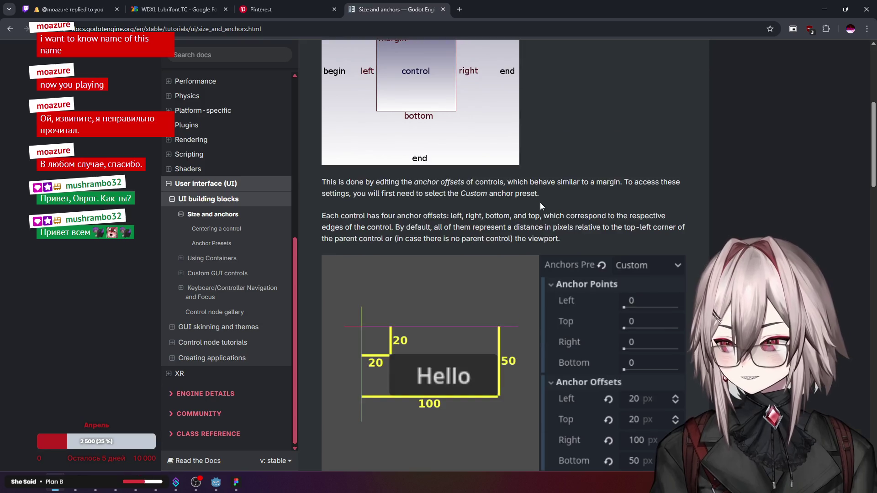
scroll(555, 195, up, 1)
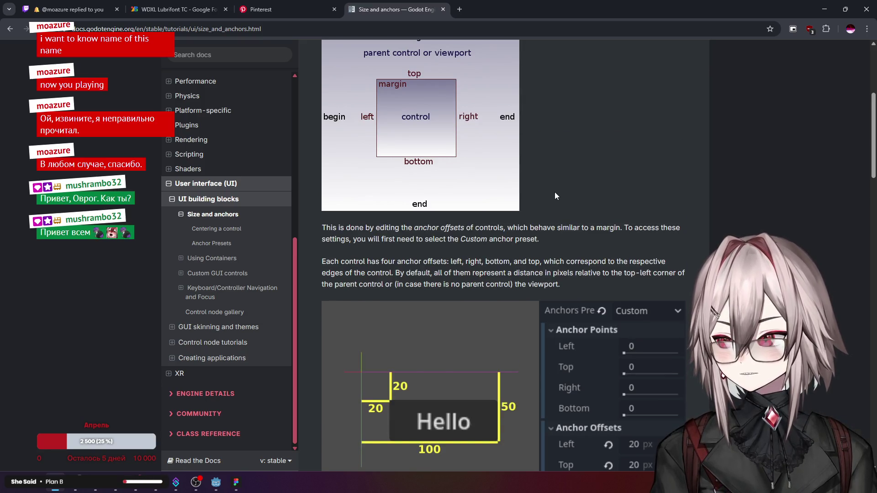
scroll(555, 193, down, 1)
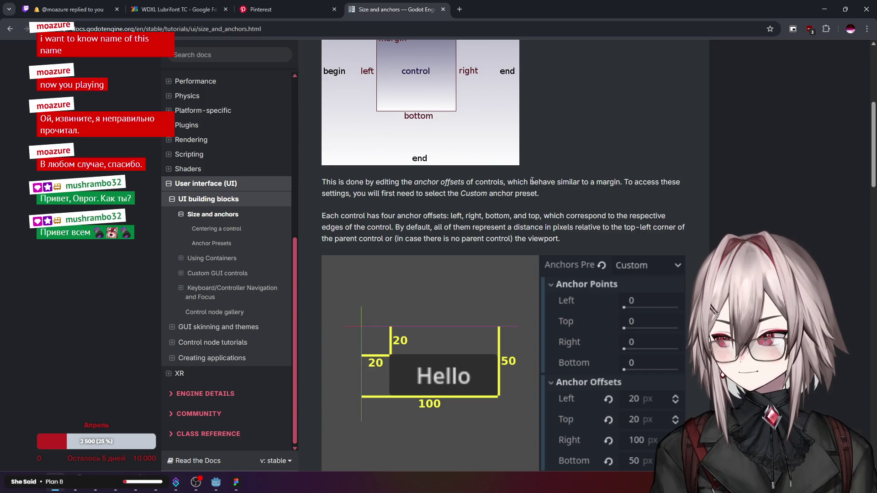
drag(414, 212, 659, 211)
drag(401, 227, 684, 229)
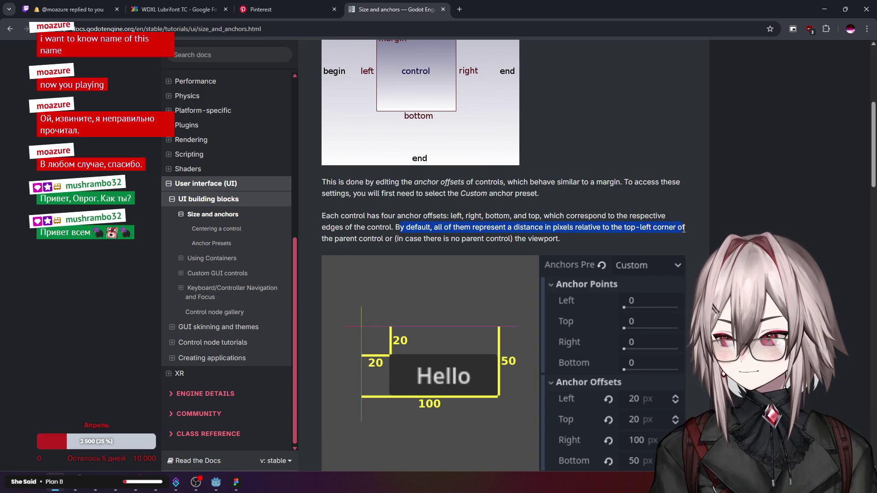
click(683, 229)
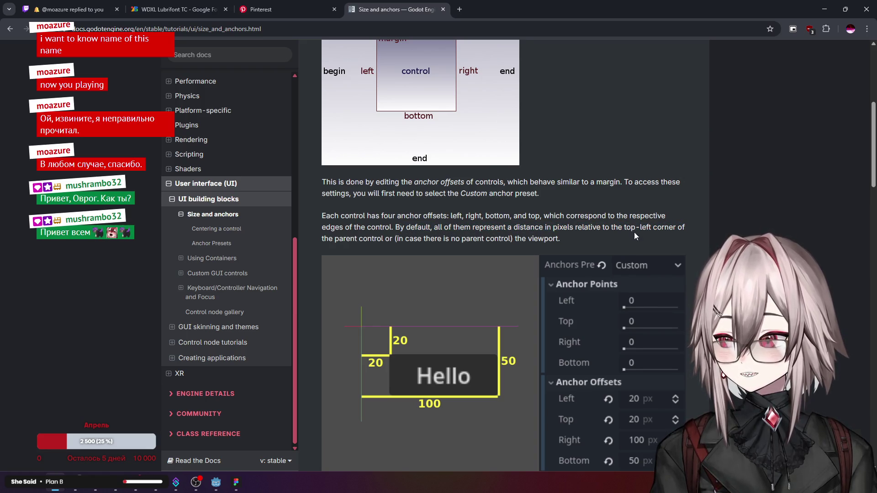
Step: Scroll further through the rest of the Size and anchors page
scroll(589, 221, down, 1)
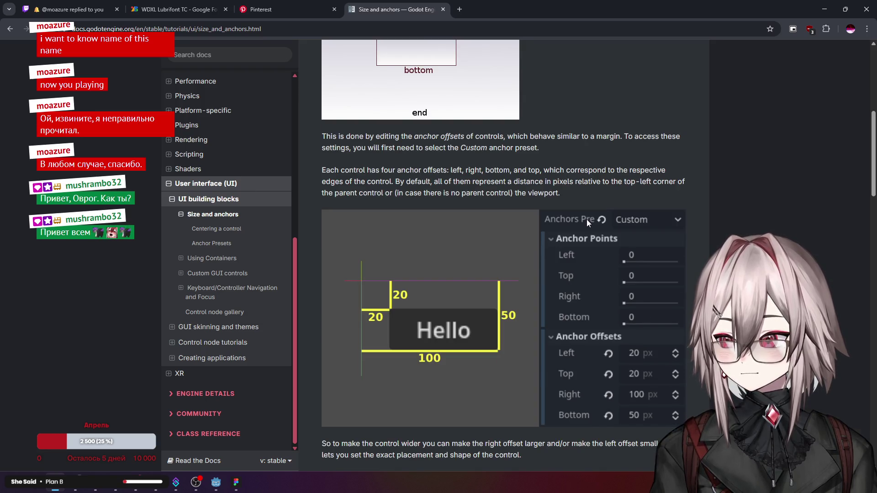
scroll(587, 219, down, 5)
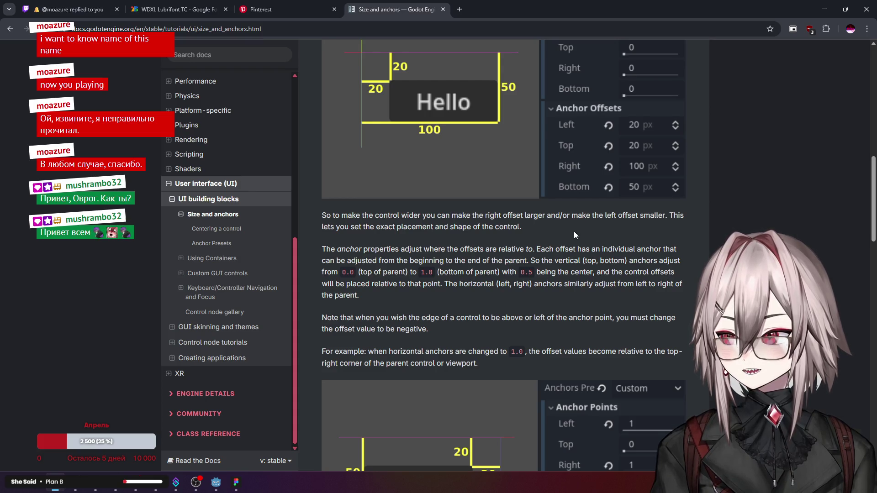
scroll(574, 237, down, 6)
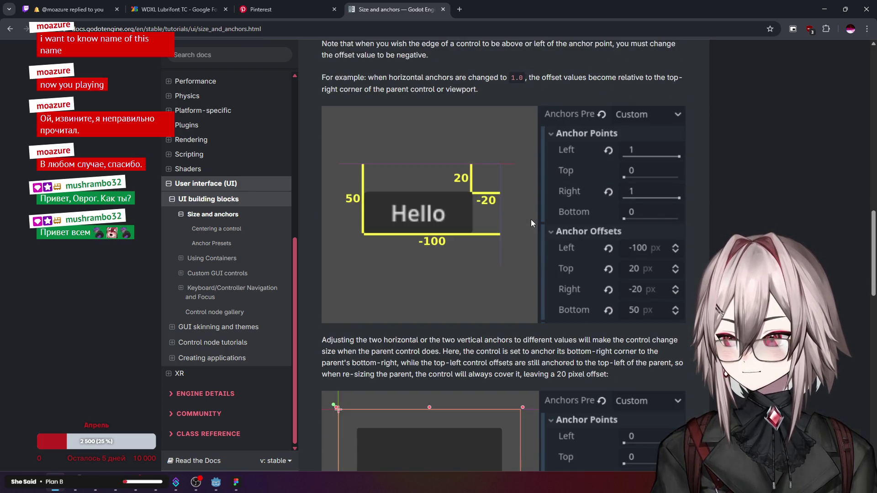
scroll(532, 223, up, 8)
scroll(531, 222, down, 5)
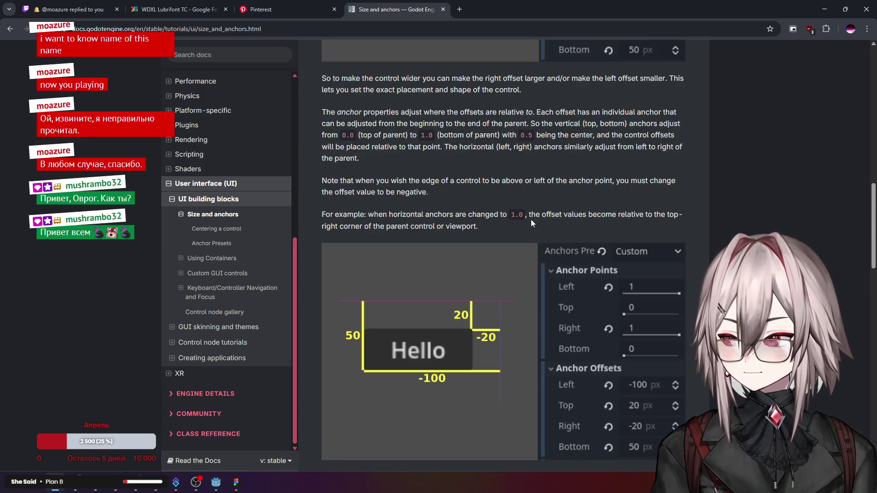
scroll(532, 221, up, 2)
scroll(531, 221, down, 3)
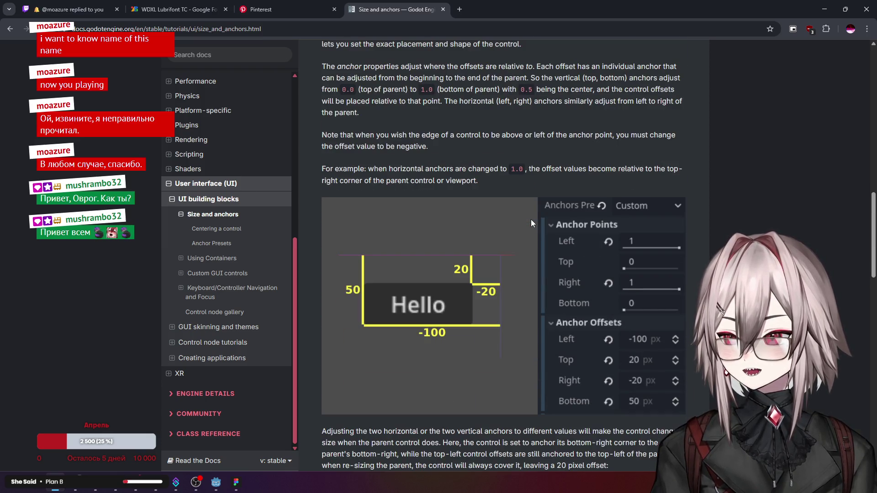
scroll(532, 221, up, 2)
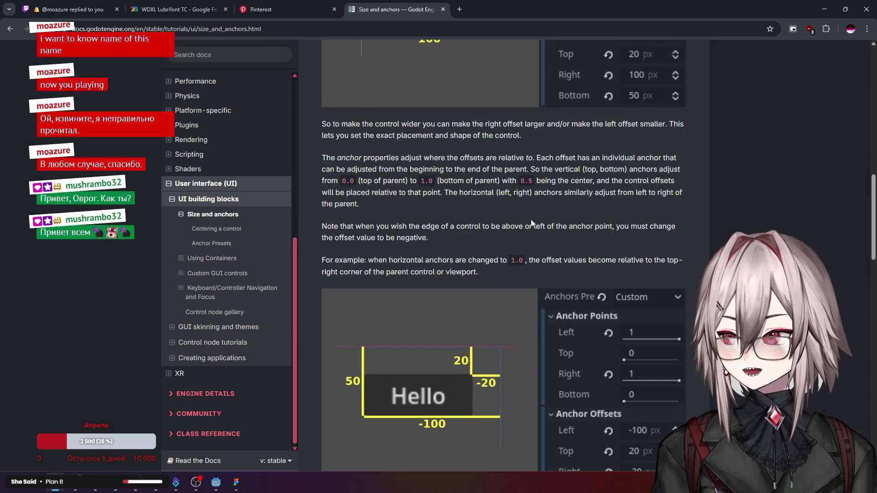
scroll(531, 222, down, 8)
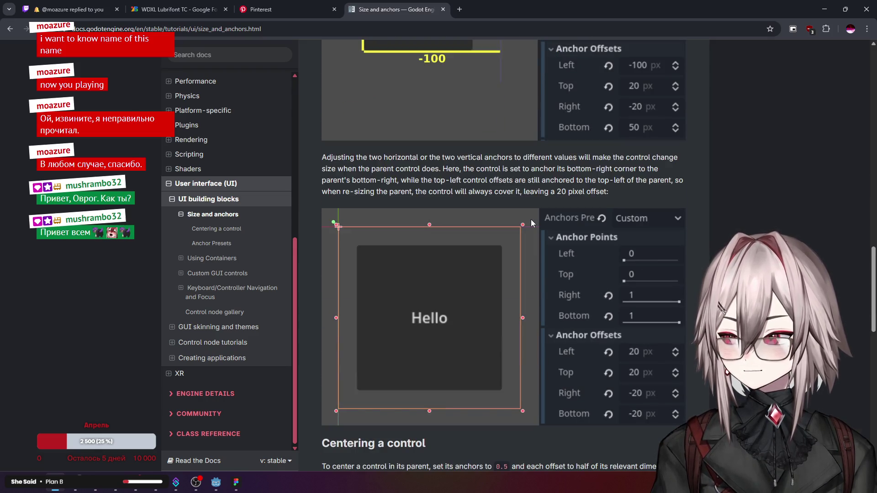
scroll(491, 201, down, 9)
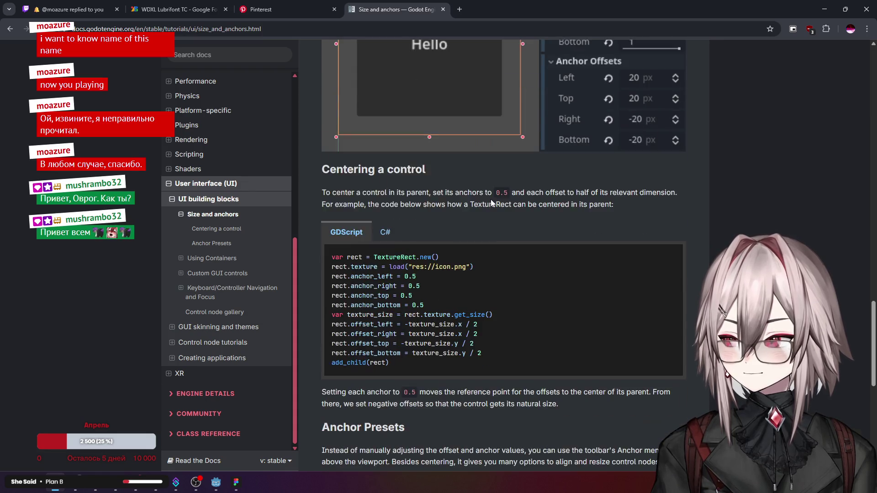
scroll(491, 203, down, 3)
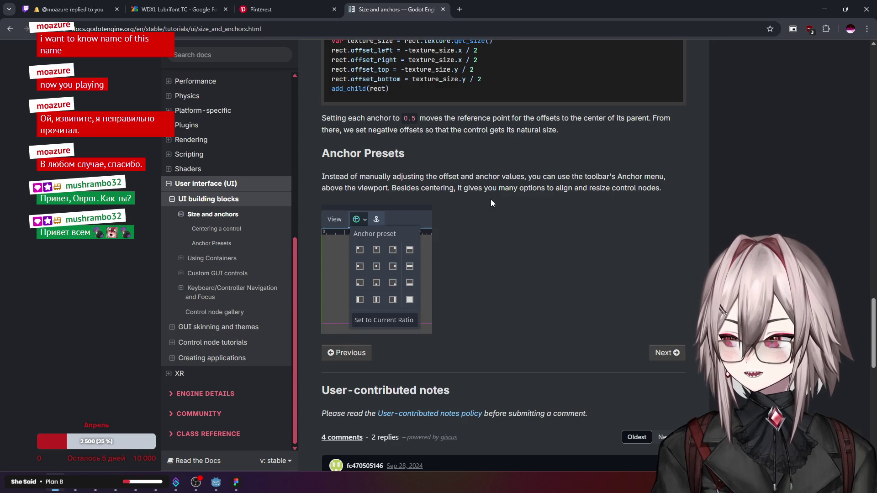
scroll(492, 203, down, 4)
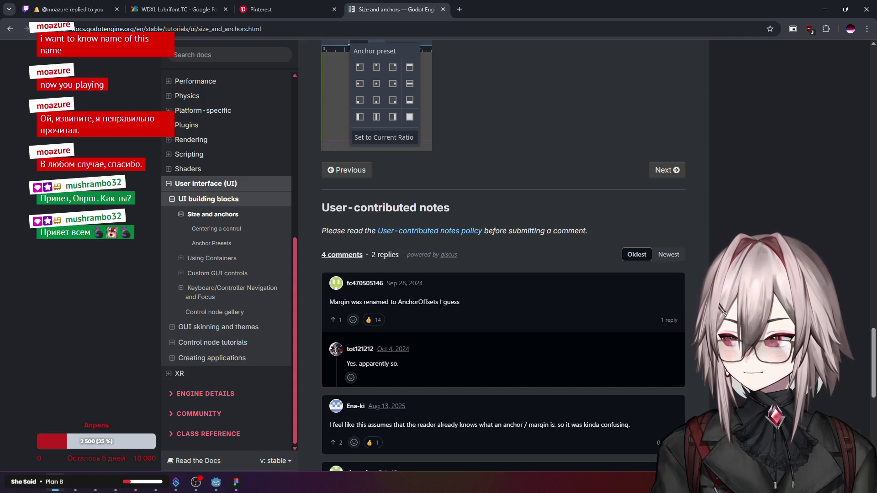
scroll(440, 304, down, 2)
scroll(462, 239, down, 1)
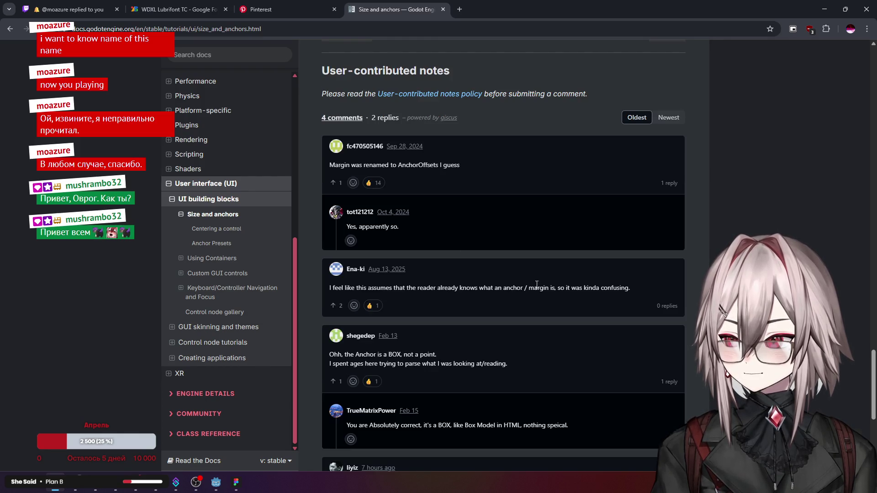
scroll(471, 270, down, 1)
scroll(421, 306, down, 1)
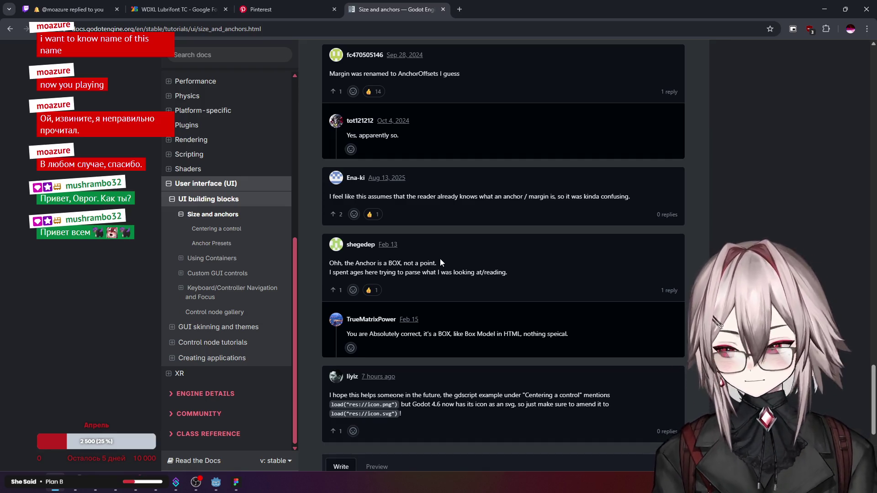
scroll(461, 238, down, 3)
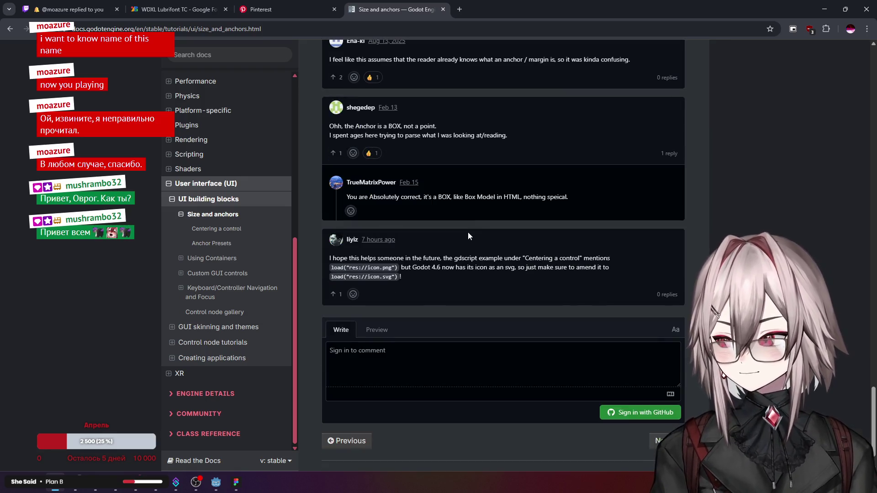
scroll(470, 215, up, 3)
scroll(470, 215, up, 15)
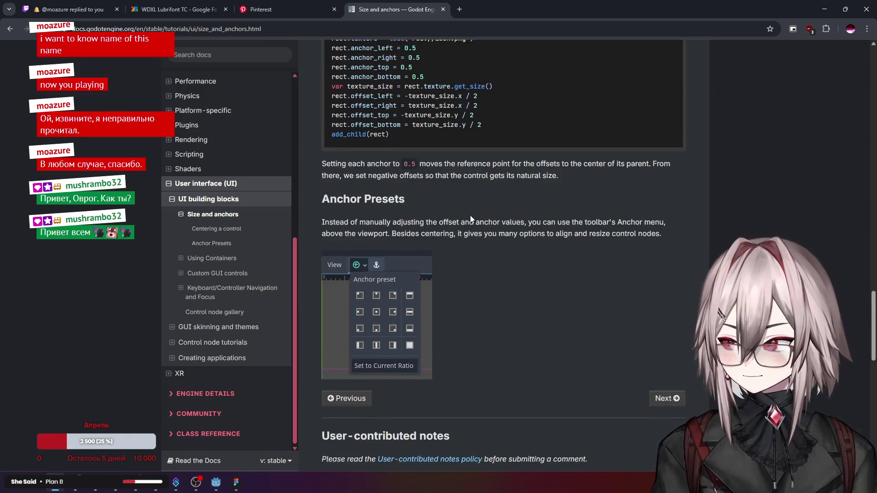
scroll(470, 215, down, 3)
scroll(506, 224, up, 3)
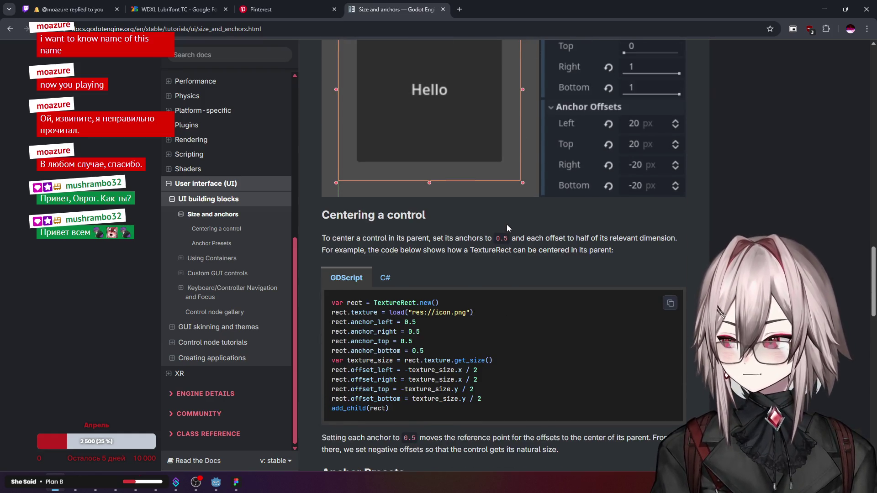
scroll(506, 224, down, 3)
scroll(506, 224, up, 11)
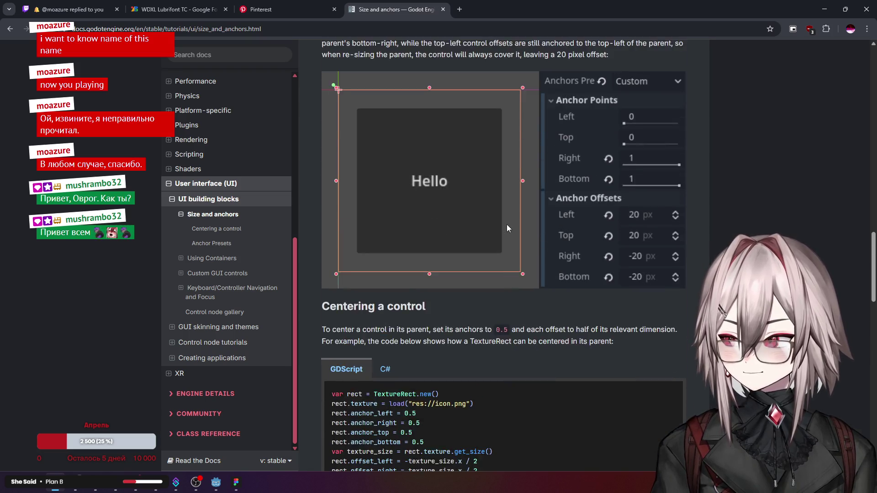
scroll(524, 229, up, 15)
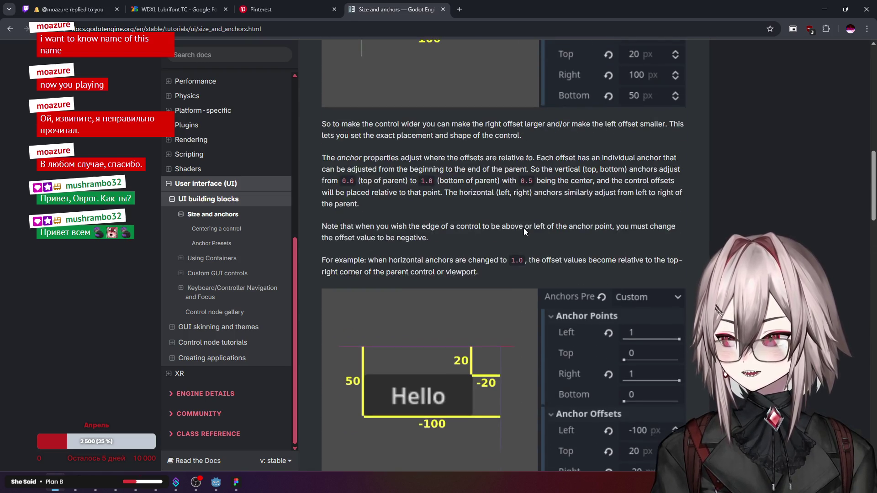
scroll(468, 186, up, 2)
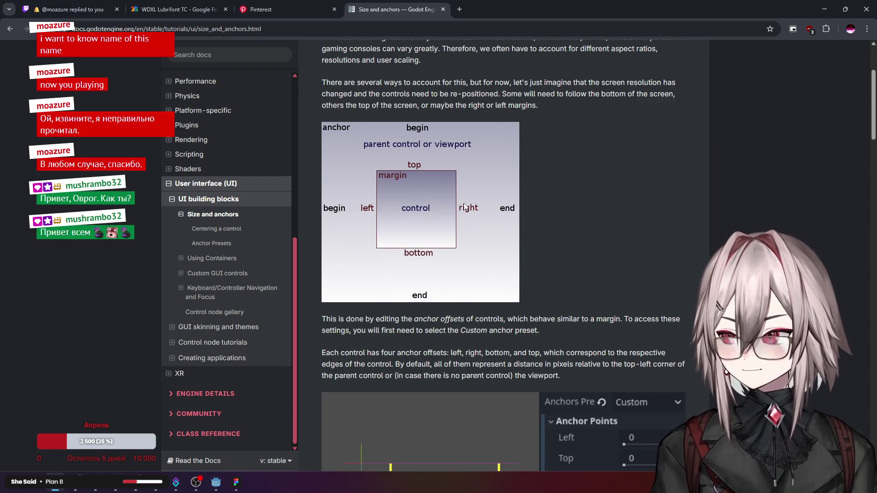
scroll(464, 203, up, 3)
scroll(465, 204, down, 7)
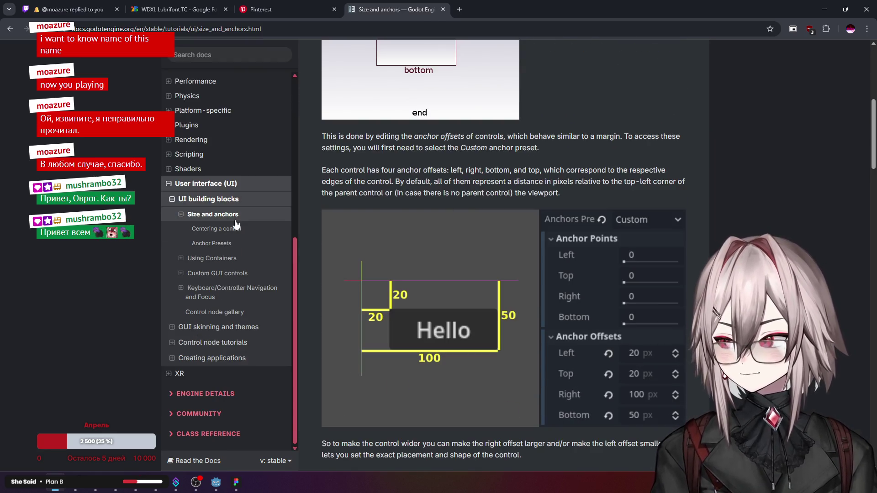
Step: Jump to Centering a control and Anchor Presets, then open Using Containers at Container layout
click(217, 229)
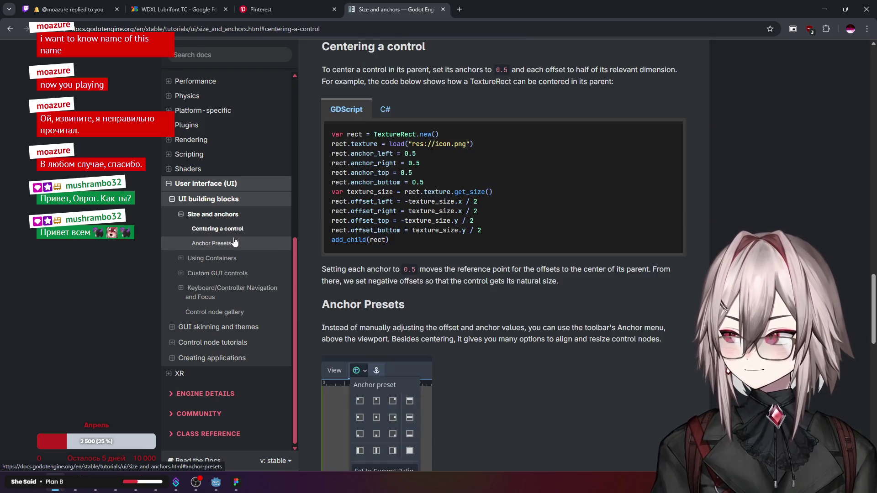
click(211, 243)
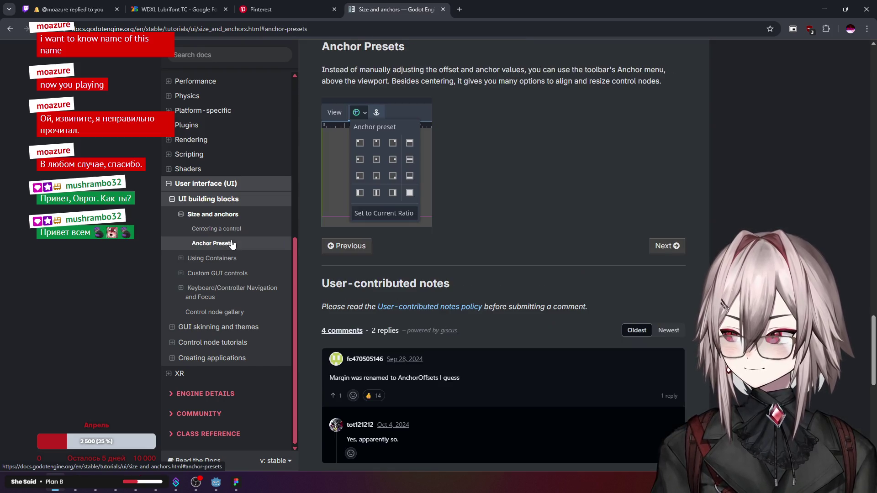
click(180, 258)
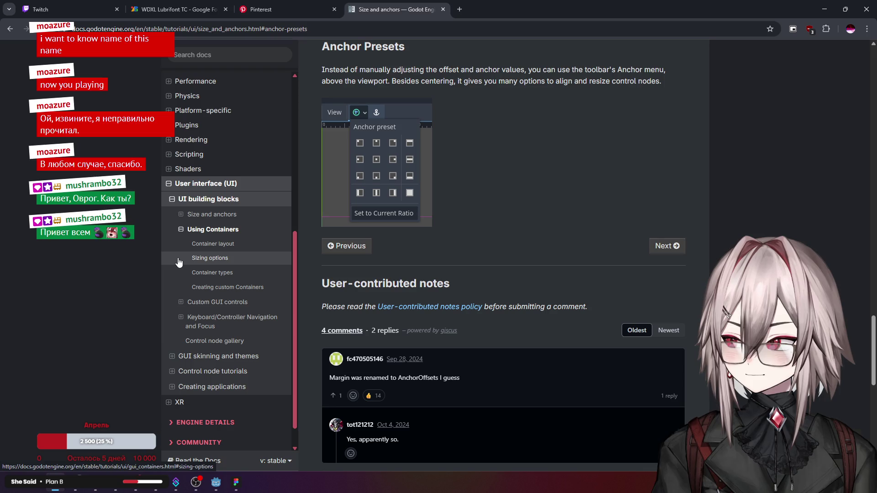
click(234, 249)
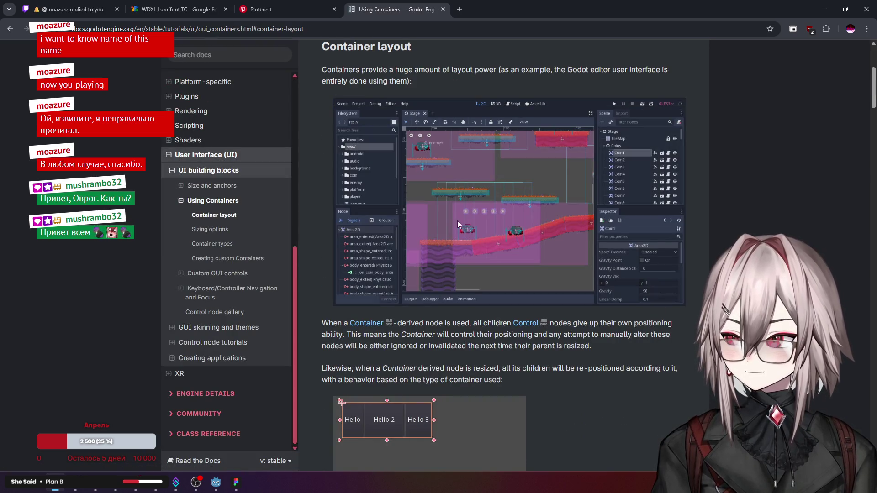
Step: Read the Using Containers guide's container types down to the comments, then expand Custom GUI controls
scroll(457, 221, down, 4)
scroll(482, 229, down, 3)
scroll(481, 229, down, 7)
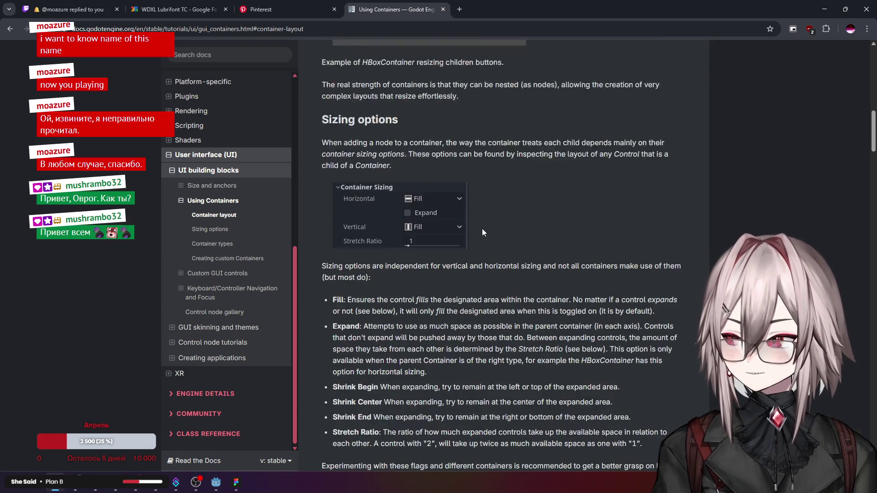
scroll(484, 227, down, 20)
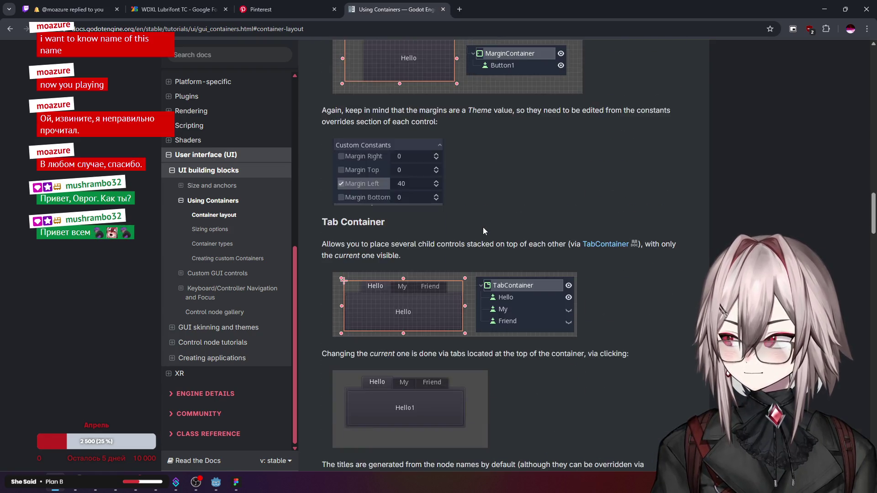
scroll(484, 226, down, 4)
scroll(483, 227, up, 6)
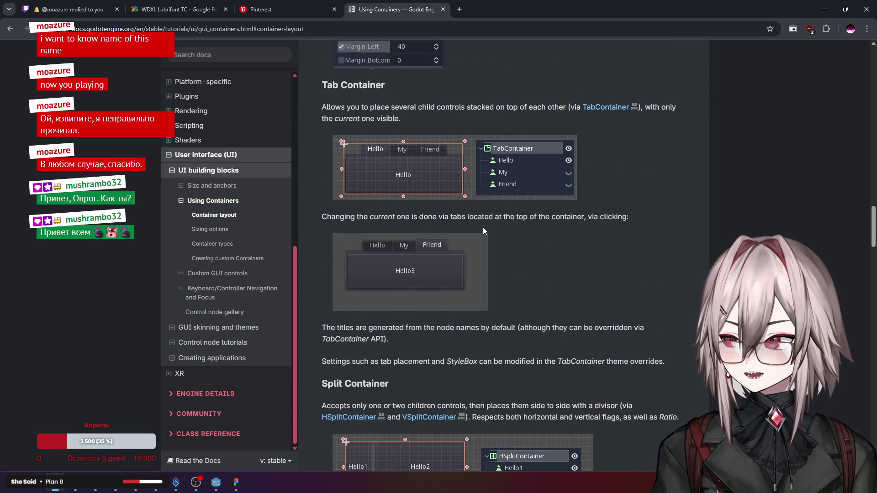
scroll(484, 227, down, 10)
scroll(484, 226, down, 8)
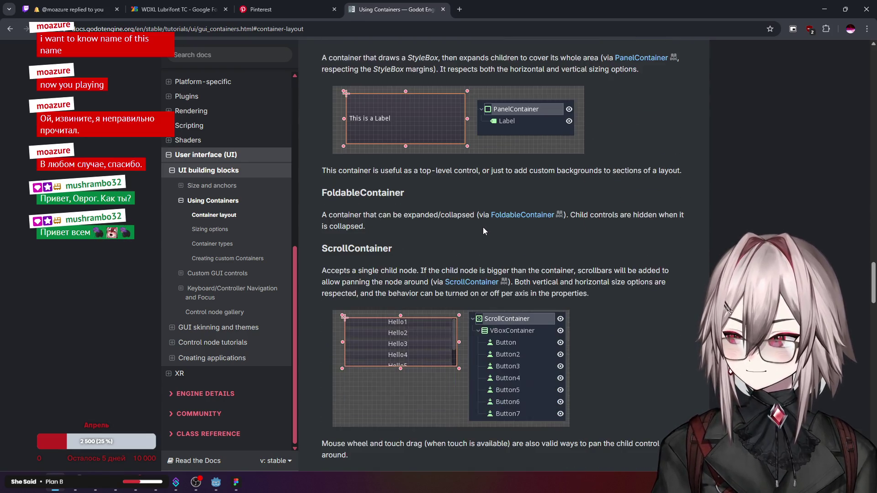
scroll(484, 228, down, 3)
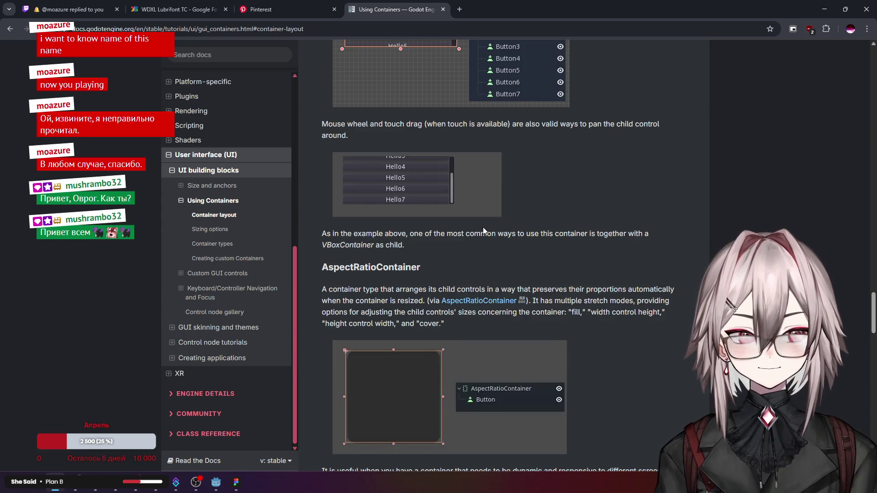
scroll(484, 227, down, 11)
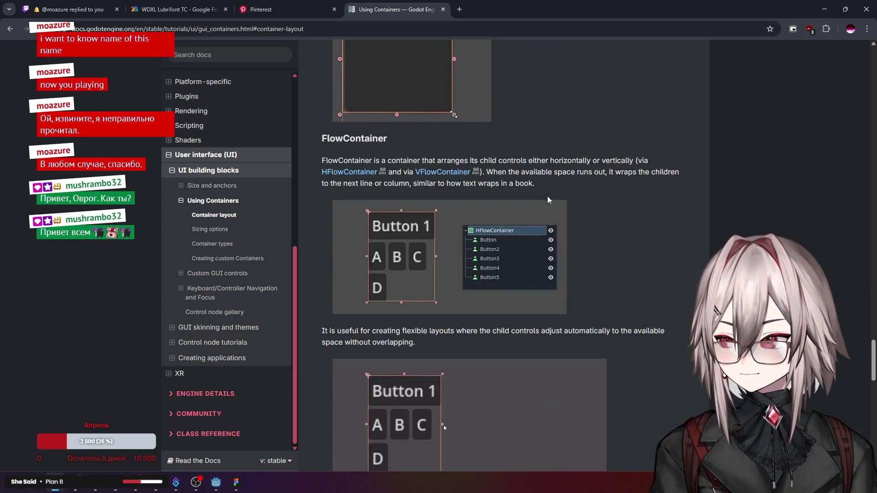
scroll(549, 199, down, 5)
scroll(548, 200, down, 4)
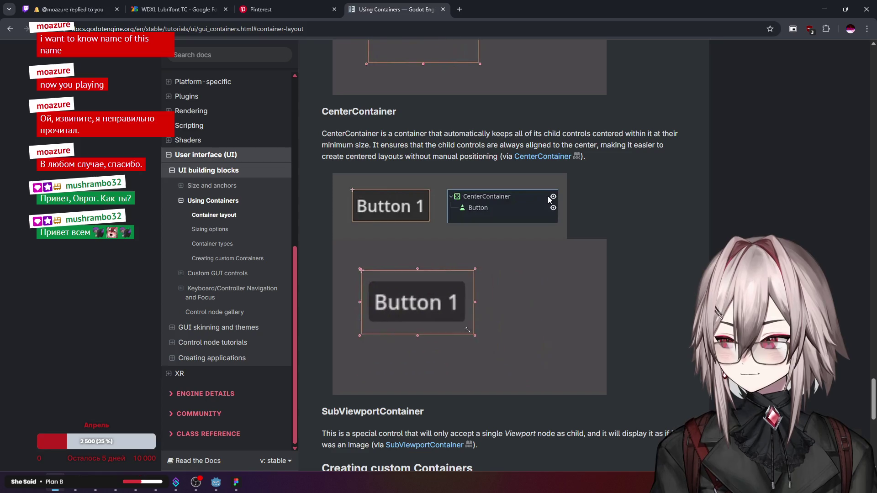
scroll(548, 199, up, 8)
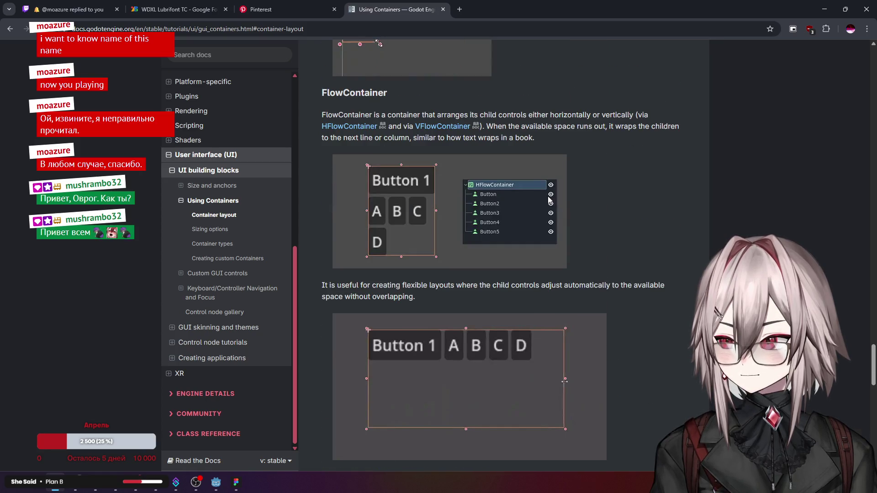
scroll(548, 200, down, 12)
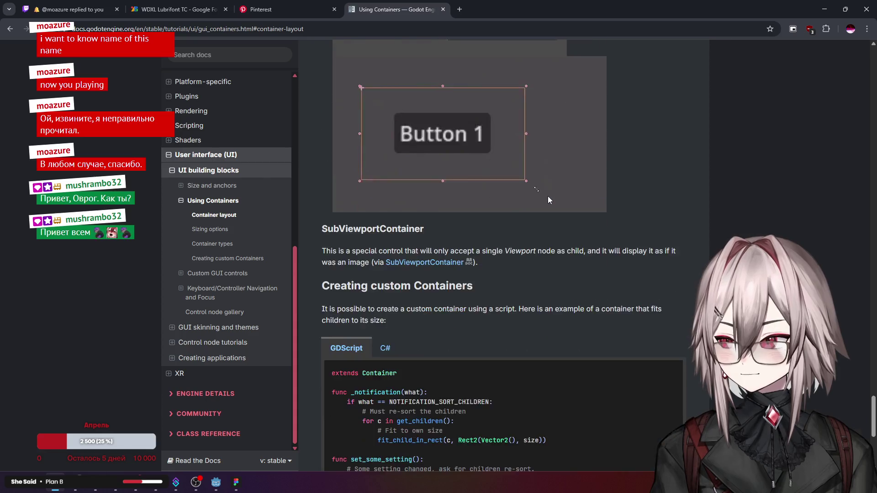
scroll(549, 200, down, 7)
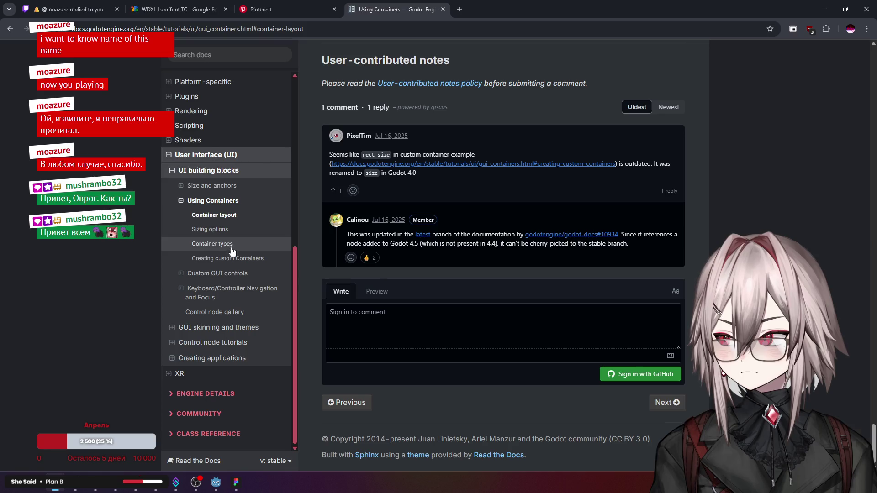
click(181, 277)
Step: Browse Custom GUI controls' Sizing section and the Keyboard/Controller Navigation and Focus page's Necessary code
click(216, 232)
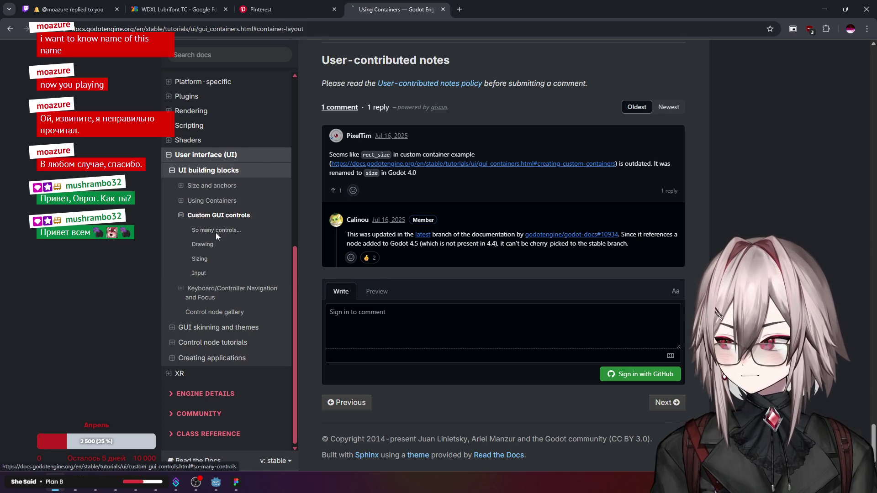
click(209, 246)
click(200, 259)
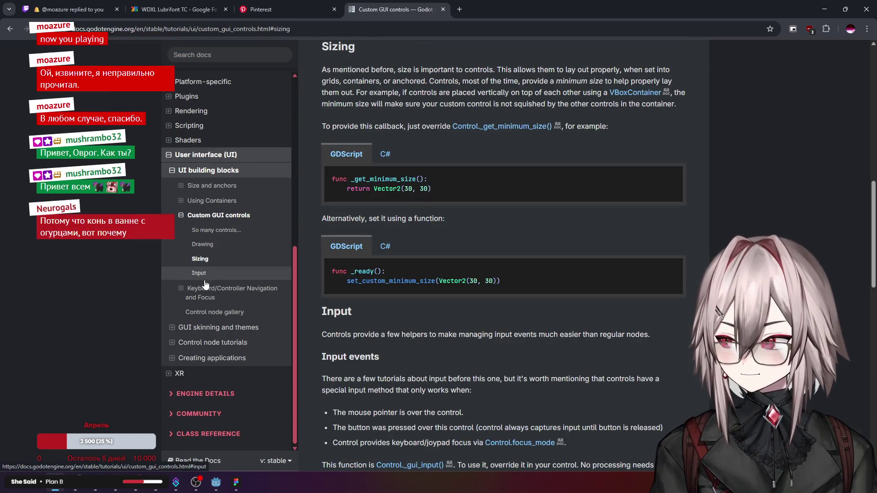
click(181, 289)
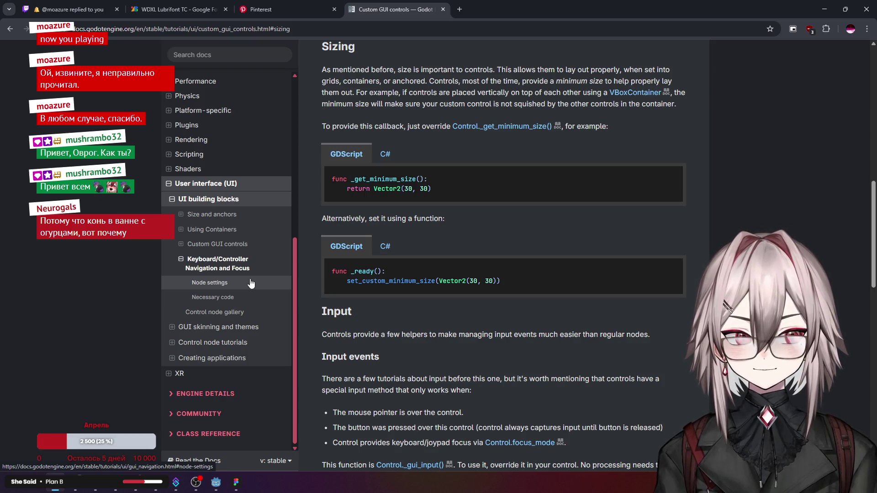
click(237, 287)
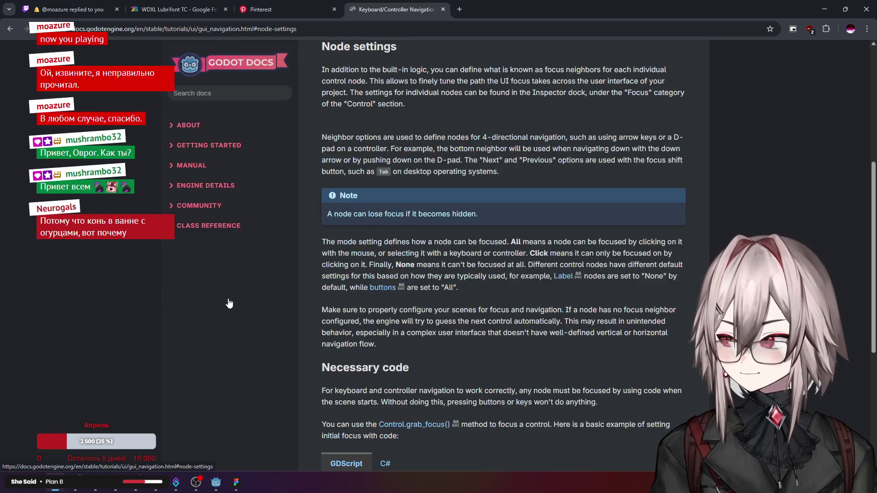
click(232, 298)
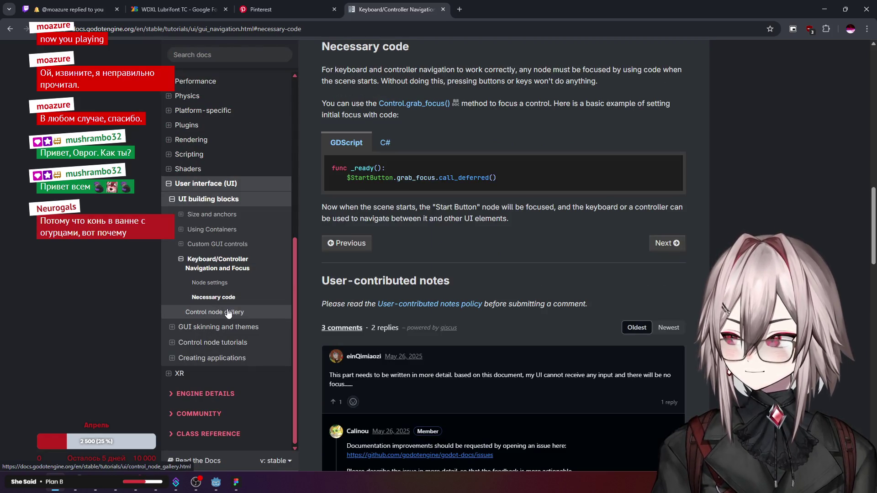
click(214, 283)
click(221, 311)
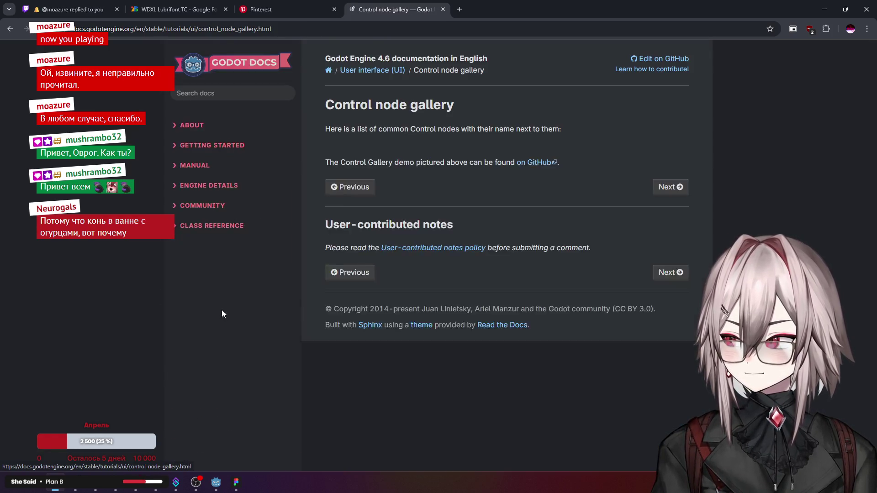
click(226, 301)
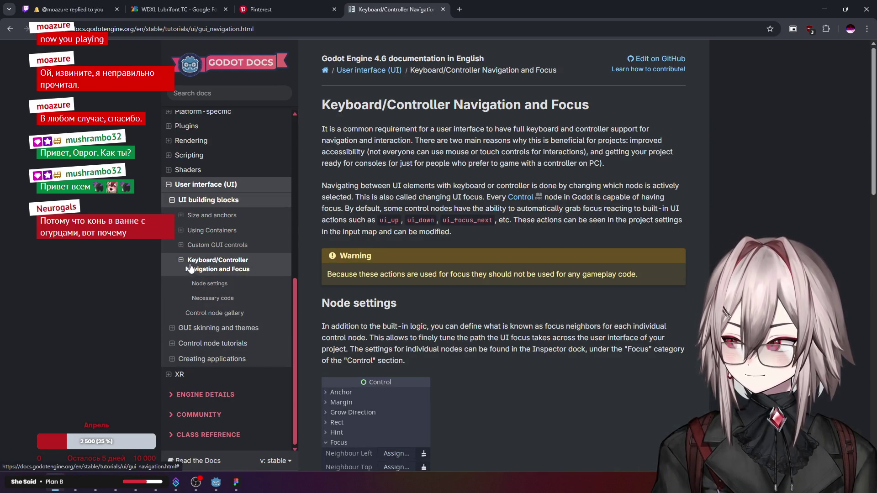
scroll(176, 270, up, 1)
Step: Step through the Custom GUI controls article's Sizing, Drawing and So many controls sections
click(189, 276)
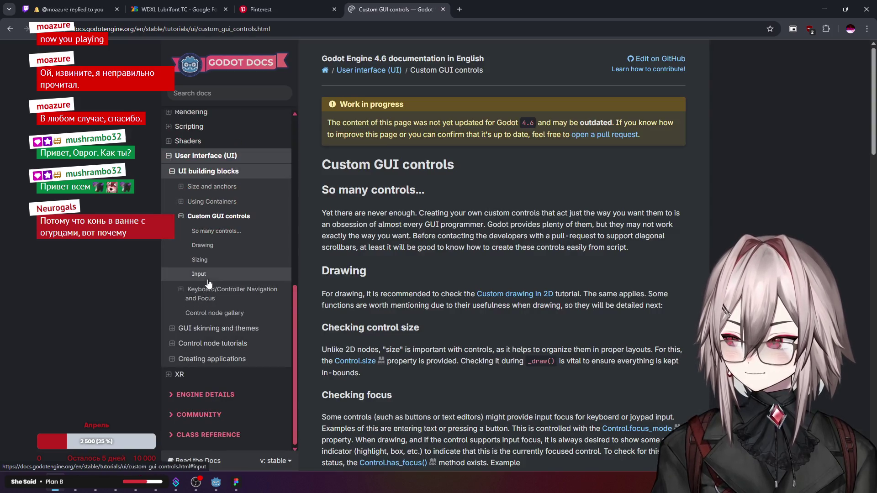
click(220, 259)
click(224, 245)
click(227, 230)
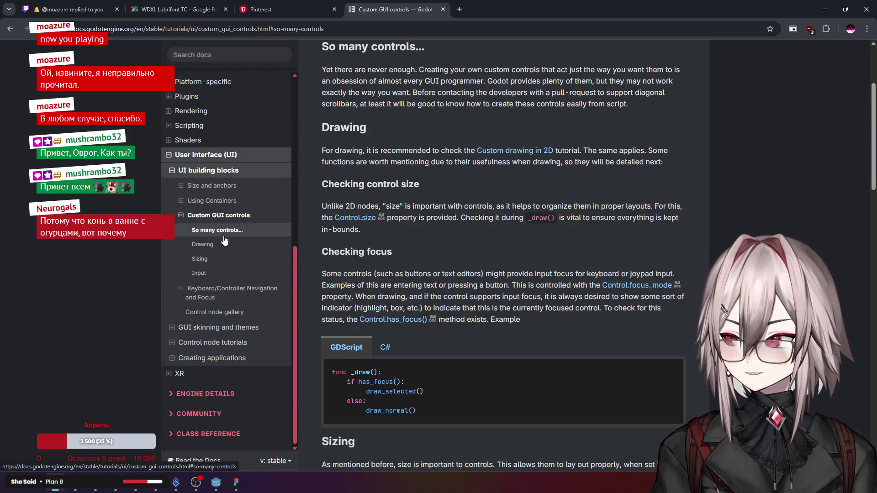
click(218, 216)
Step: Open Using Containers at Container types up to the HBoxContainer example, then return to Godot
click(181, 201)
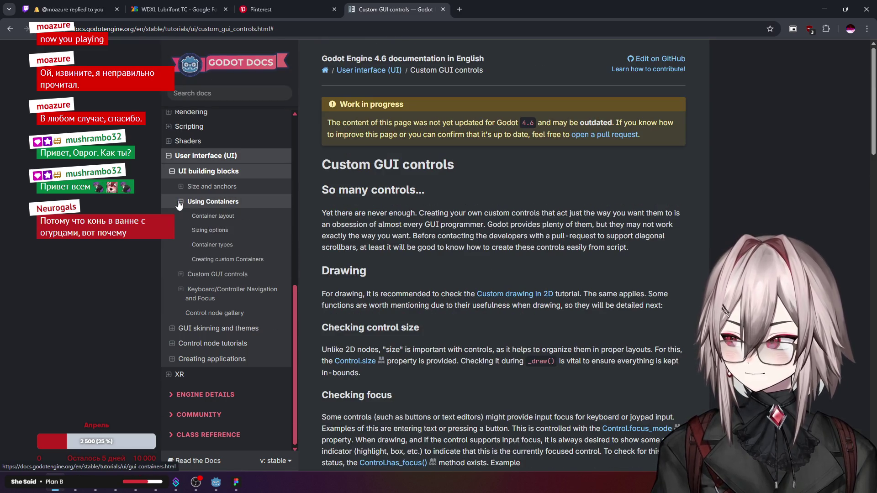
click(193, 220)
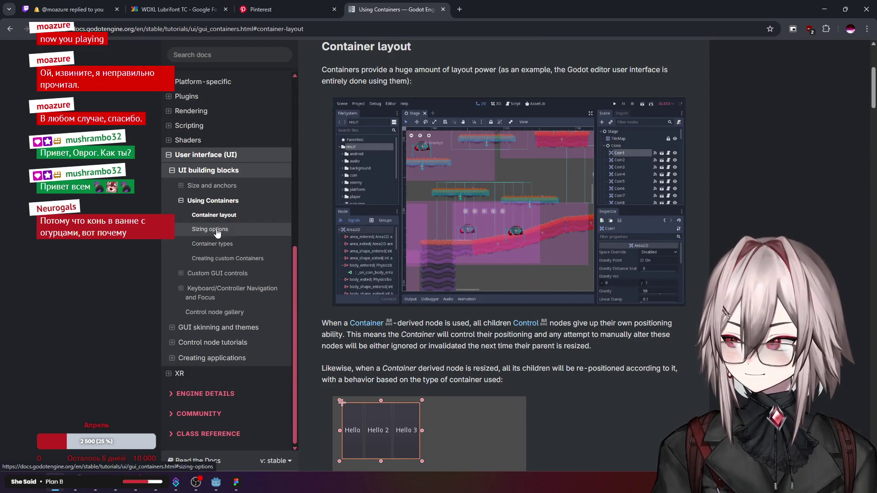
click(214, 230)
click(217, 245)
scroll(451, 253, up, 8)
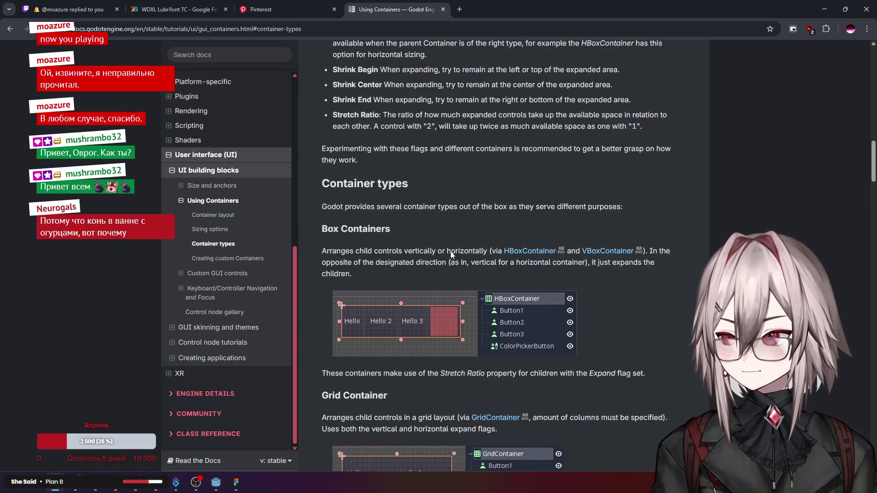
scroll(451, 253, up, 8)
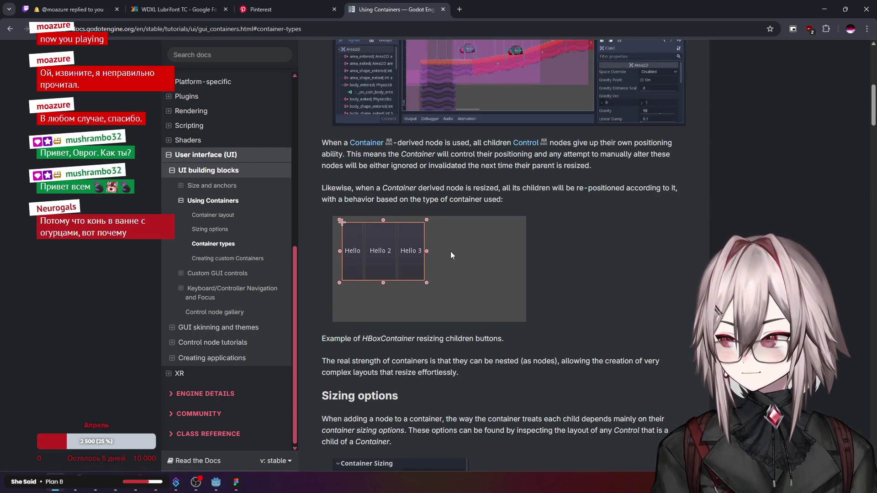
click(216, 483)
scroll(415, 219, down, 5)
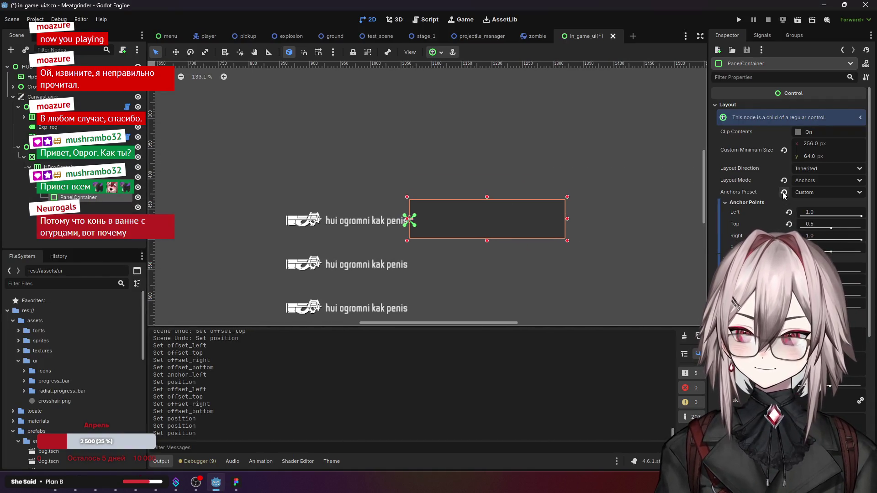
Step: Set the PanelContainer's Layout Mode to Position and reset Custom Minimum Size and Size to zero
click(820, 180)
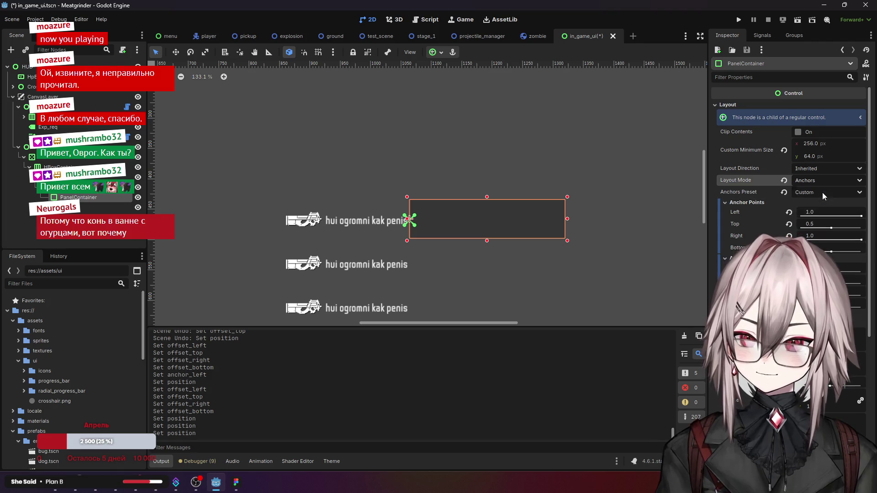
click(822, 193)
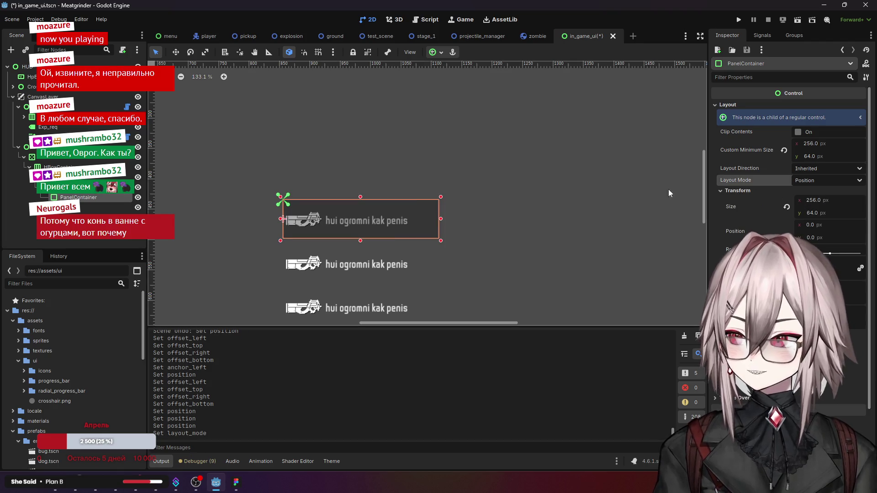
click(785, 150)
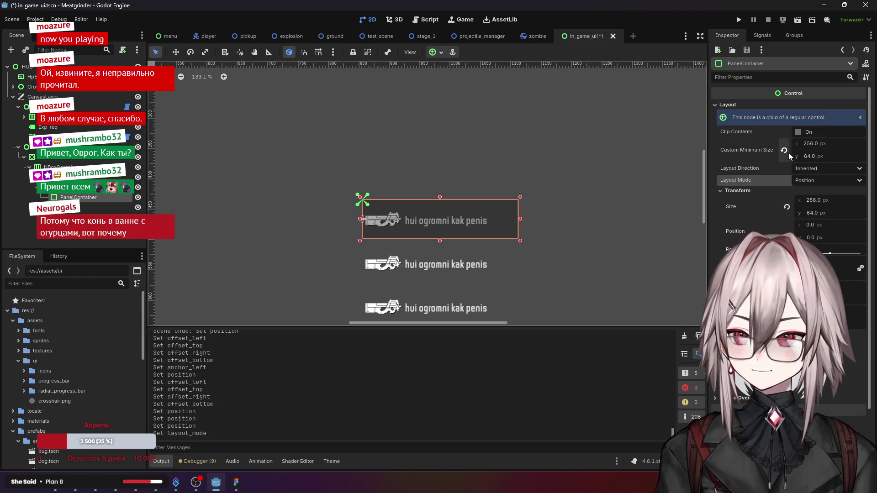
scroll(518, 217, up, 3)
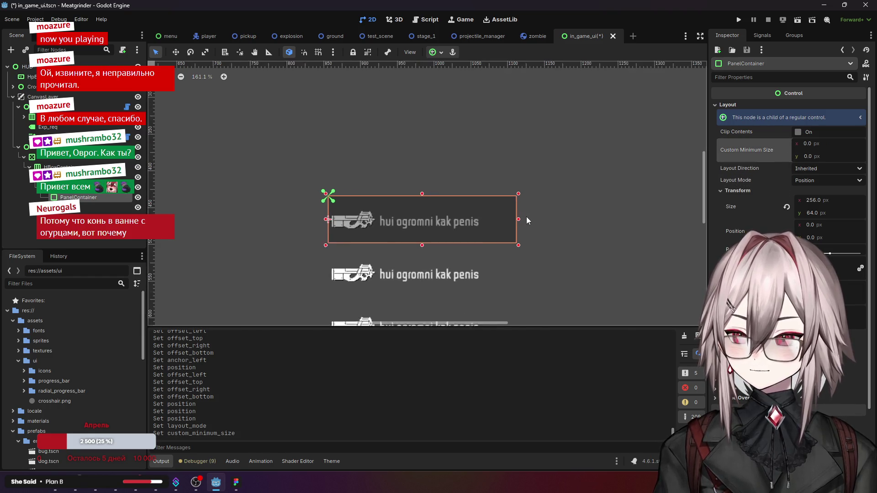
click(786, 206)
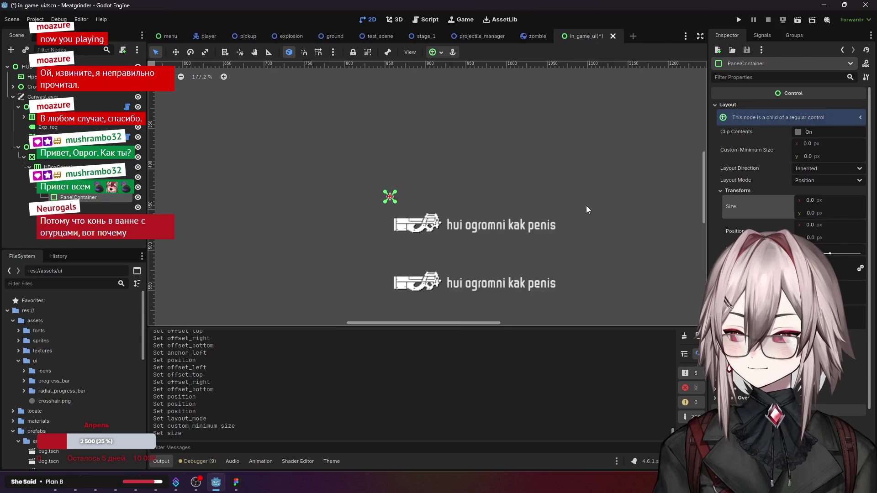
scroll(586, 206, down, 3)
scroll(585, 204, up, 4)
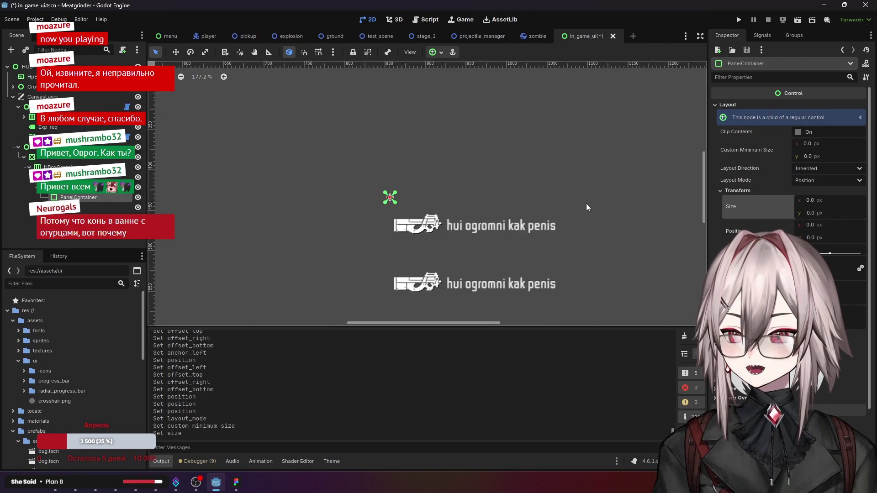
click(750, 191)
click(750, 191)
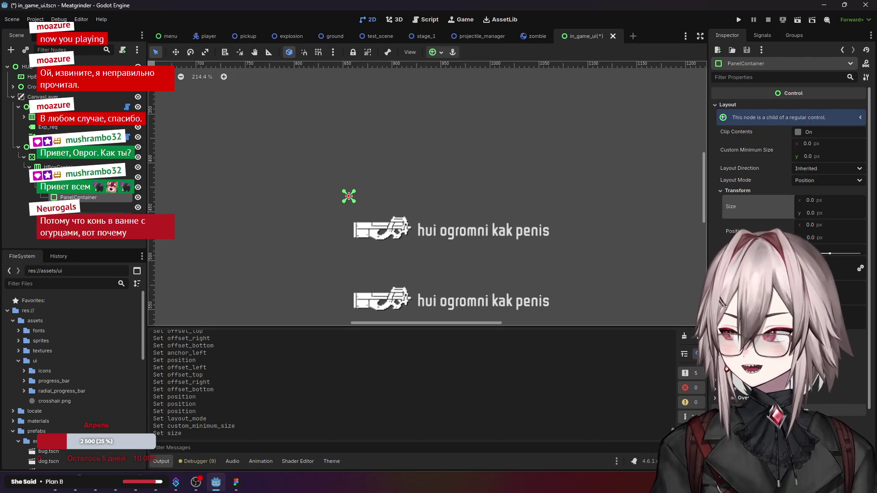
Step: Delete the PanelContainer node from the in_game_ui scene, leaving Button2 selected
click(84, 239)
click(90, 197)
key(Delete)
key(Escape)
click(83, 198)
right_click(83, 198)
Step: Add a Label child under Button2 with the text TEST TEST BLA BLA BLA
mouse_move(151, 196)
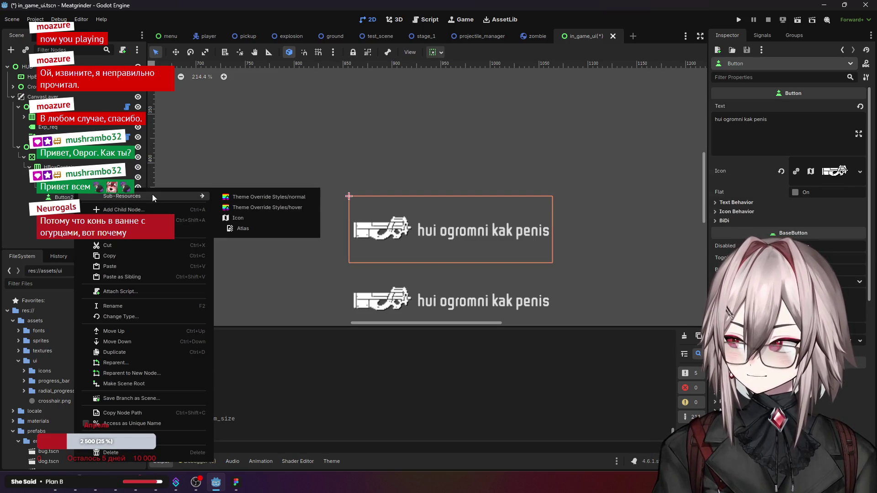
click(139, 210)
click(349, 219)
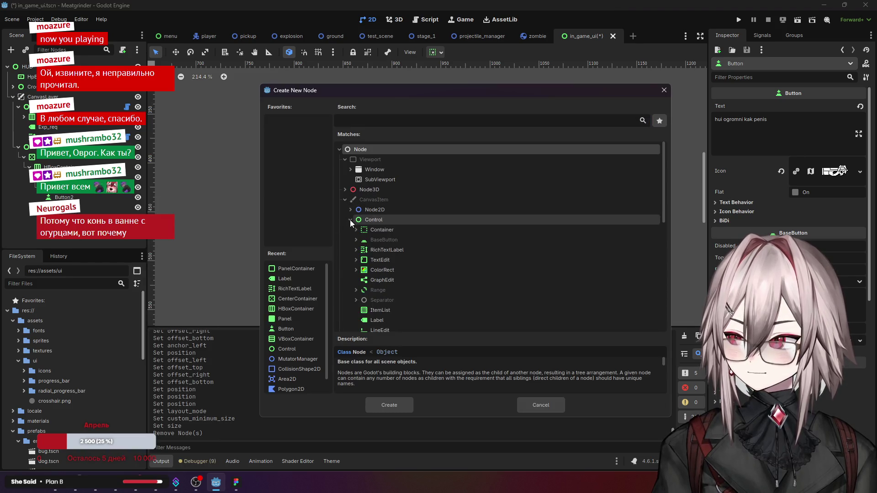
scroll(412, 240, down, 2)
scroll(412, 234, down, 2)
click(399, 224)
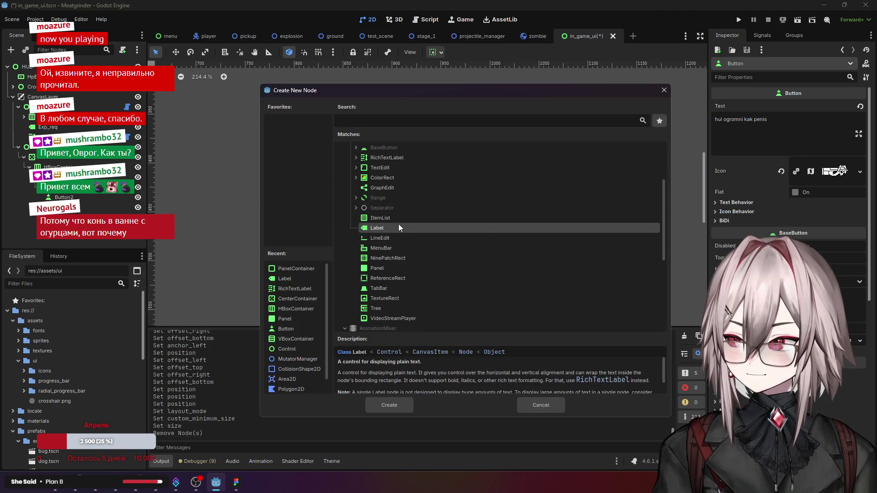
click(391, 404)
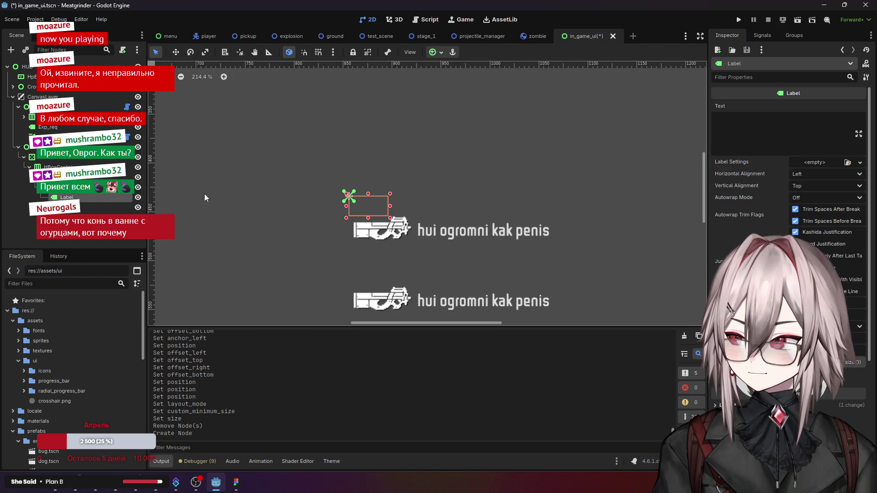
click(794, 136)
text(TEST TEST BLA BLA BLA)
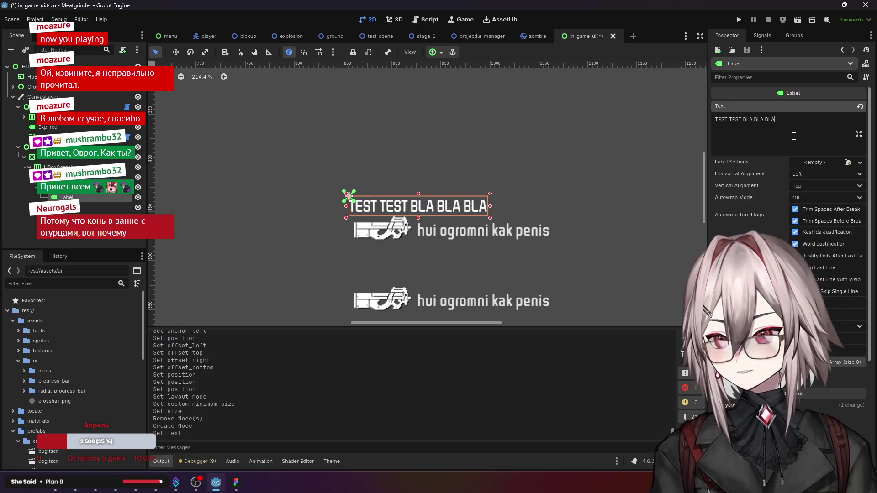
scroll(769, 235, down, 5)
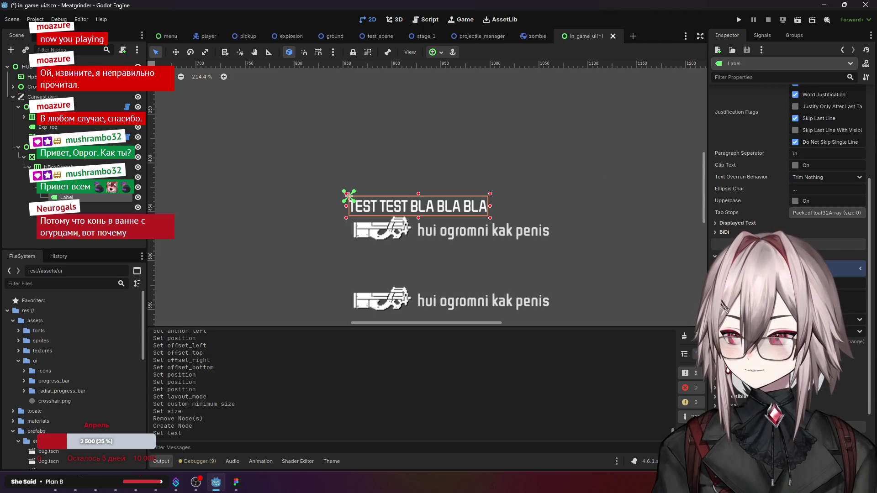
scroll(553, 243, right, 2)
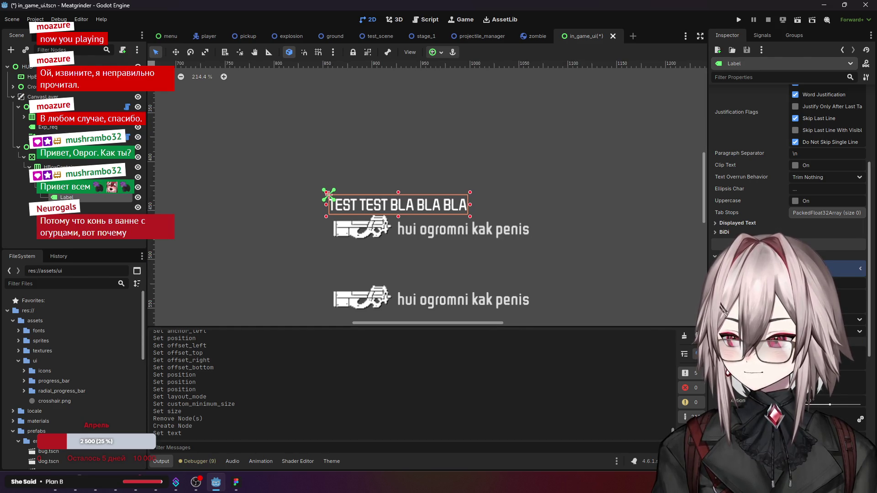
Step: Drag the label level with and right of the weapon text, ending at position (238, 24)
mouse_move(372, 204)
mouse_down()
mouse_move(596, 243)
mouse_move(578, 238)
mouse_up()
scroll(588, 266, down, 2)
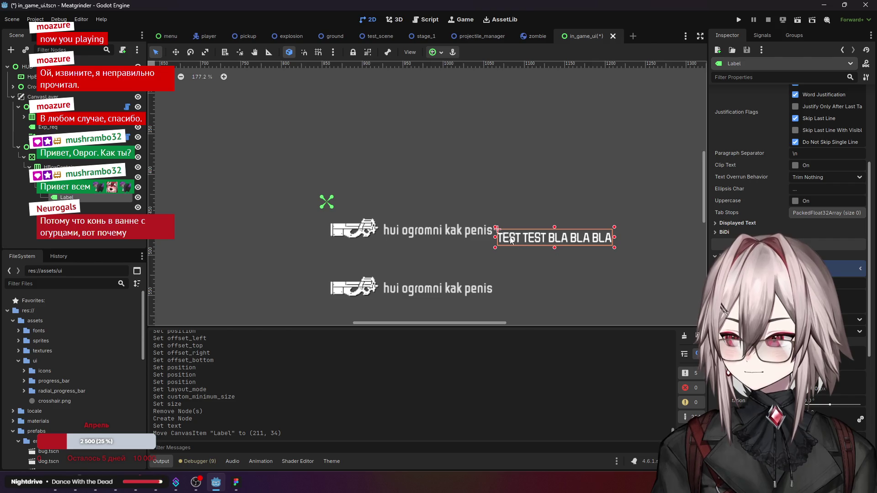
drag(514, 240, 510, 228)
scroll(520, 244, up, 3)
scroll(521, 231, up, 4)
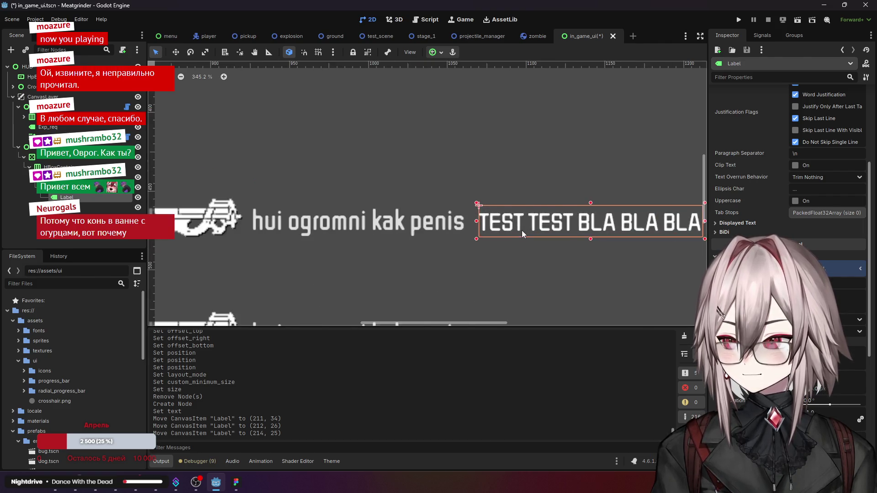
scroll(449, 214, down, 7)
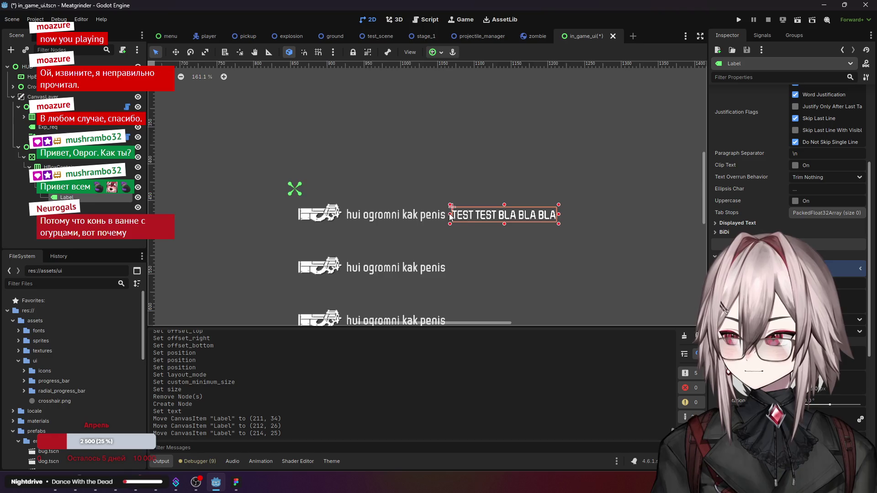
scroll(758, 217, up, 5)
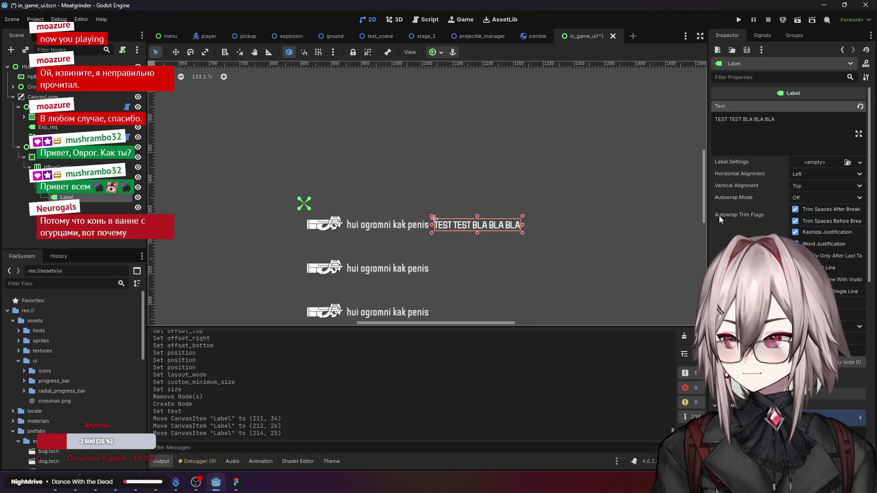
scroll(461, 222, up, 2)
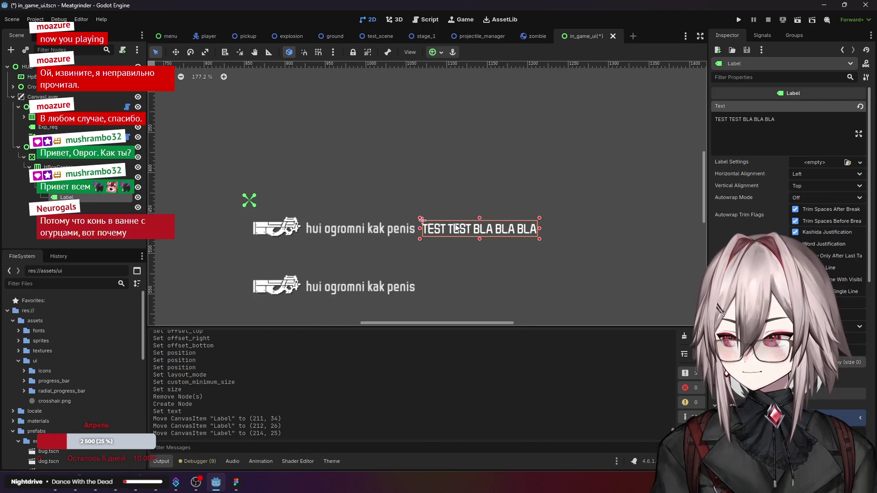
drag(447, 232, 466, 232)
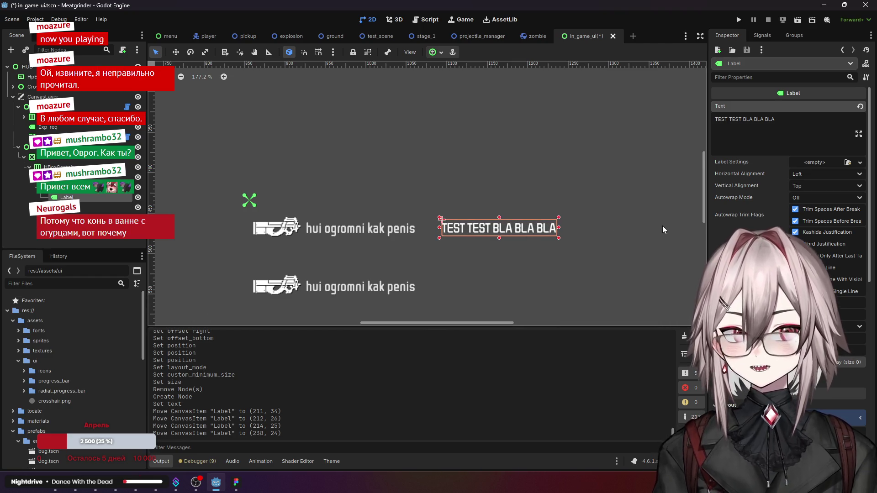
scroll(743, 212, down, 5)
scroll(742, 210, down, 3)
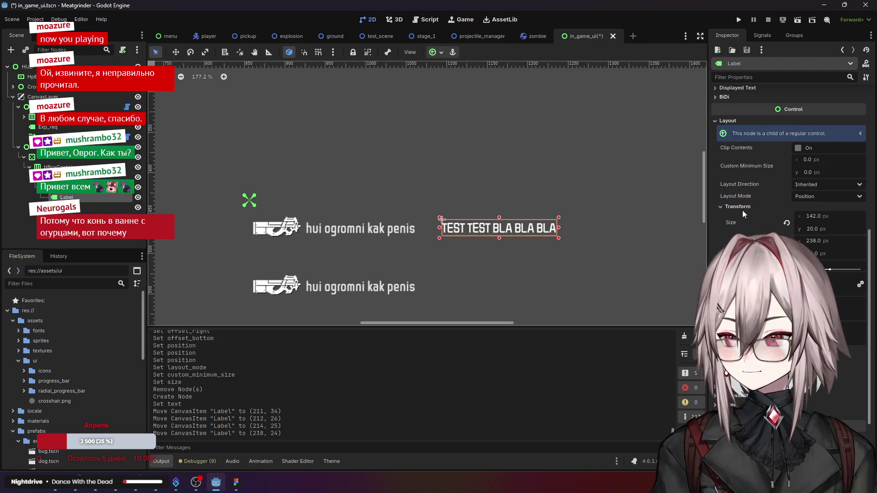
scroll(736, 137, up, 4)
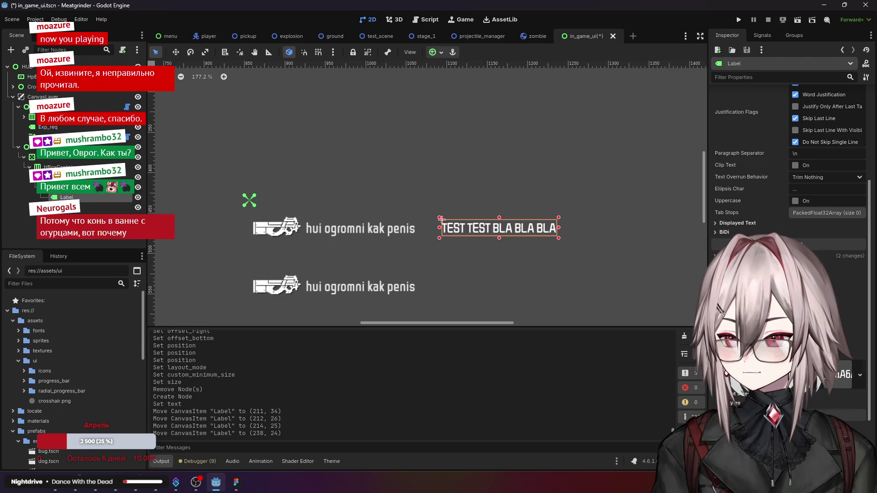
scroll(777, 160, down, 3)
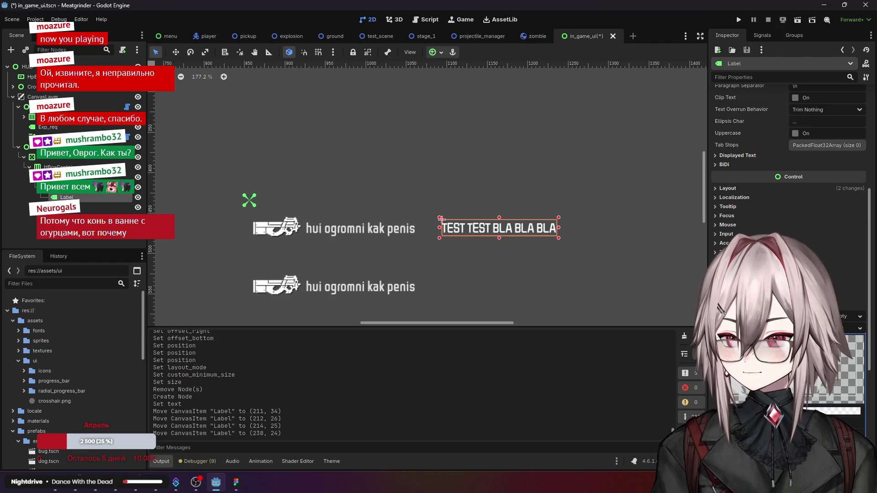
Step: Give the Focus style a new StyleBoxFlat with pink d57b86 background and toggle Draw Center
scroll(790, 206, down, 5)
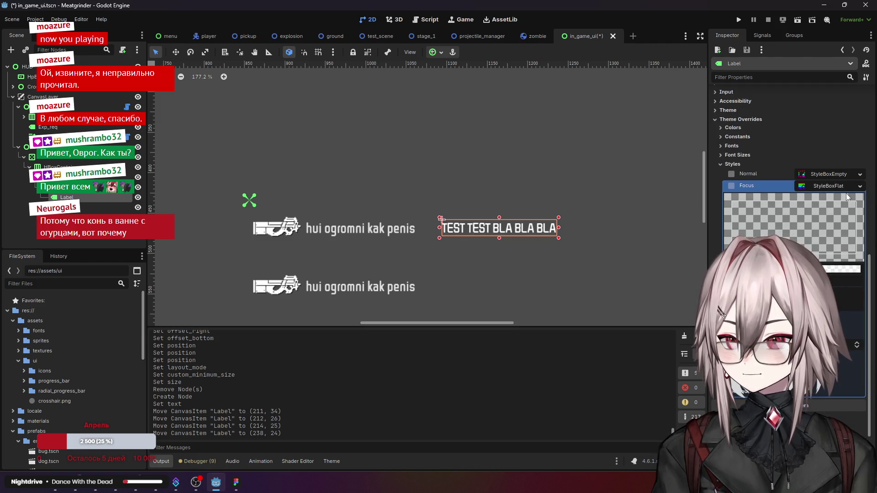
click(860, 186)
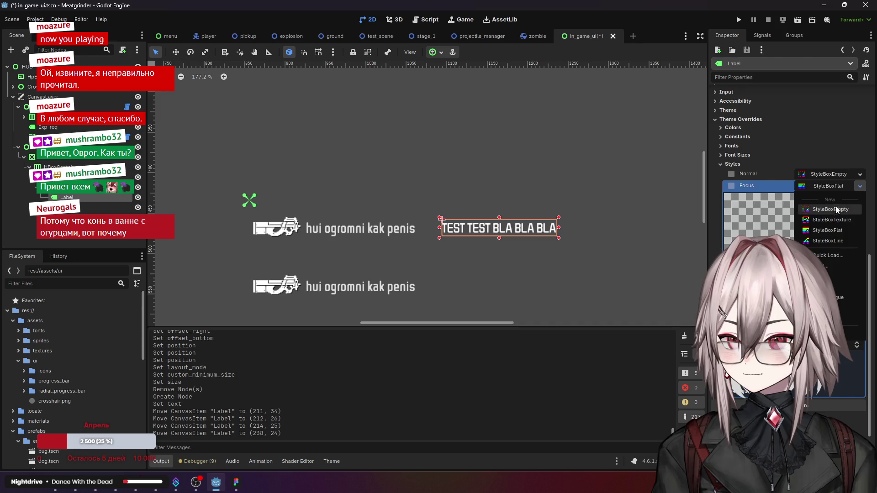
click(846, 232)
click(840, 269)
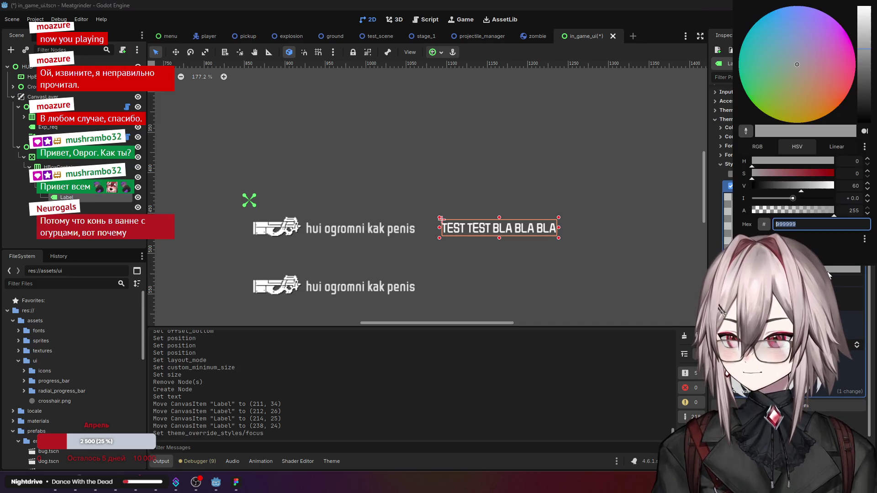
click(828, 71)
drag(802, 188, 822, 204)
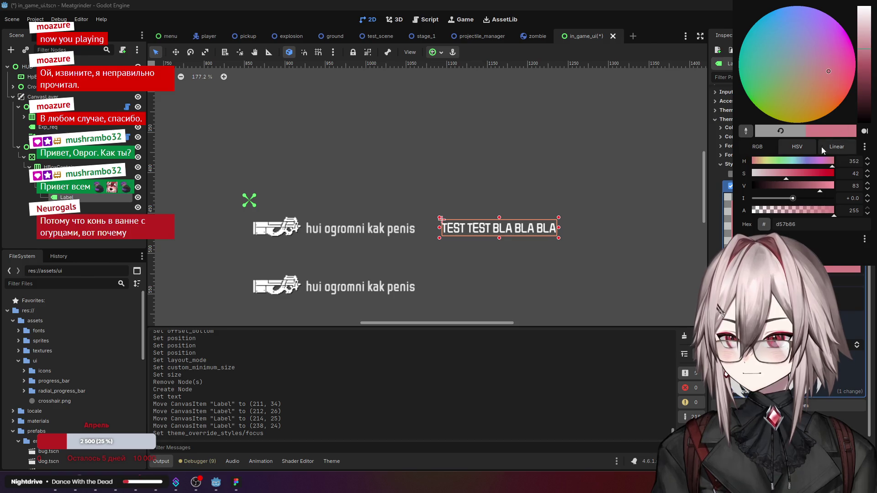
key(Escape)
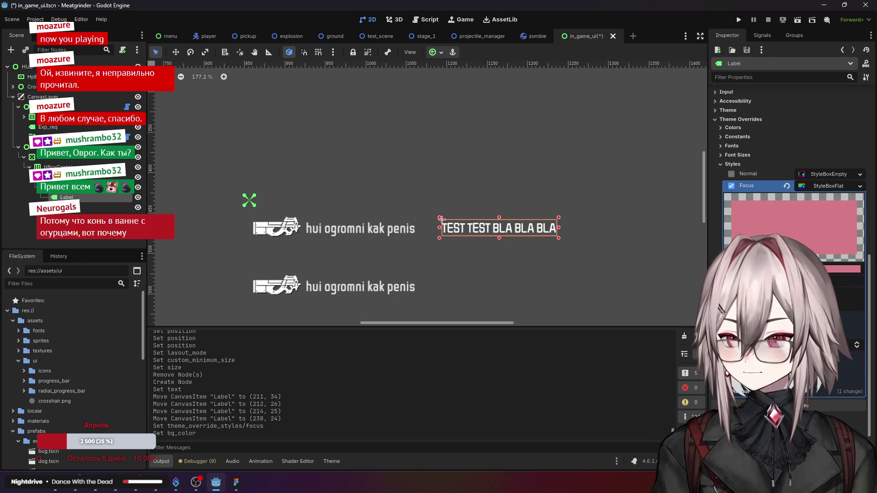
click(803, 280)
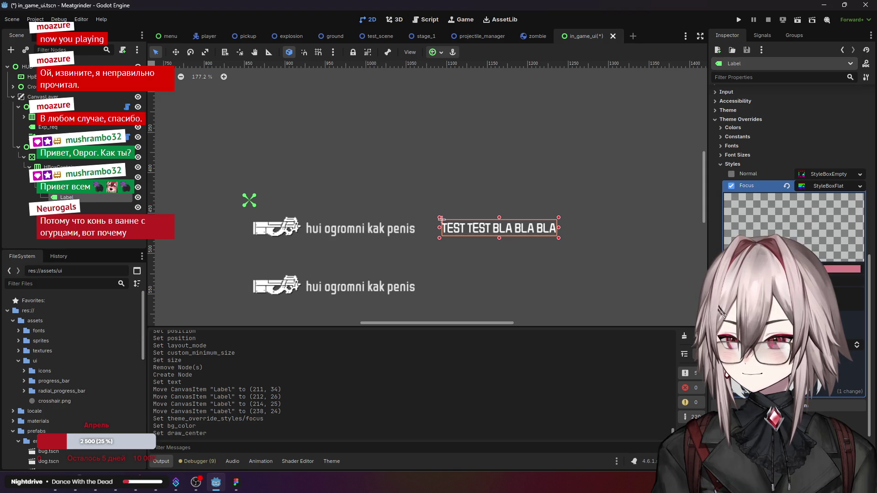
Step: Toggle the Focus style override off and on and change its style resource options
scroll(517, 234, up, 5)
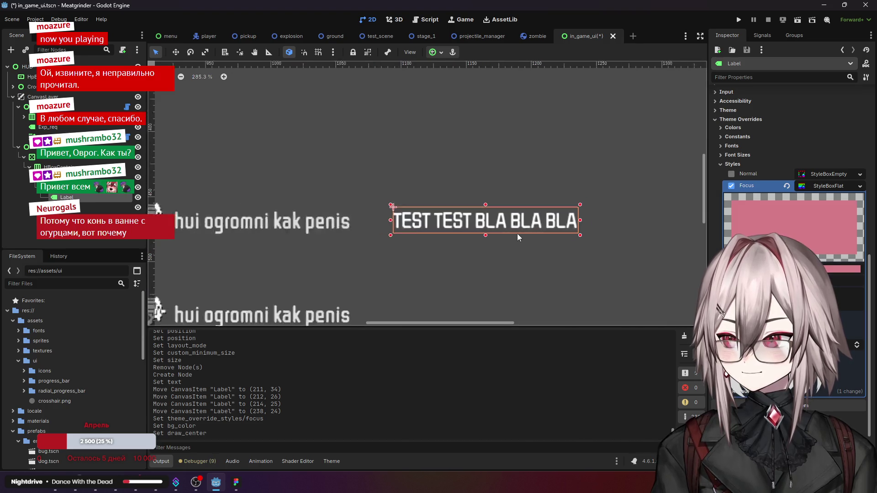
click(731, 186)
click(733, 185)
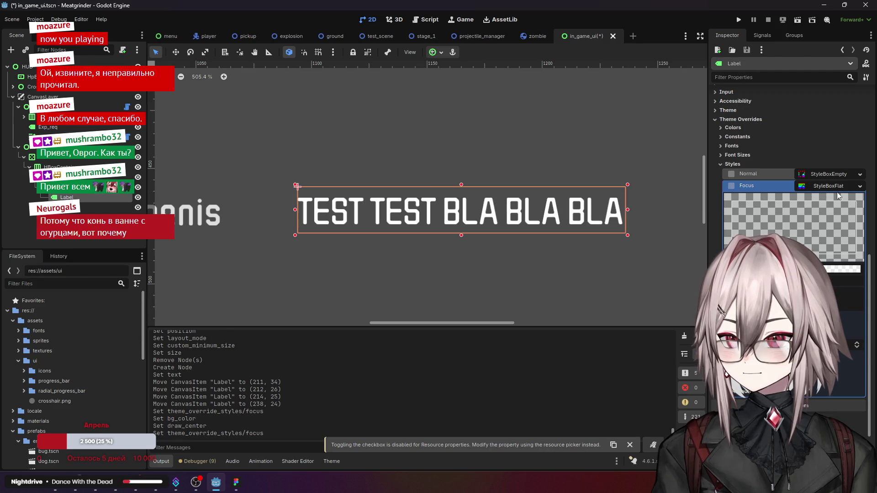
scroll(858, 191, up, 3)
click(859, 328)
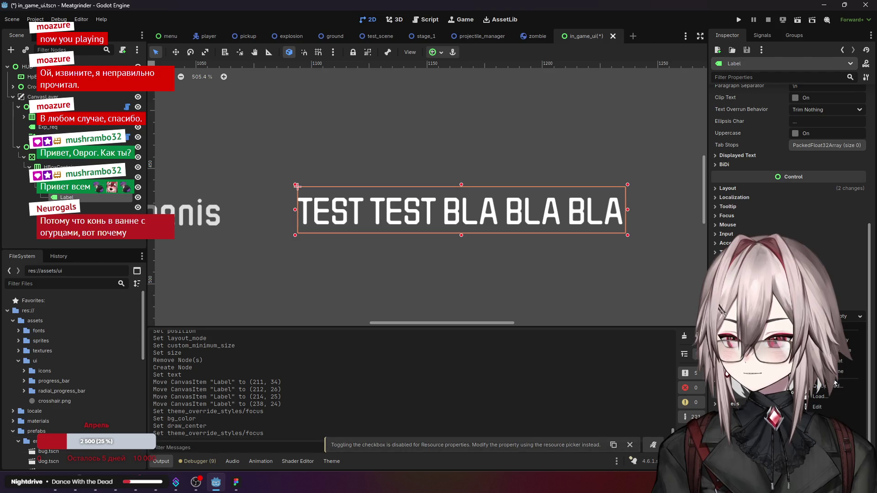
click(822, 340)
click(858, 329)
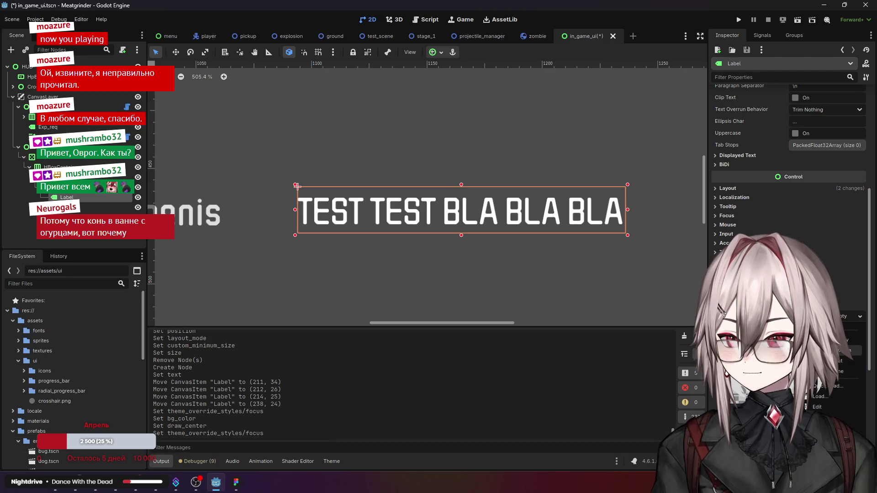
click(822, 341)
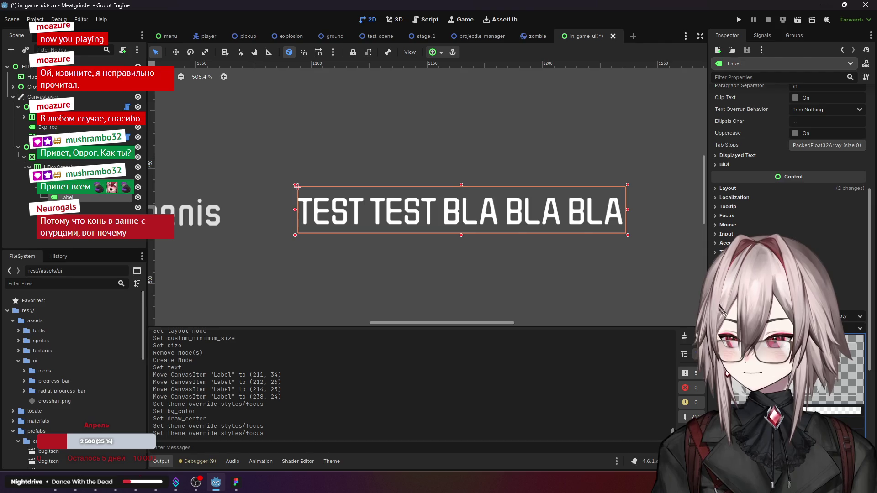
click(719, 328)
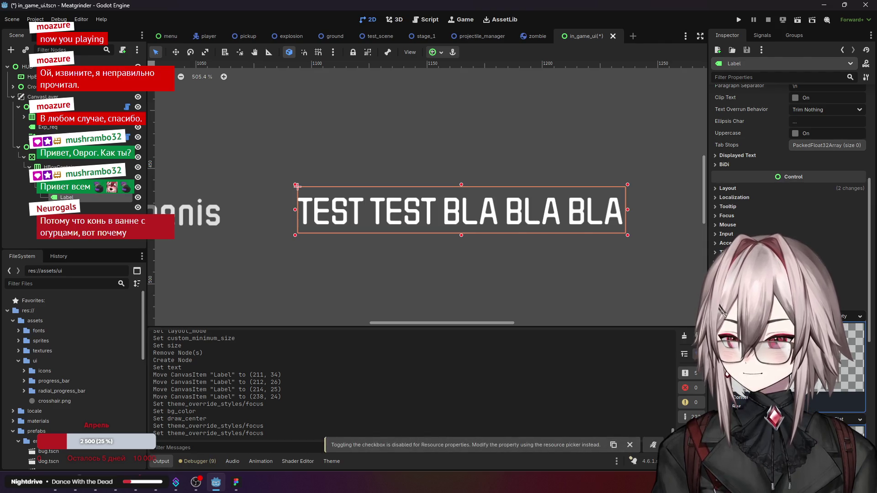
Step: Assign a new StyleBoxFlat to the label's Normal style
click(860, 316)
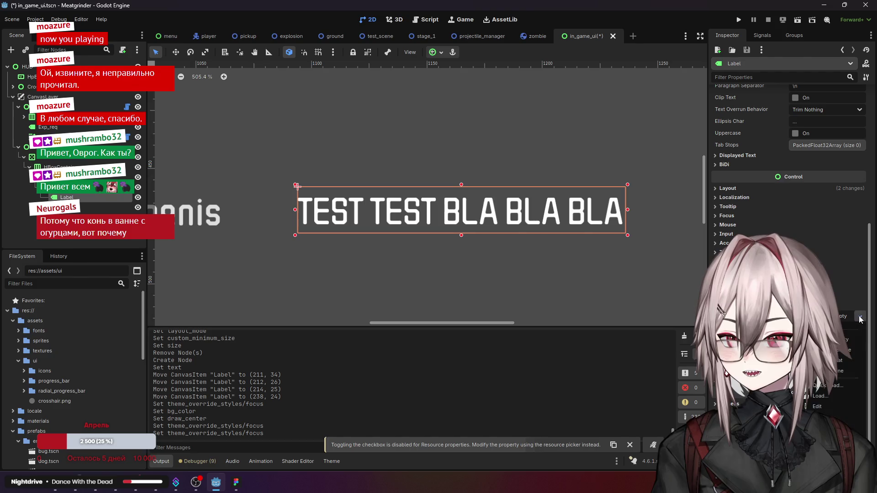
click(840, 361)
scroll(790, 205, down, 3)
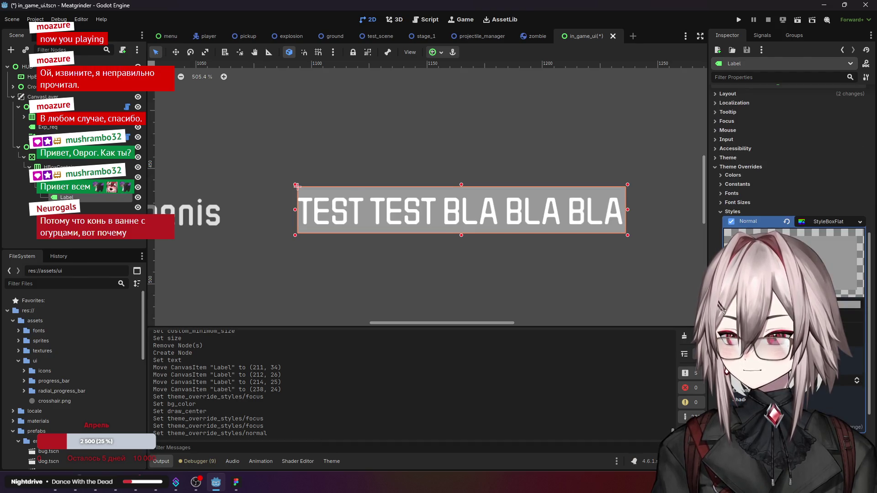
Step: Darken the Normal StyleBoxFlat's BG Color to dark grey
click(849, 305)
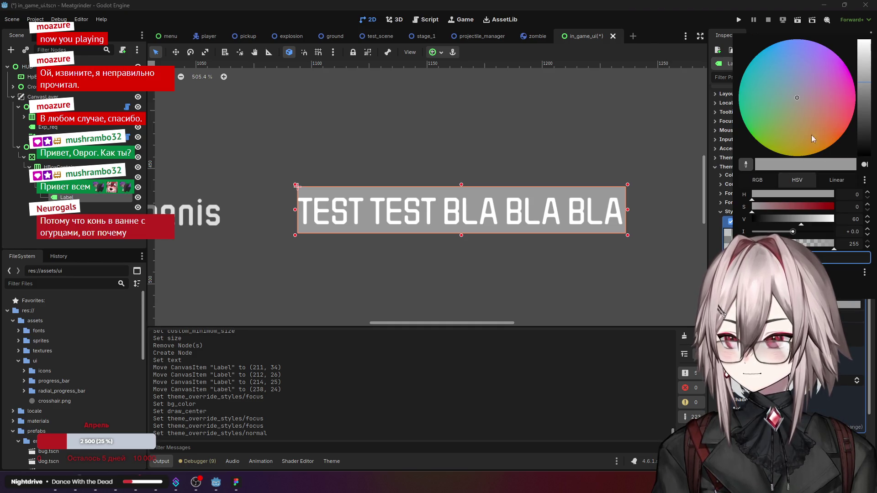
drag(863, 124, 863, 134)
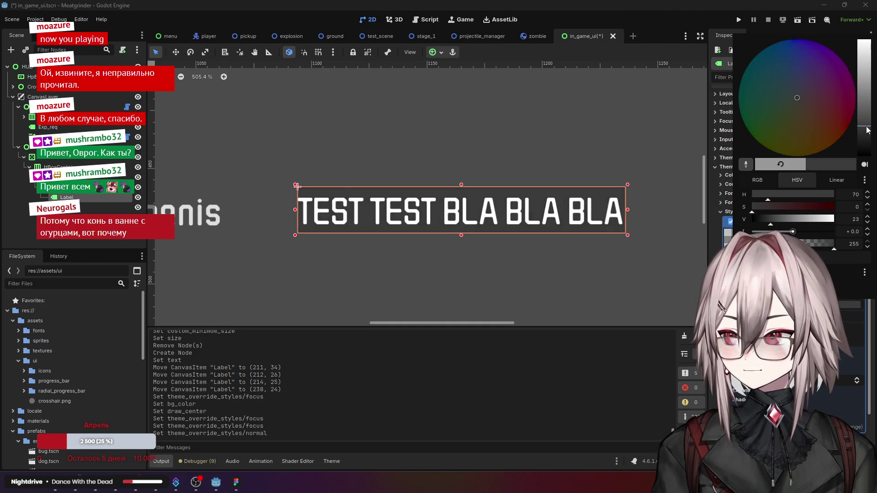
click(557, 257)
scroll(535, 251, down, 2)
Step: Reselect the TEST TEST BLA BLA BLA label and set its Expand Margin Left
click(483, 267)
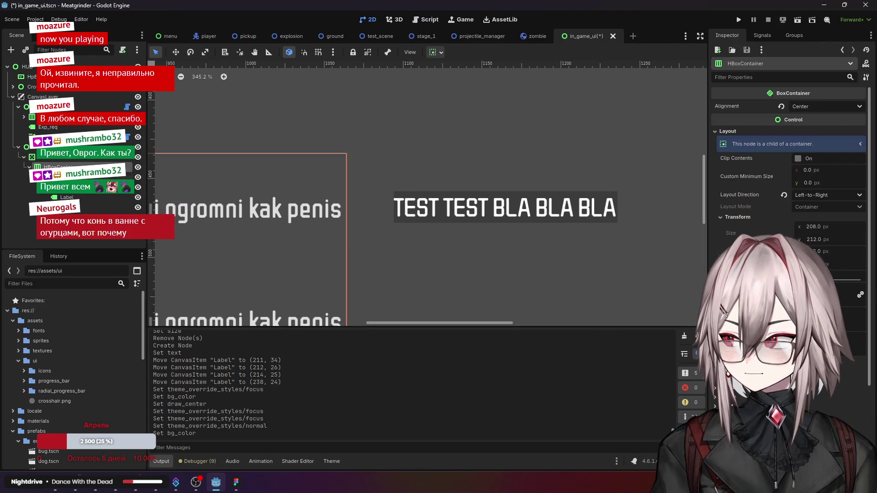
click(429, 210)
scroll(429, 211, down, 2)
scroll(484, 218, right, 2)
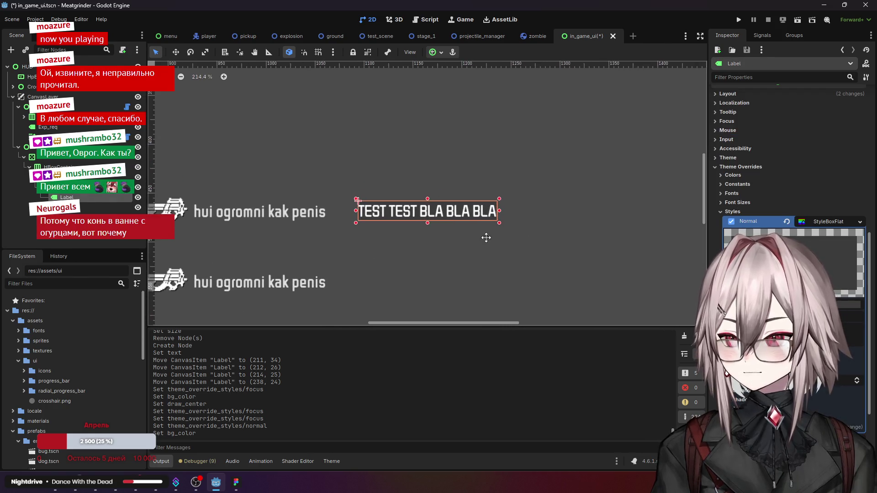
scroll(789, 183, down, 4)
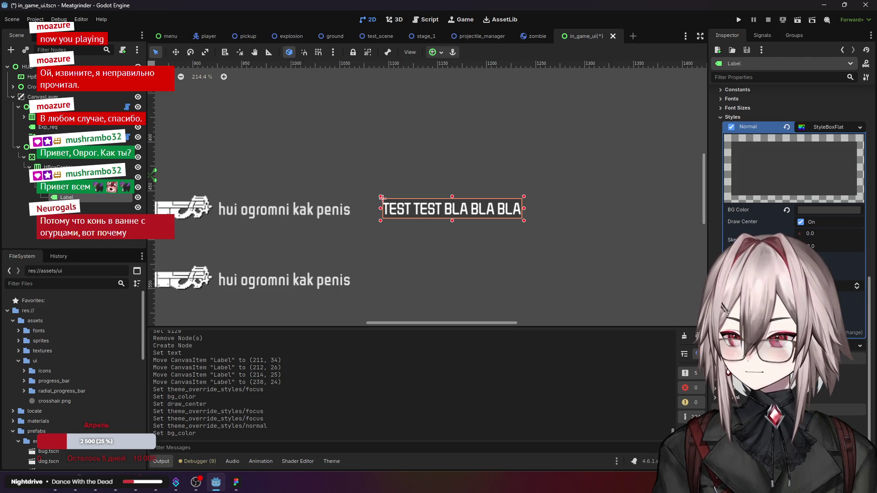
key(Return)
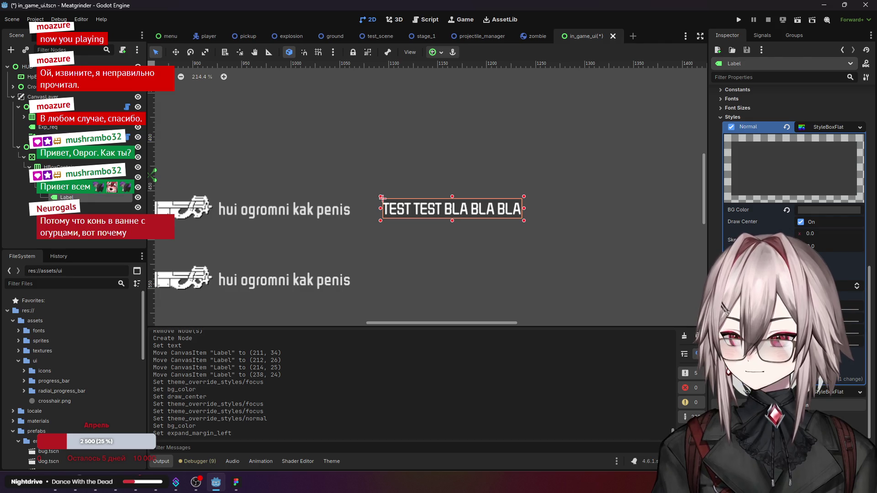
scroll(788, 182, up, 10)
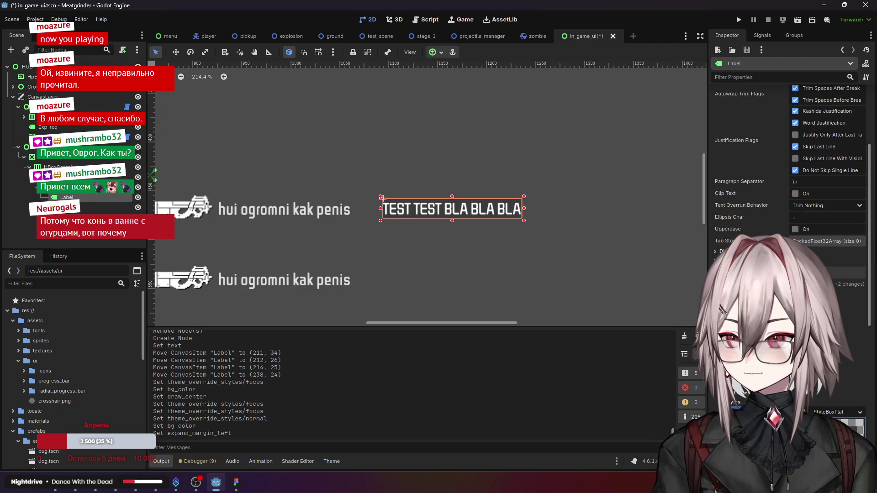
scroll(738, 231, down, 6)
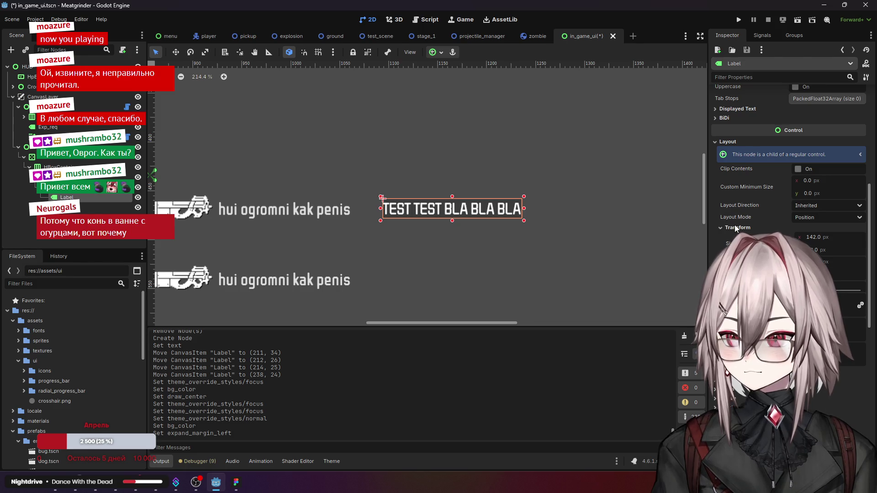
scroll(736, 228, up, 10)
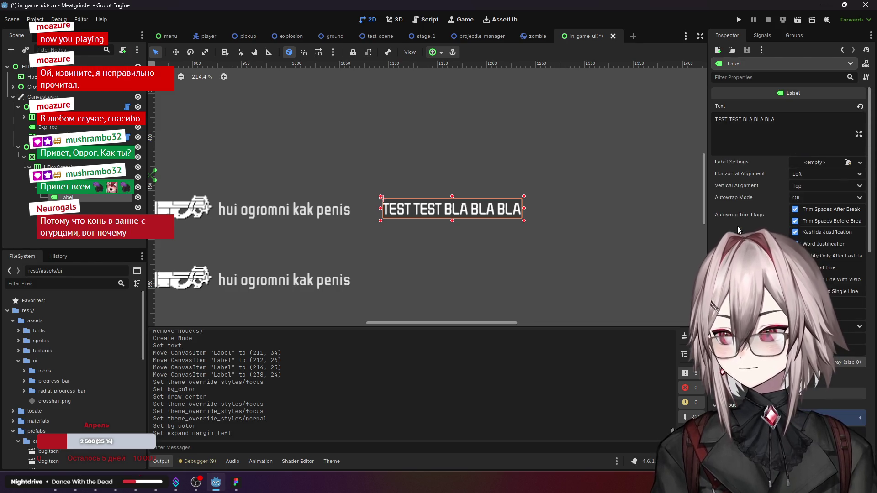